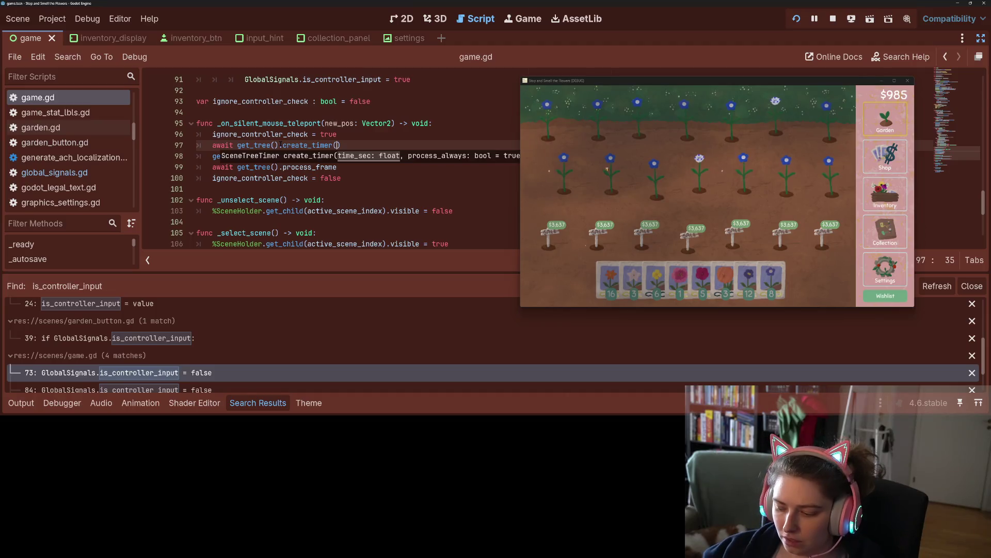
- Complete line 97 with .timeout, replace line 99's process_frame wait with create_timer(0.1).timeout, and save game.gd
text(timeout)
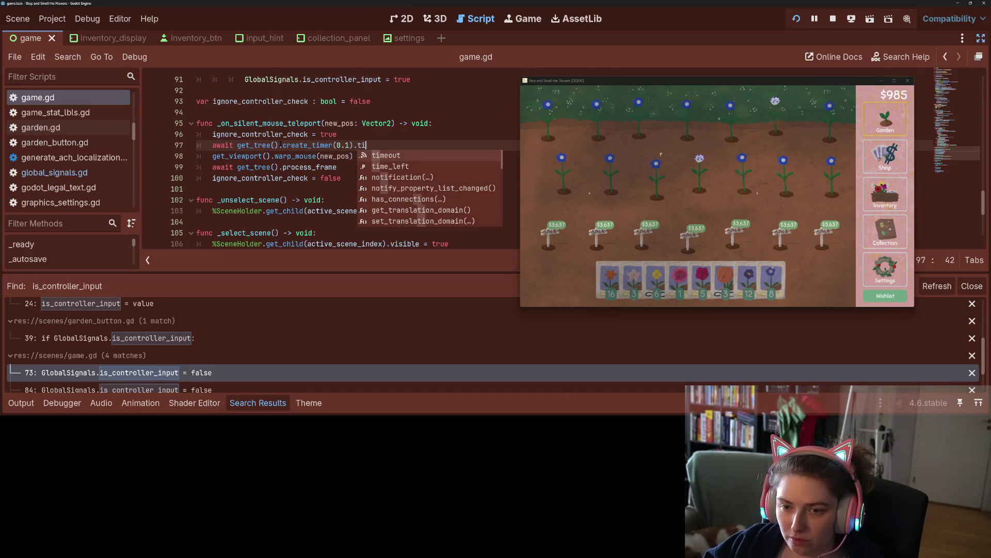
key(Down)
key(Down)
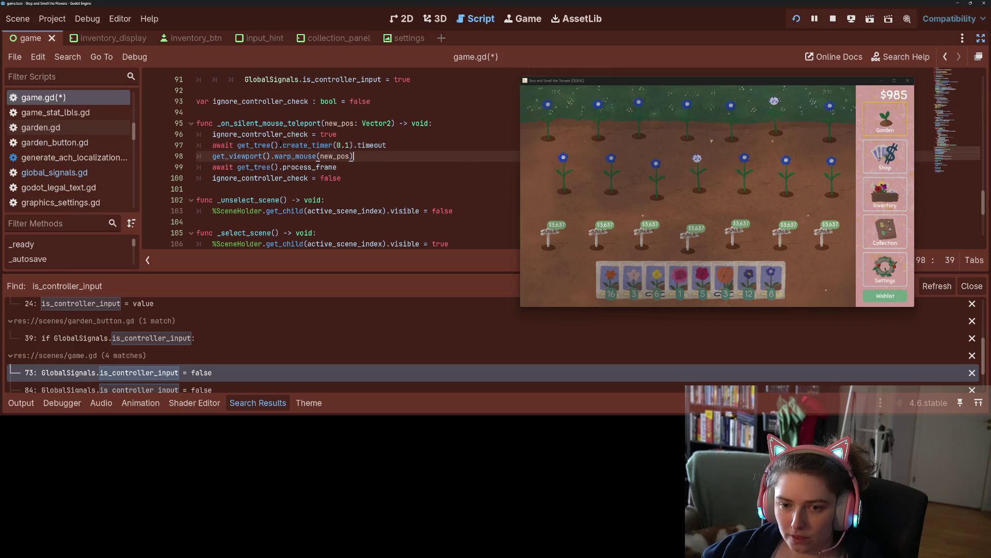
key(BackSpace)
key(BackSpace)
key(BackSpace)
key(BackSpace)
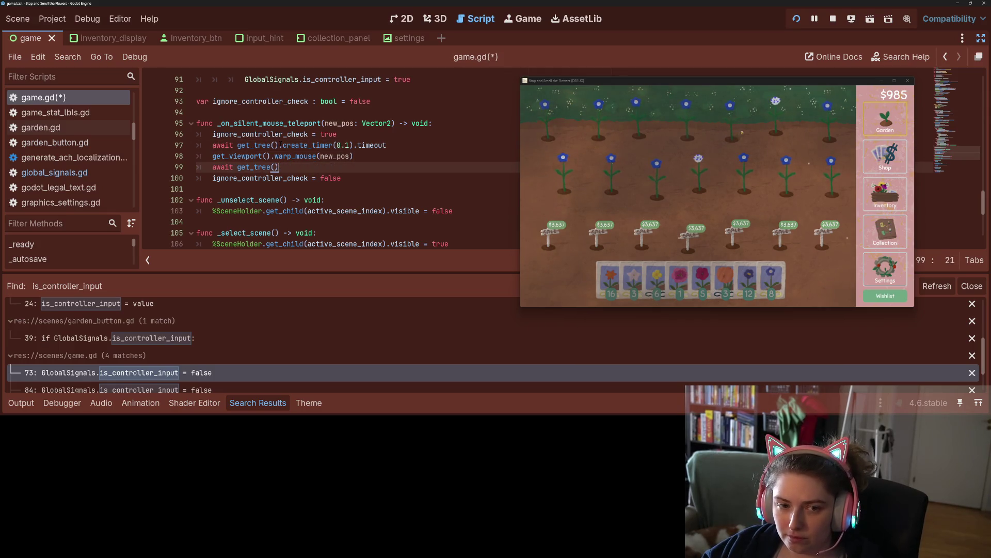
key(BackSpace)
key(BackSpace)
key(BackSpace)
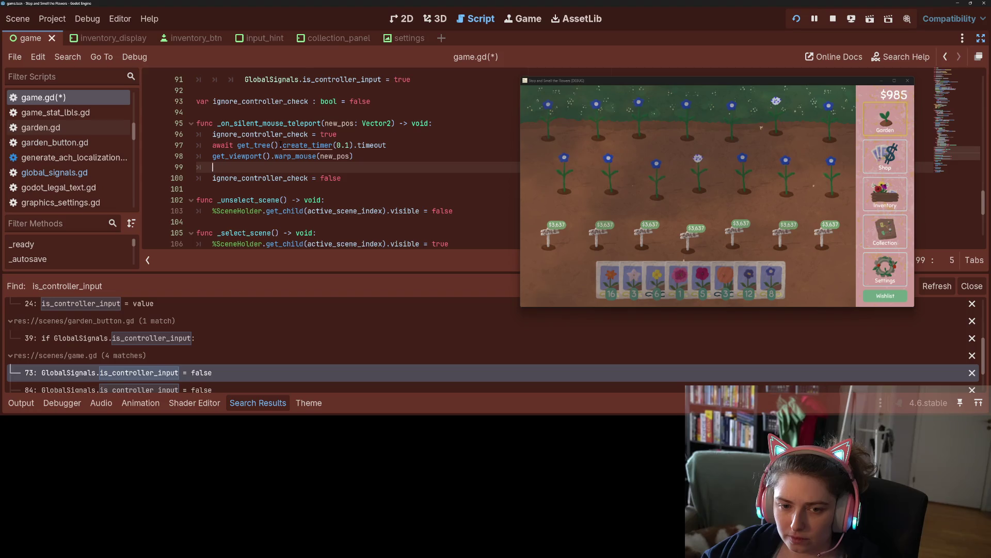
text(await get_tree().create_timer(0.1).timeout)
key(BackSpace)
key(BackSpace)
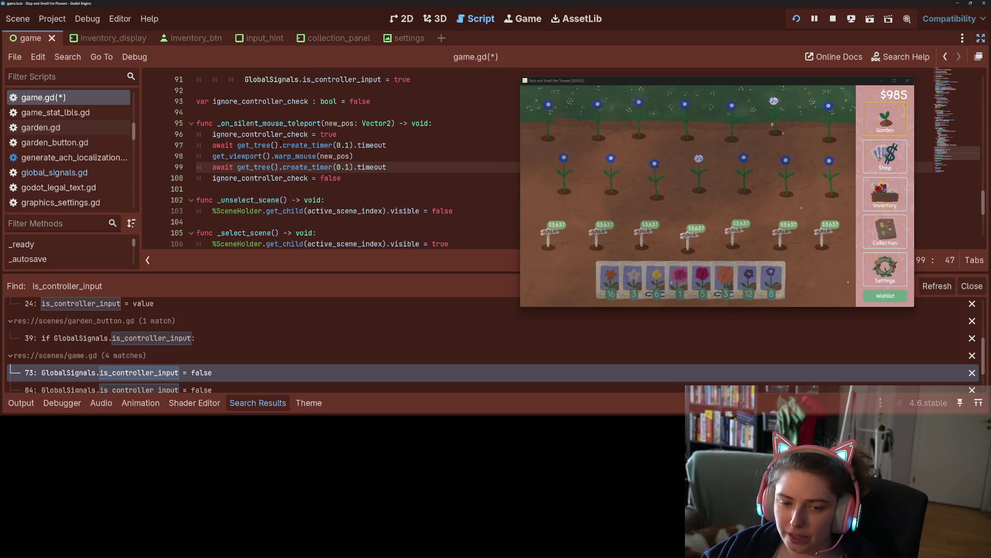
key(ctrl+s)
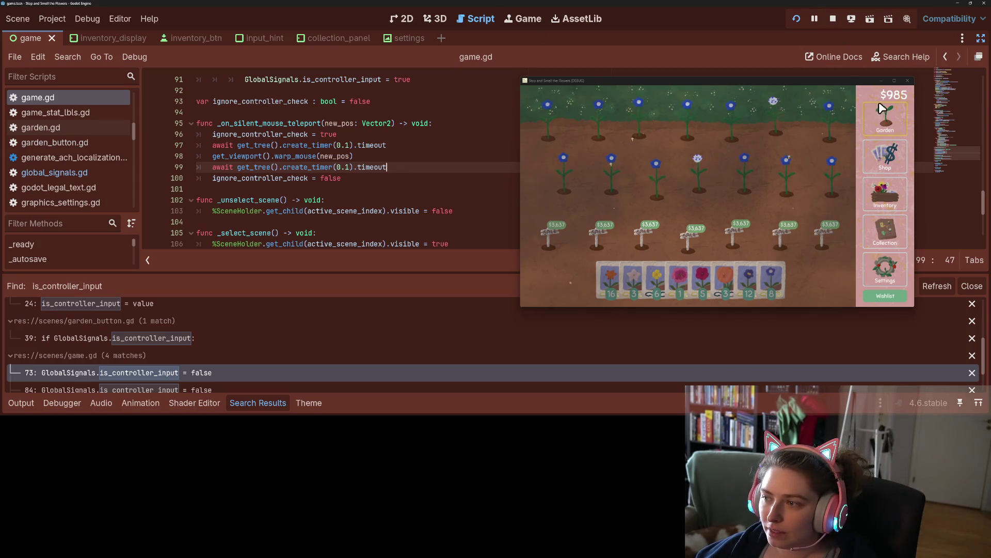
- Quit the running game with Just Quit and relaunch the project
click(908, 81)
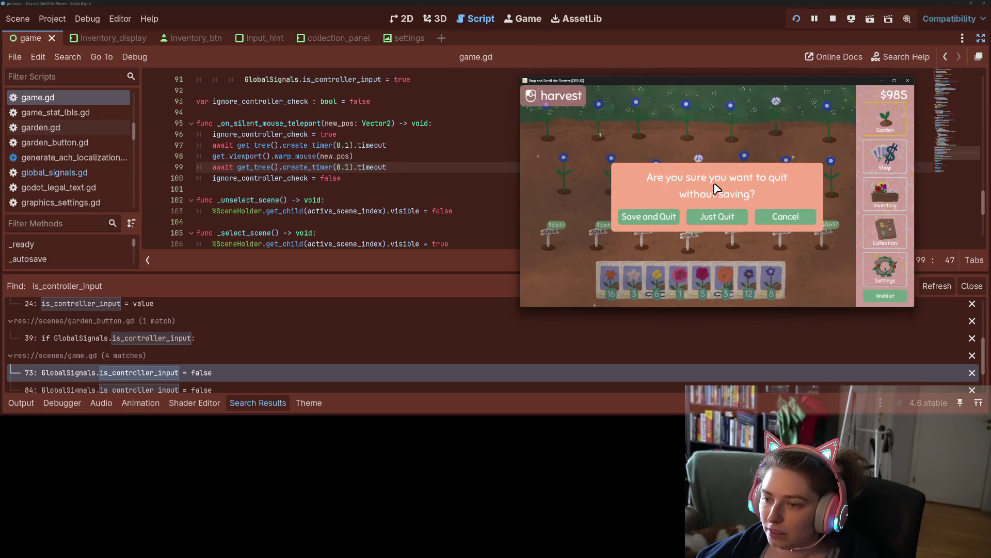
click(669, 223)
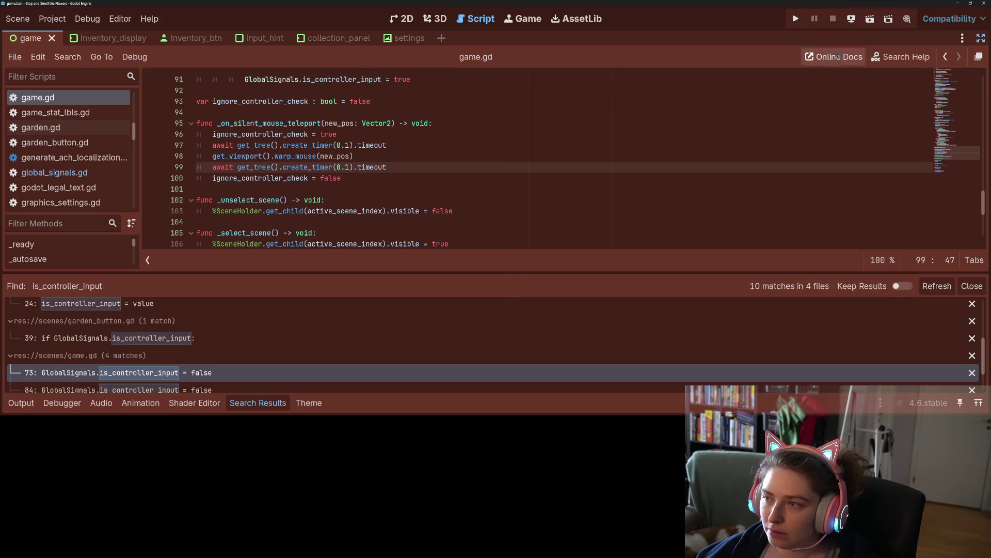
click(797, 19)
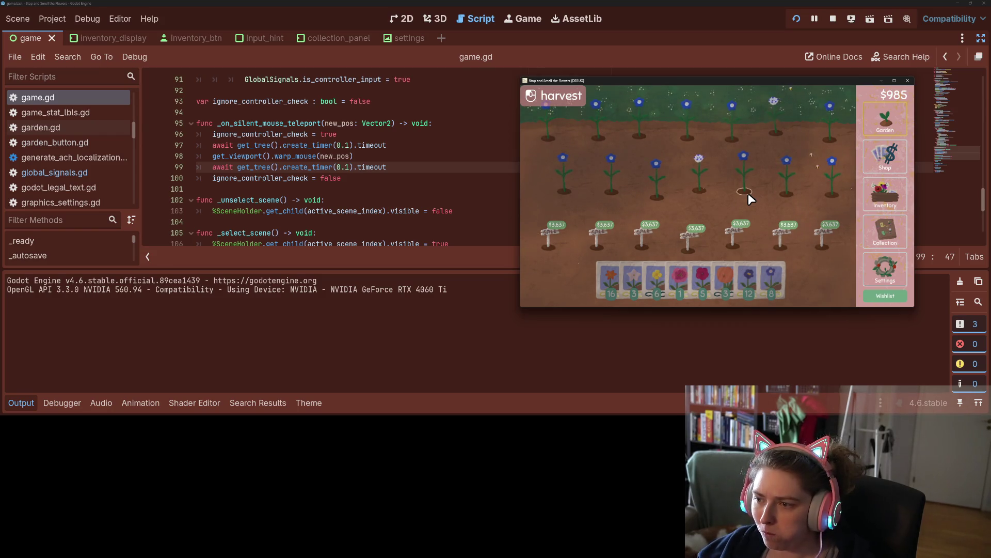
- Test Up and Left controller navigation in the garden, then quit the game
key(Up)
key(Left)
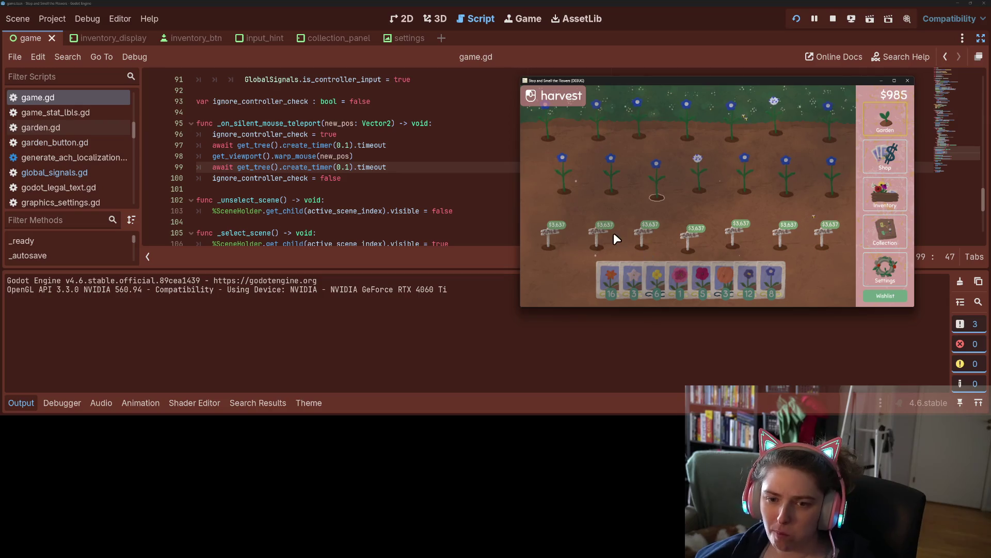
click(908, 80)
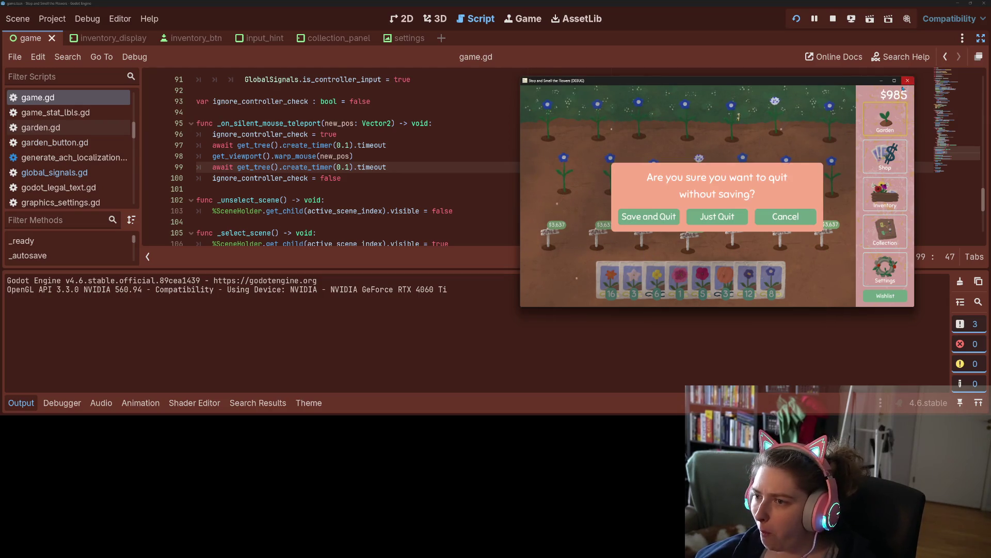
click(705, 218)
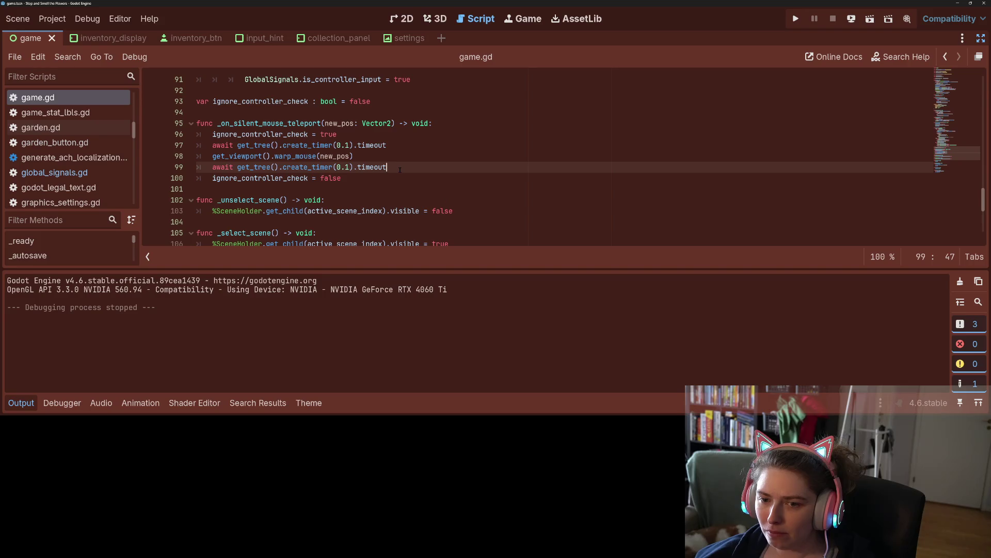
- Add 'GlobalSignals.is_controller_input = false' on line 100 via autocomplete, save, and run the project
key(Return)
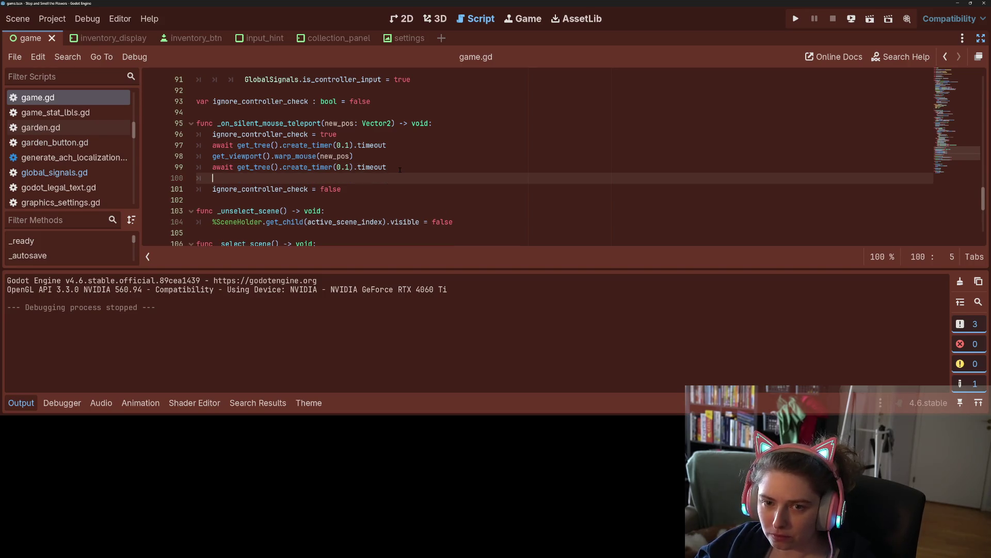
text(Glo)
key(Down)
key(Return)
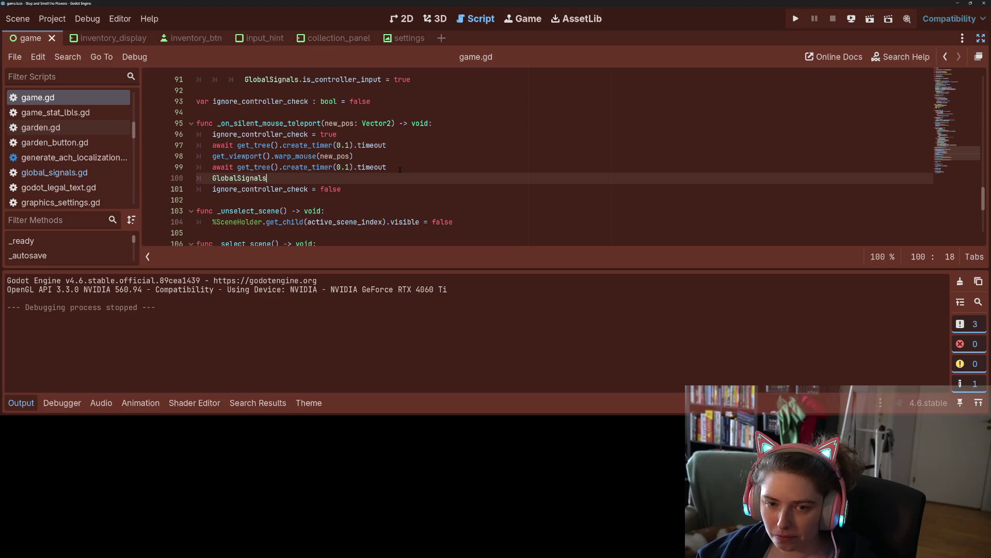
text(.is)
key(Return)
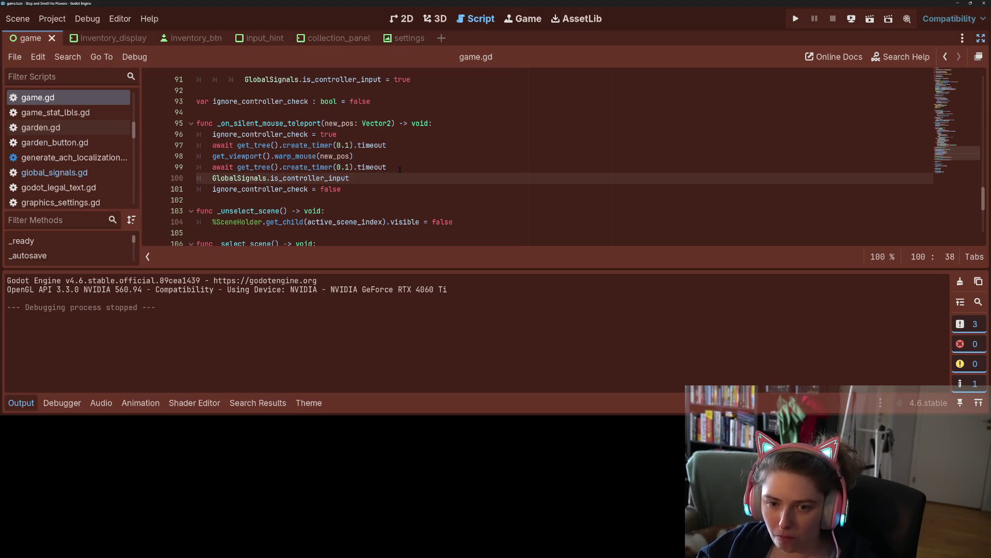
text( = false)
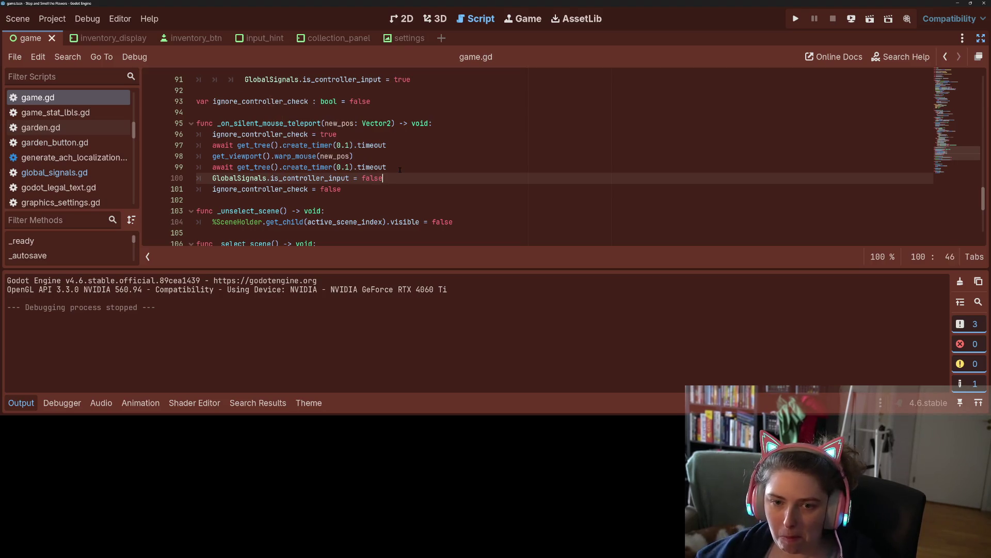
key(ctrl+s)
click(797, 21)
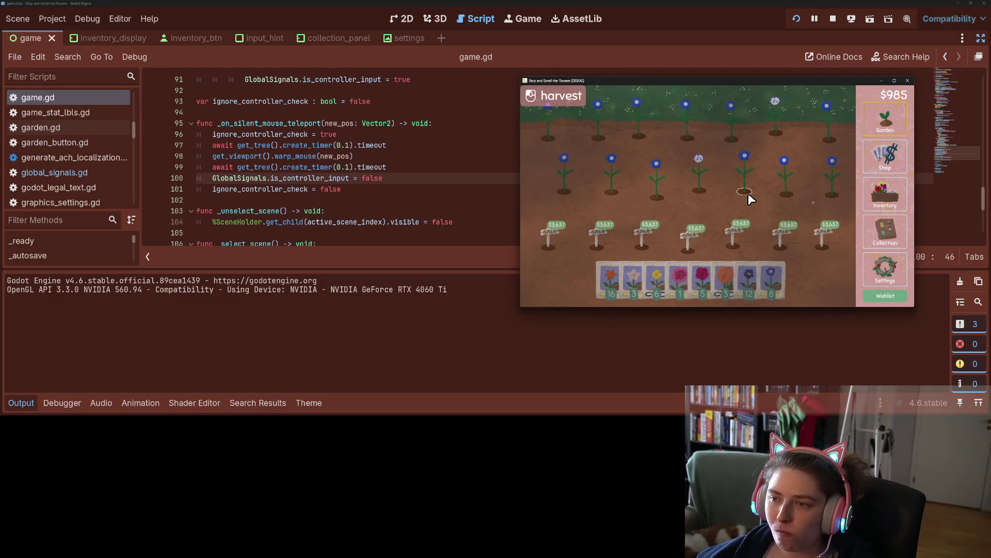
- Quit the game and change line 99's timer wait to process_frame
click(908, 80)
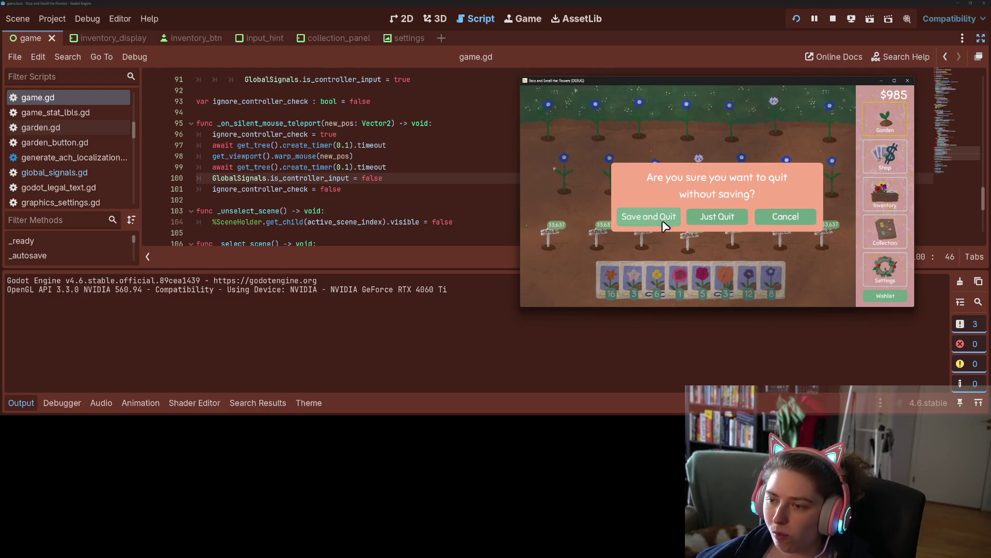
click(707, 218)
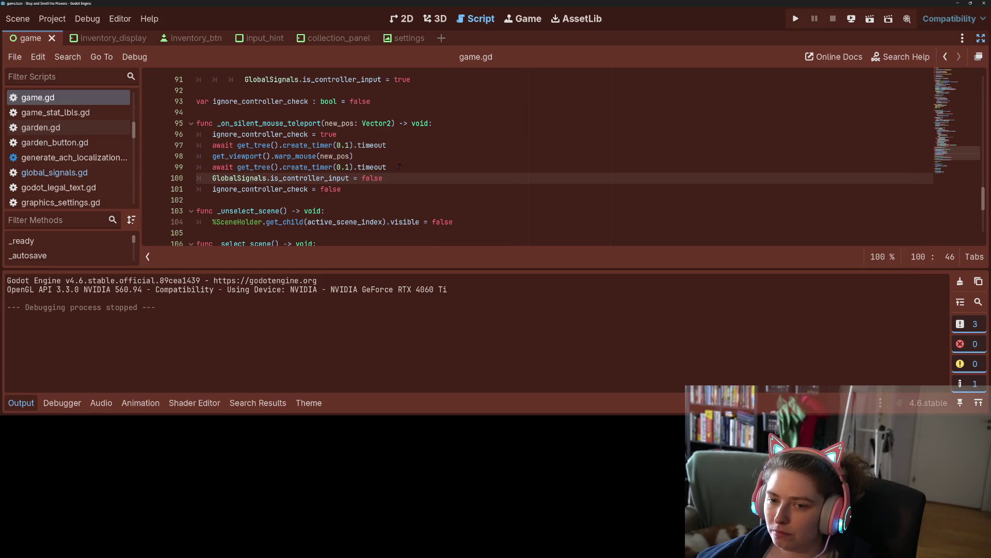
drag(400, 167, 283, 167)
text(pro)
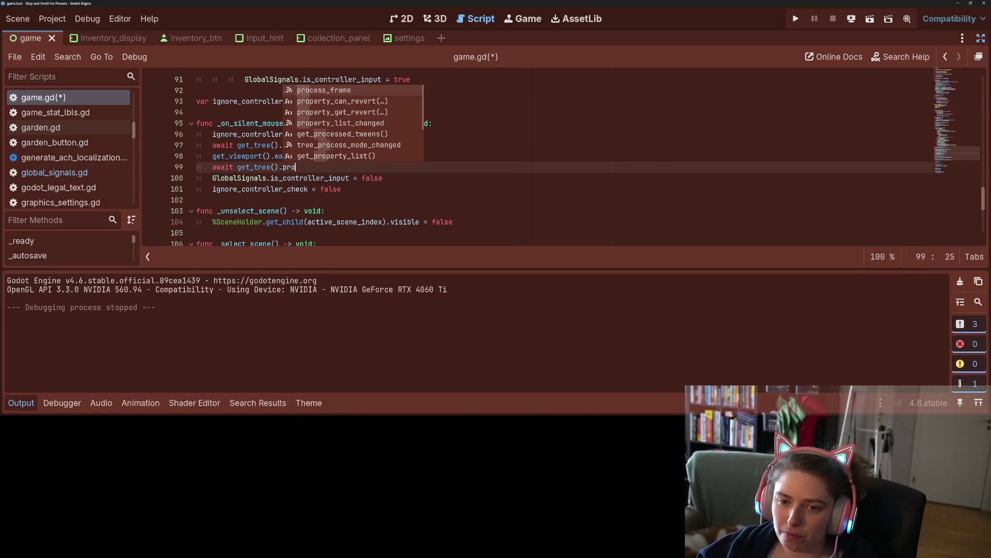
key(Return)
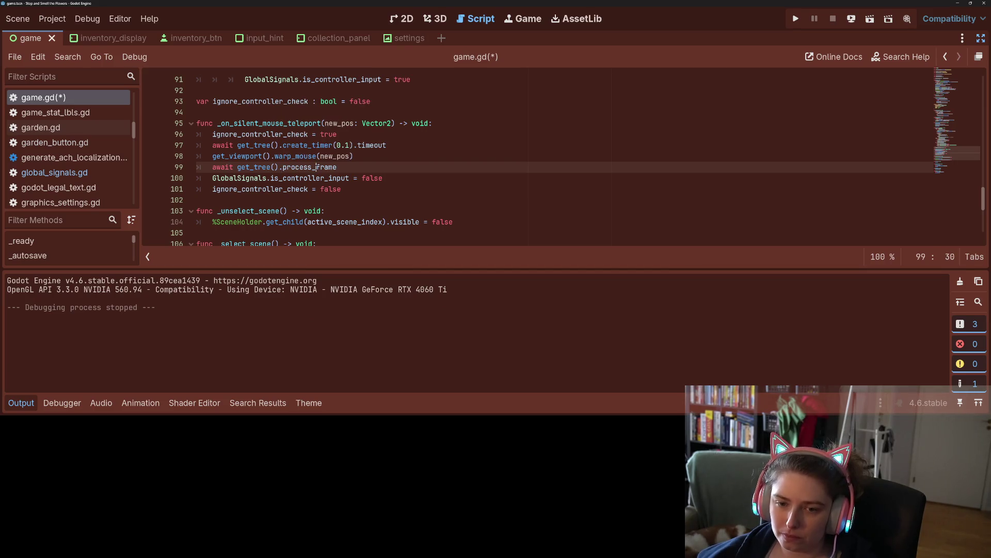
- Paste process_frame over line 97's timer wait, save, and run the game
double_click(316, 167)
key(ctrl+c)
drag(283, 145, 392, 145)
key(ctrl+v)
key(ctrl+s)
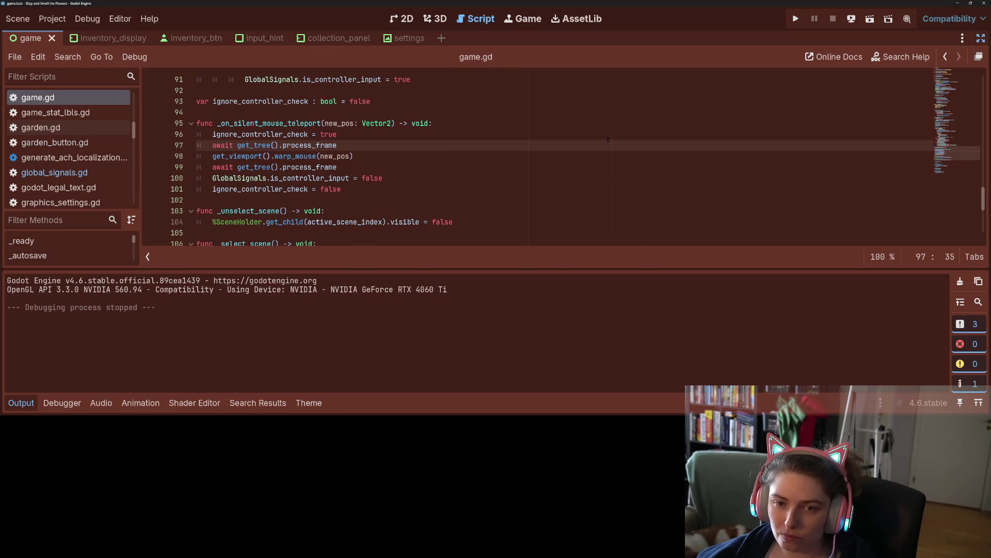
click(795, 18)
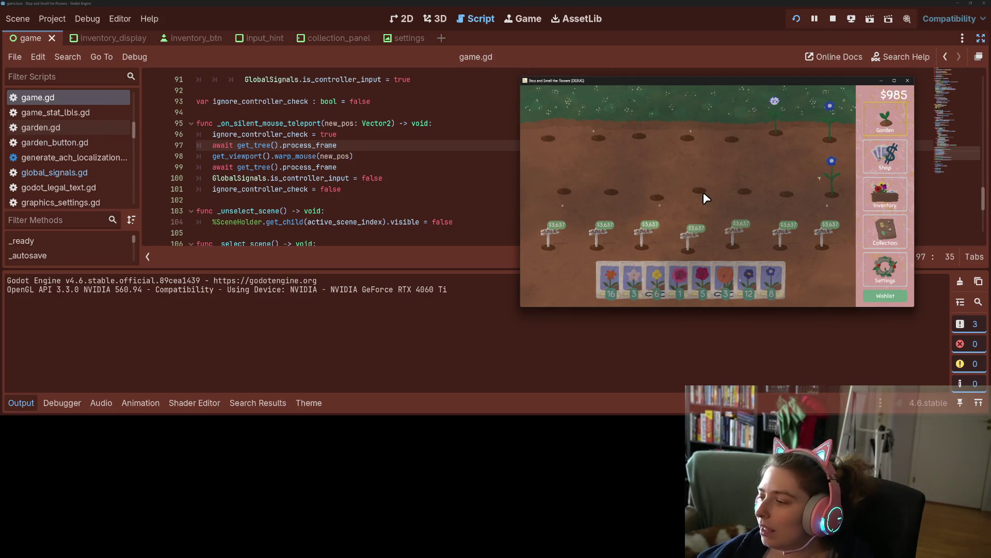
- Quit the game, hide the output panel, and jump to the is_controller_input definition
click(908, 81)
click(718, 216)
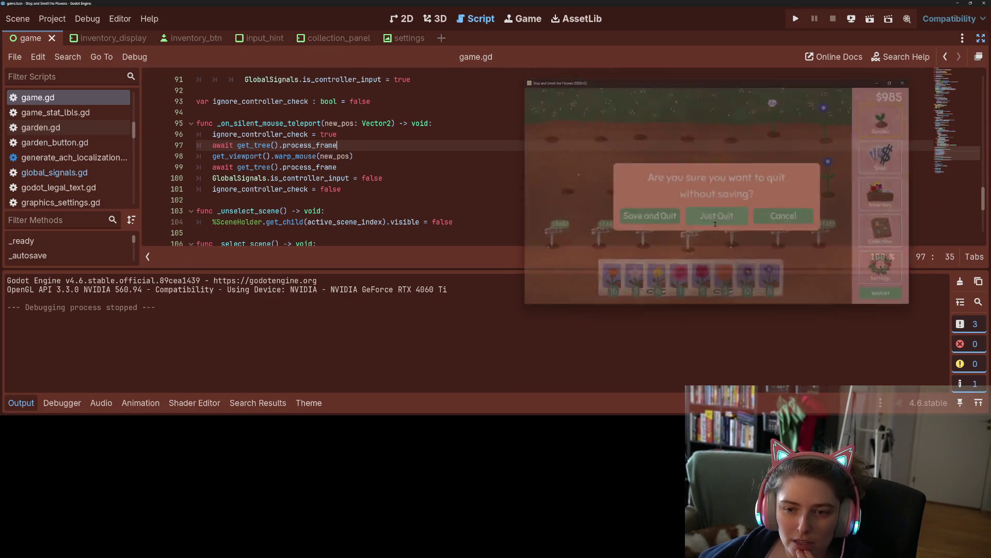
click(21, 403)
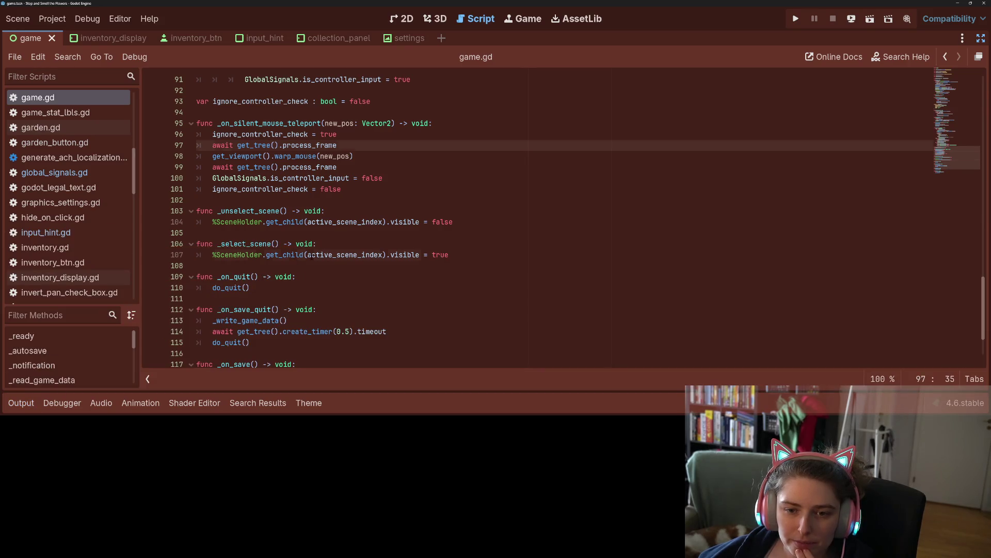
click(310, 250)
scroll(292, 300, up, 4)
scroll(293, 299, up, 1)
click(359, 233)
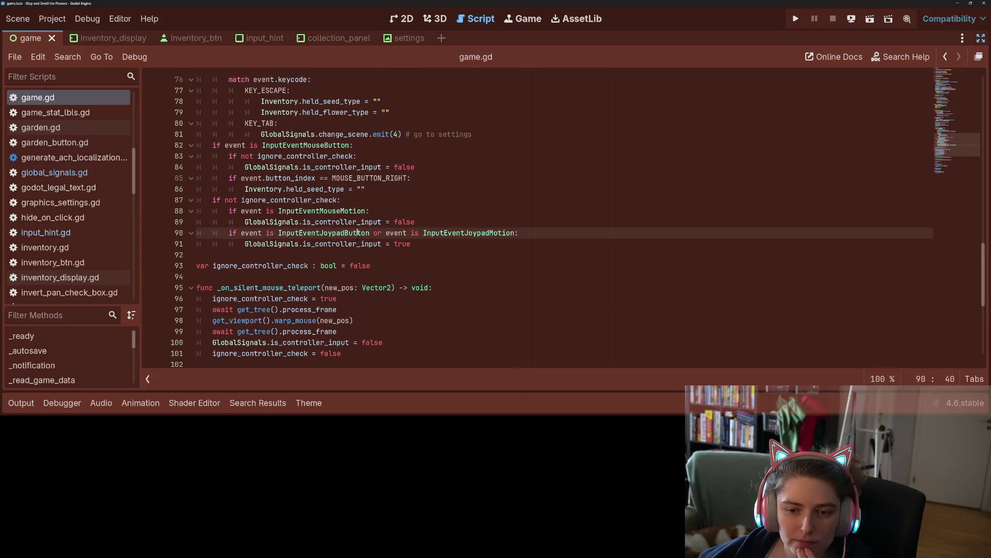
ctrl+click(370, 223)
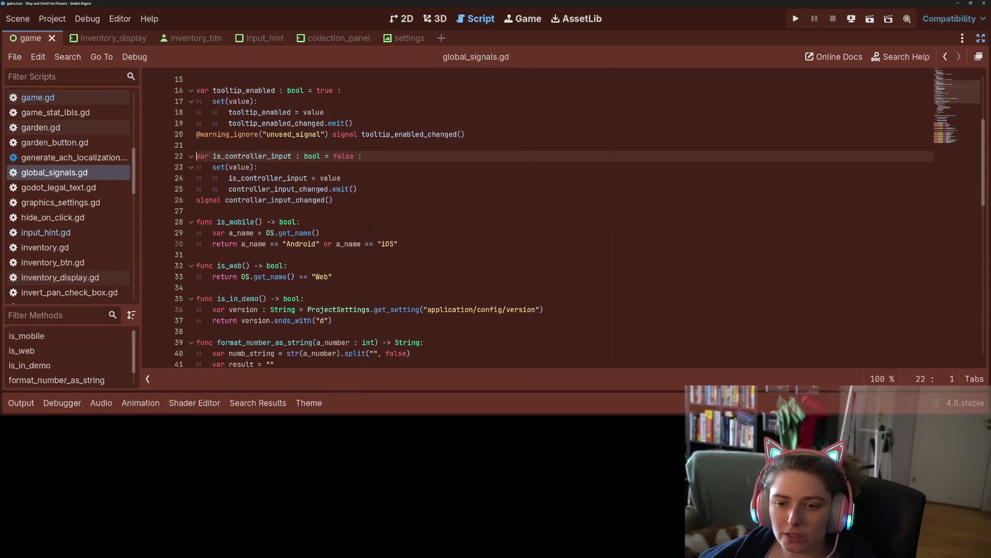
- Add 'if value != is_controller_input:' inside the setter in global_signals.gd
click(306, 167)
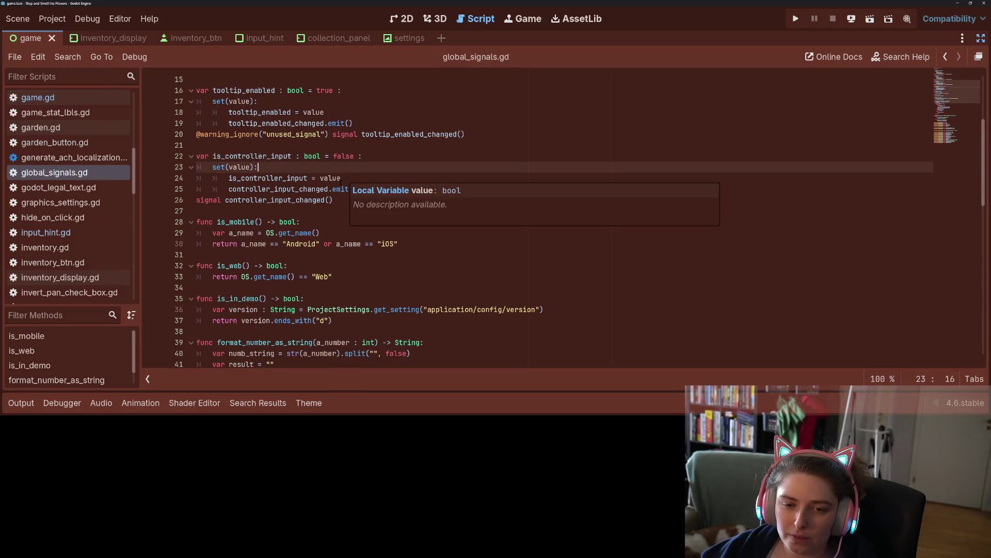
key(Return)
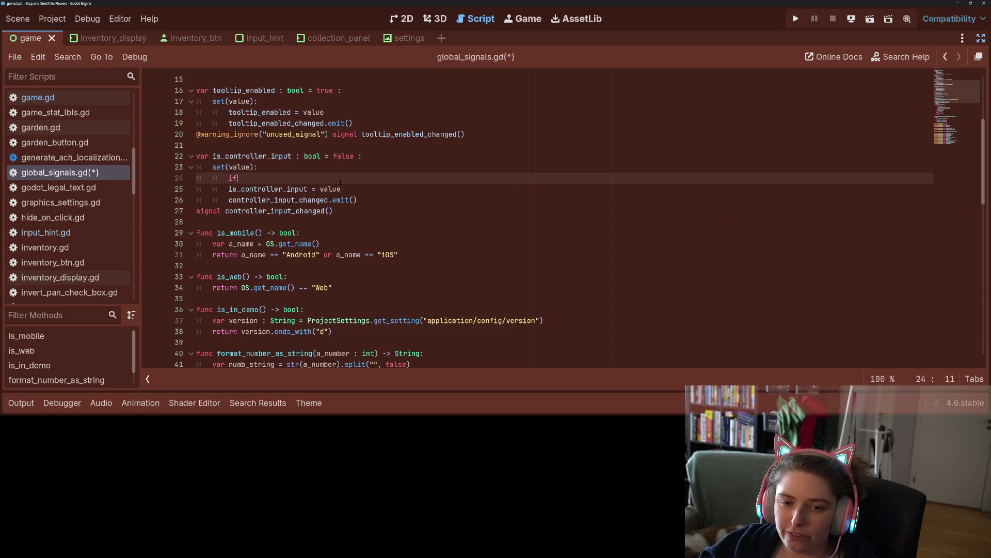
text(if value != )
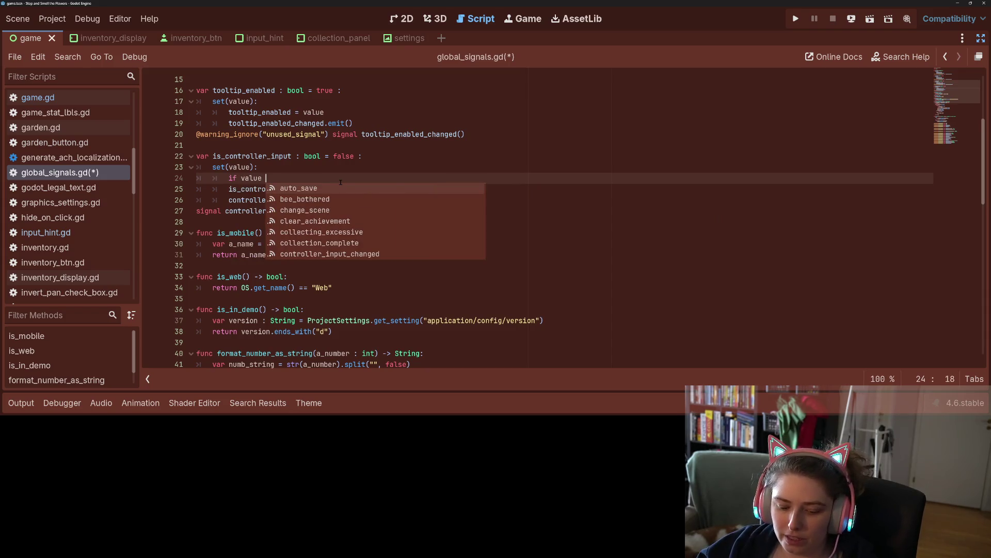
text(MissingNode)
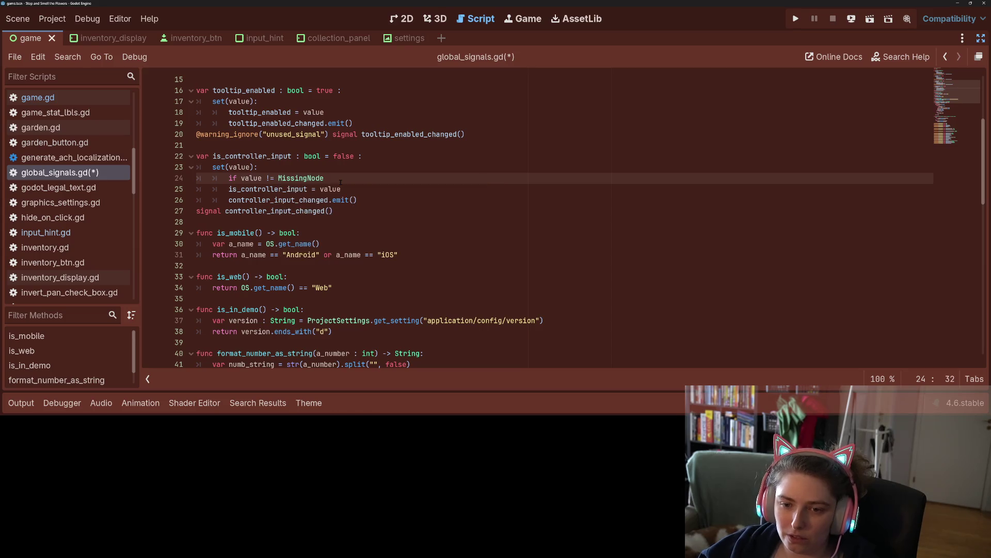
key(ctrl+BackSpace)
text(is)
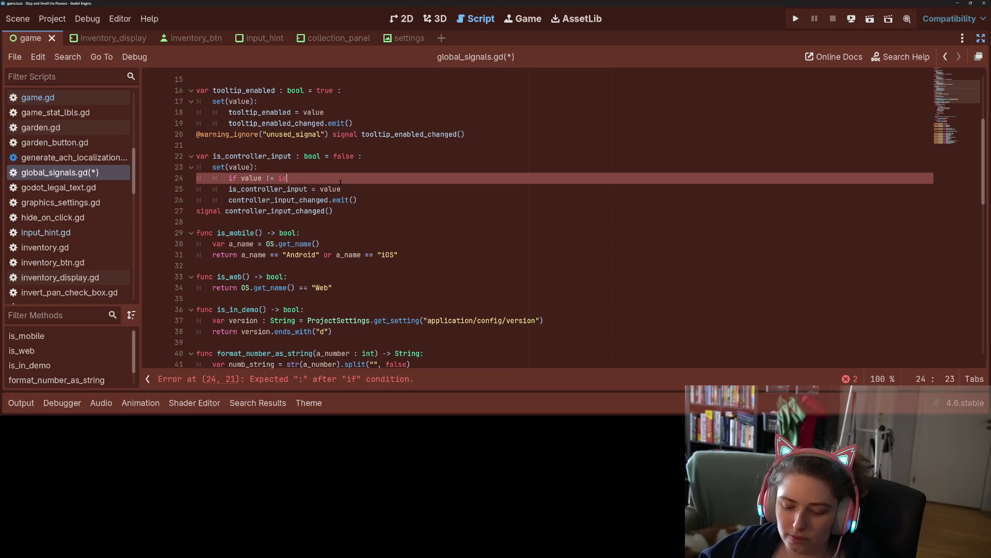
key(BackSpace)
key(BackSpace)
key(BackSpace)
text(con)
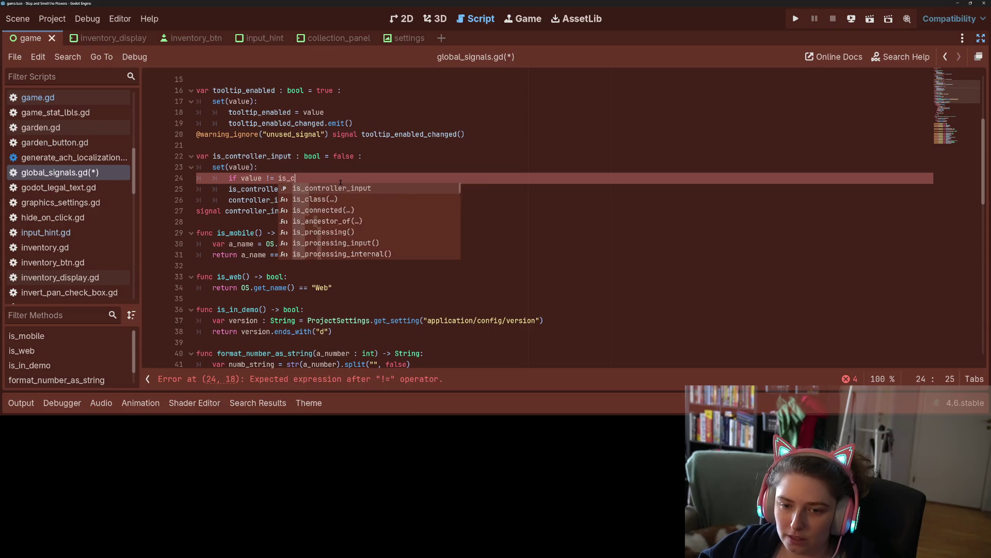
key(Return)
text(:)
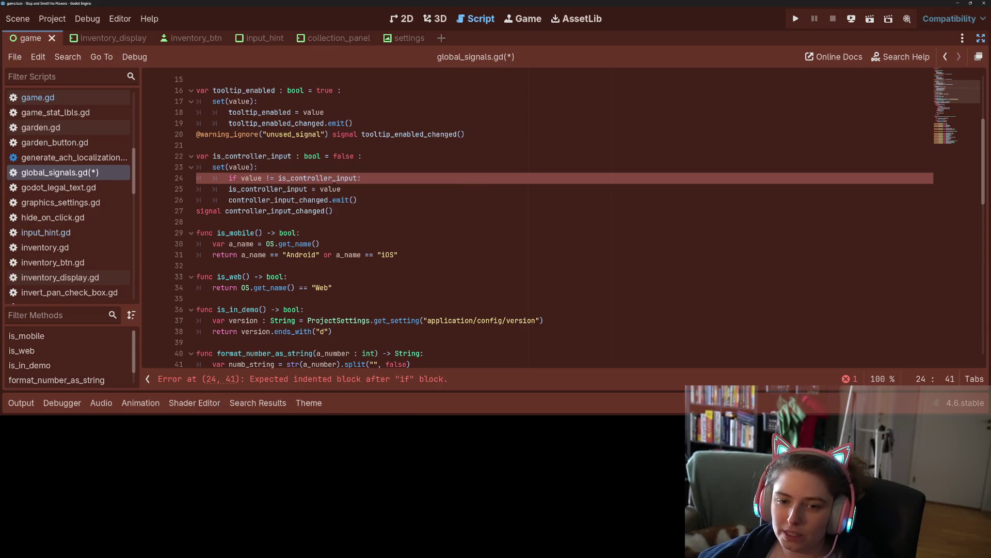
- Indent the assignment and emit lines under the new if, save, and launch the game
click(325, 189)
drag(326, 189, 339, 199)
key(Tab)
key(ctrl+s)
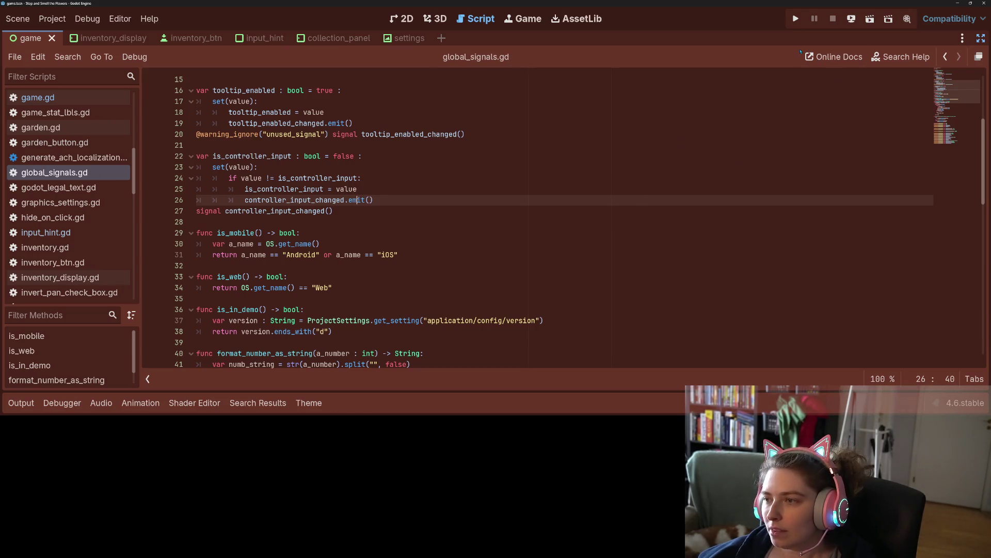
click(796, 19)
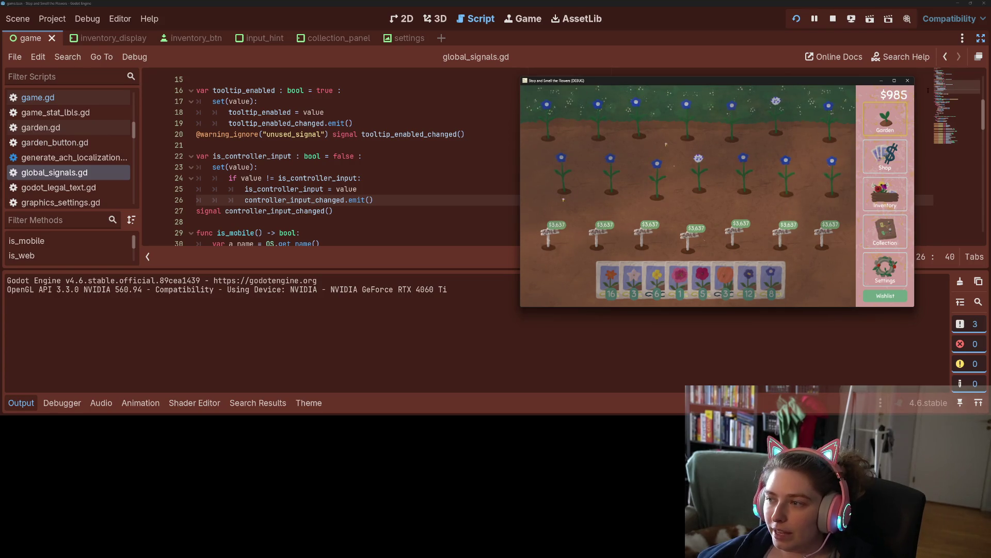
- Quit the game, hide the output log, and open game.gd
click(907, 81)
click(710, 217)
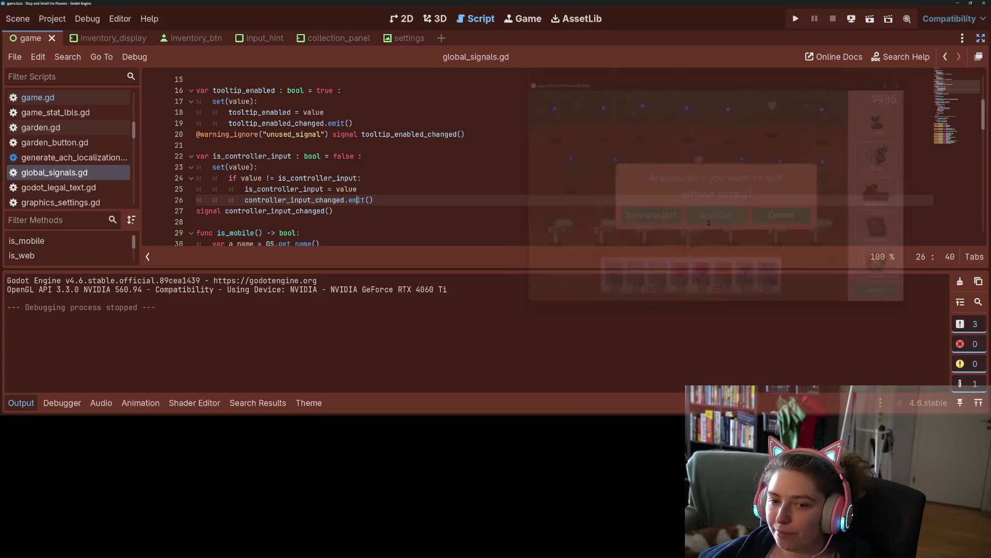
click(19, 403)
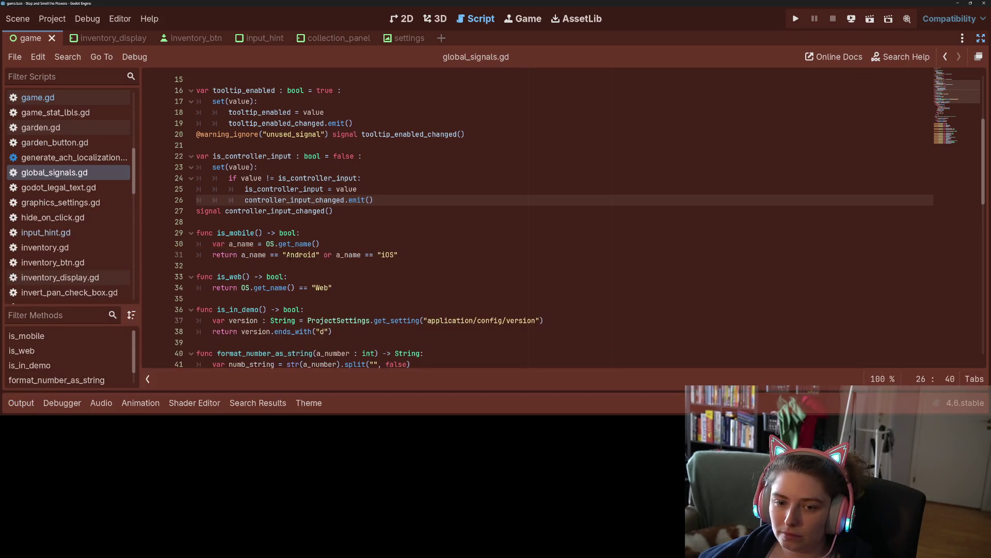
click(247, 254)
click(328, 201)
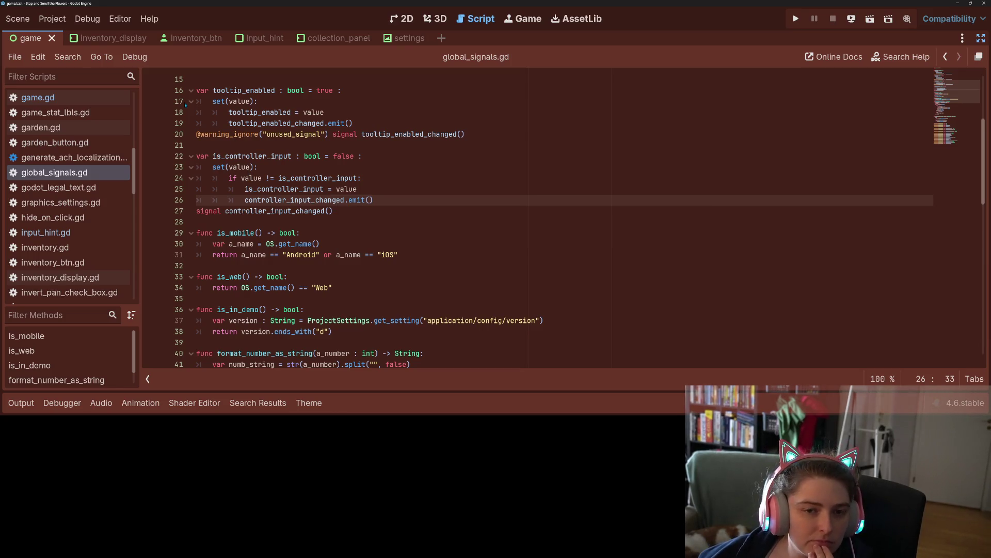
scroll(65, 137, up, 3)
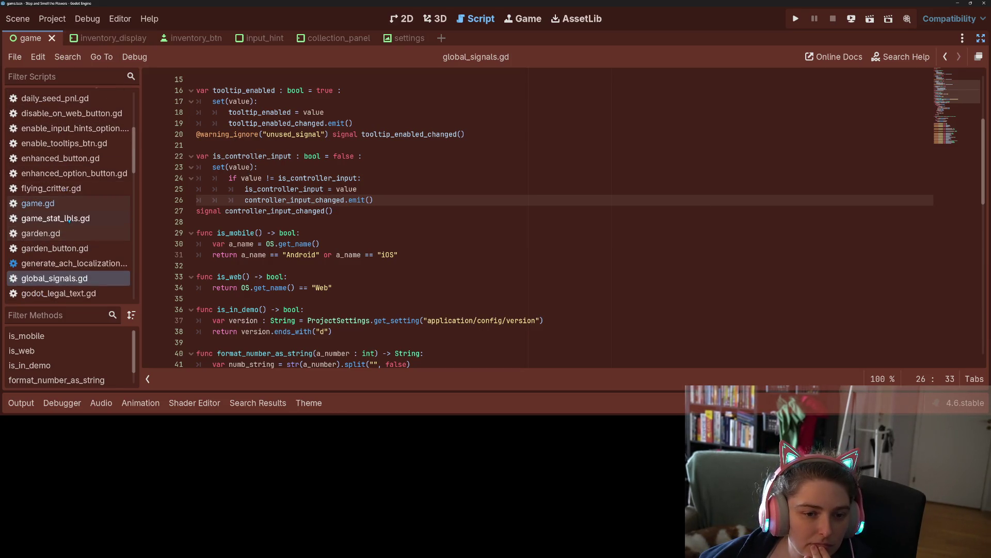
click(38, 203)
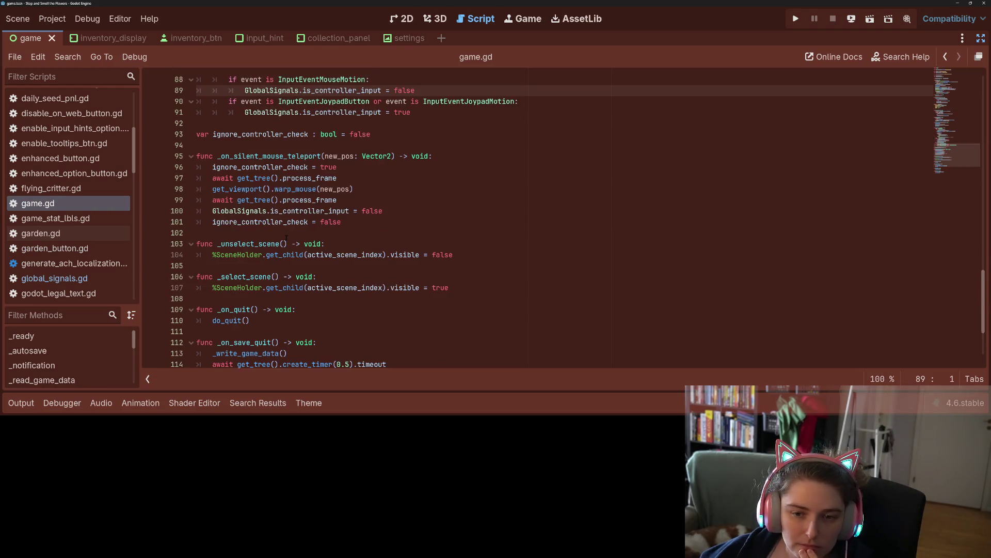
- Delete the ignore_controller_check variable declaration and its blank line
click(299, 177)
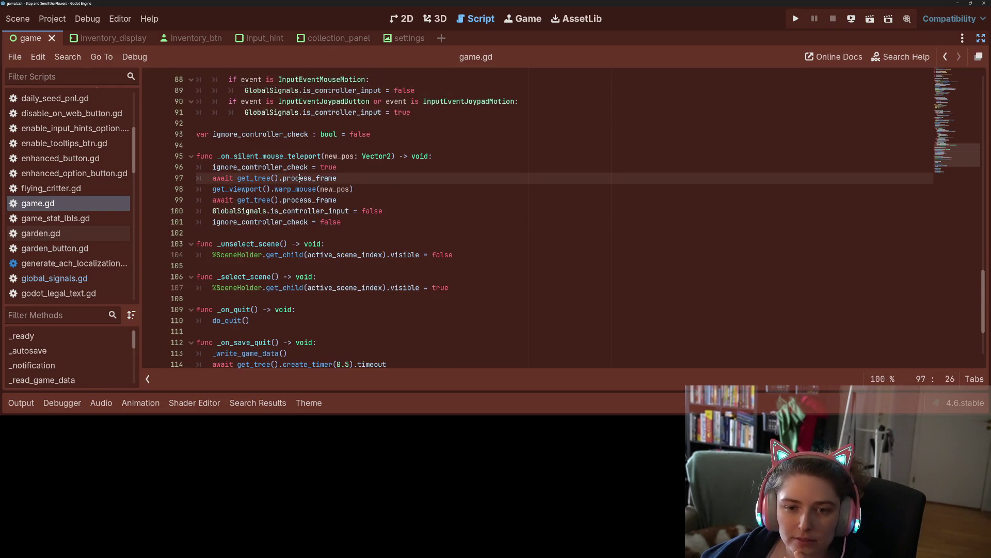
scroll(222, 207, up, 2)
click(222, 211)
key(shift+Up)
key(BackSpace)
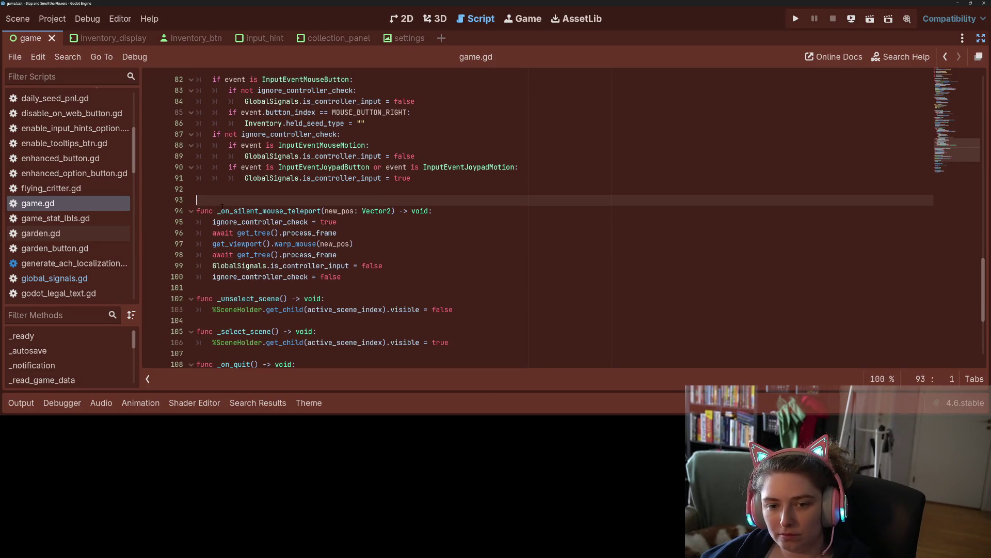
key(BackSpace)
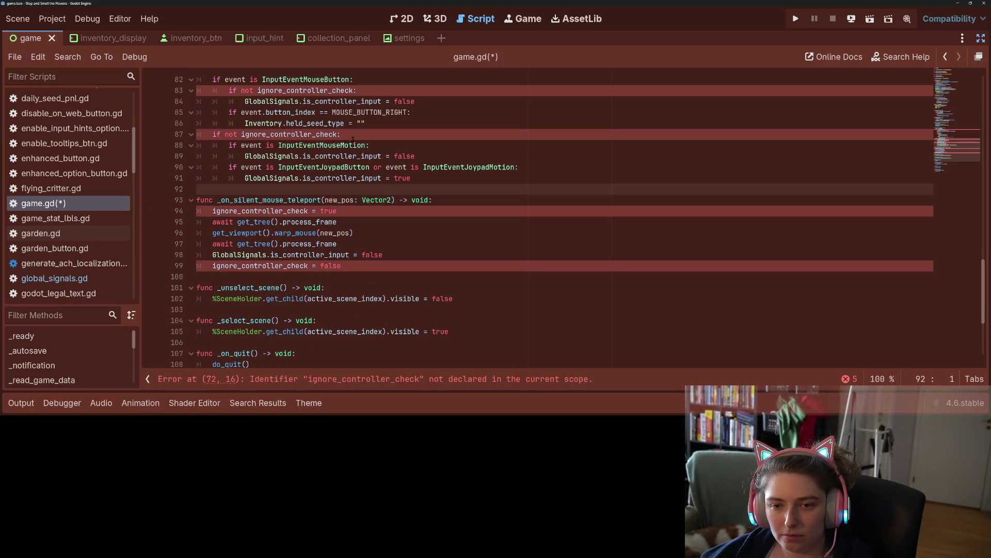
- Remove the mouse-motion ignore_controller_check line and outdent the input checks
click(196, 135)
key(shift+End)
key(BackSpace)
key(BackSpace)
drag(232, 135, 256, 167)
key(shift+Tab)
- Remove the mouse-button ignore check and outdent its assignment line
scroll(537, 217, up, 1)
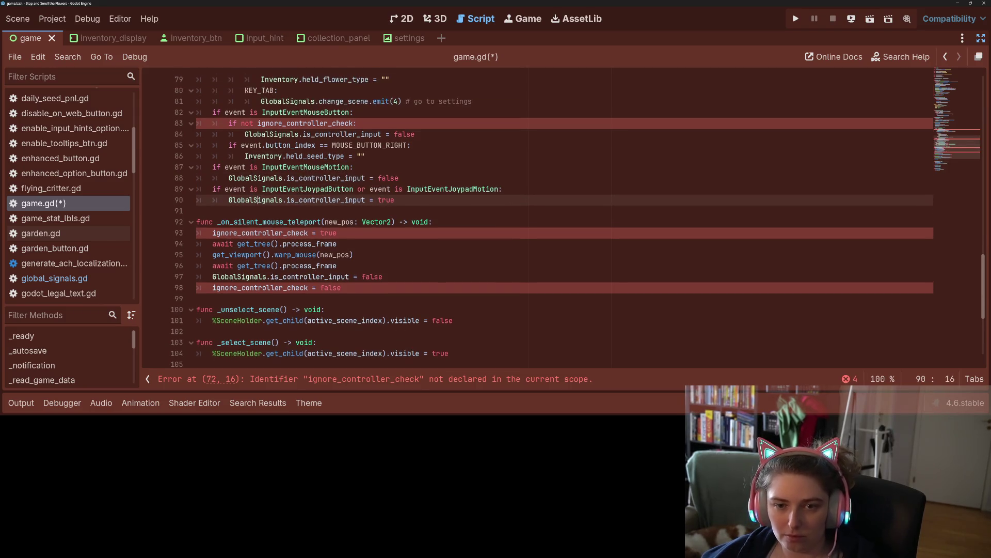
click(352, 124)
key(shift+Home)
key(BackSpace)
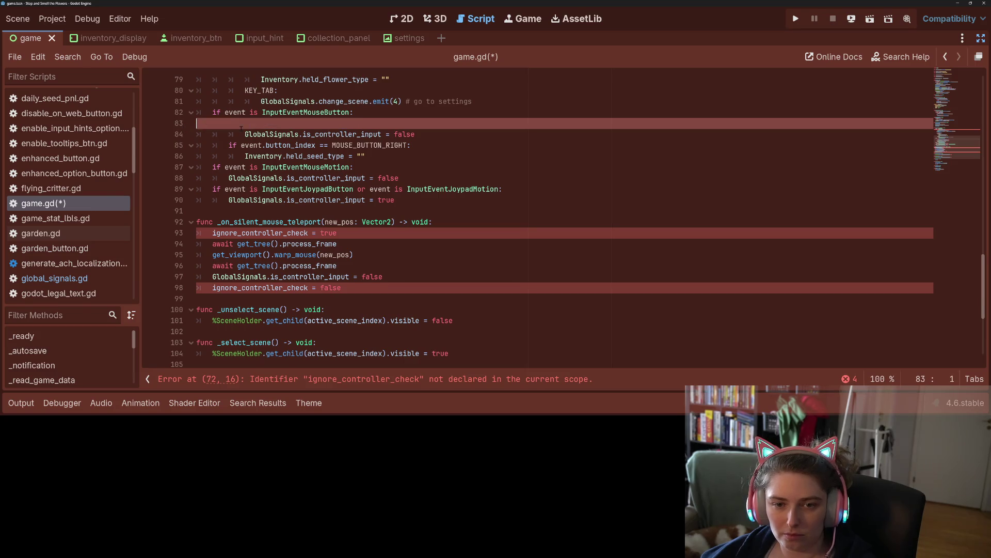
key(BackSpace)
click(246, 124)
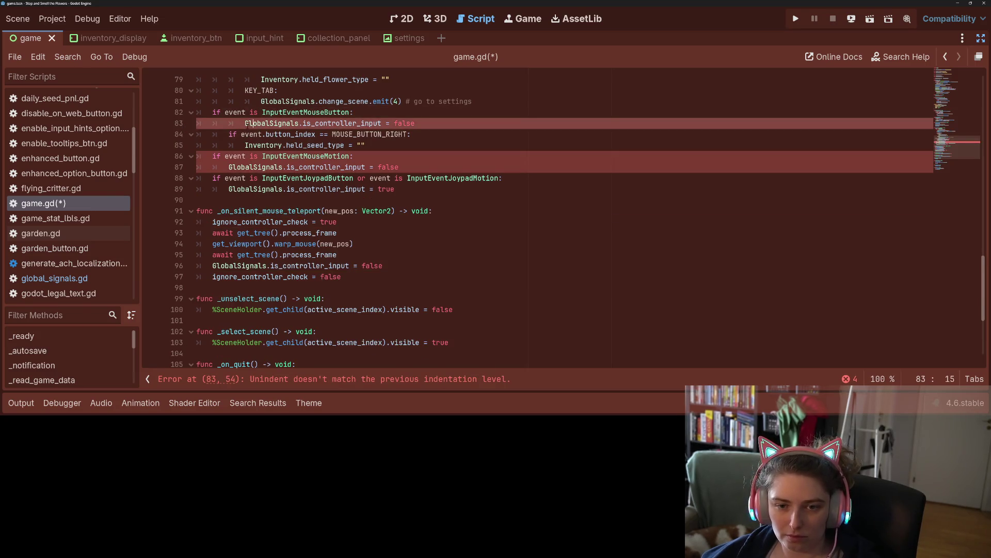
key(BackSpace)
- Delete the key-event ignore_controller_check line
scroll(291, 207, up, 3)
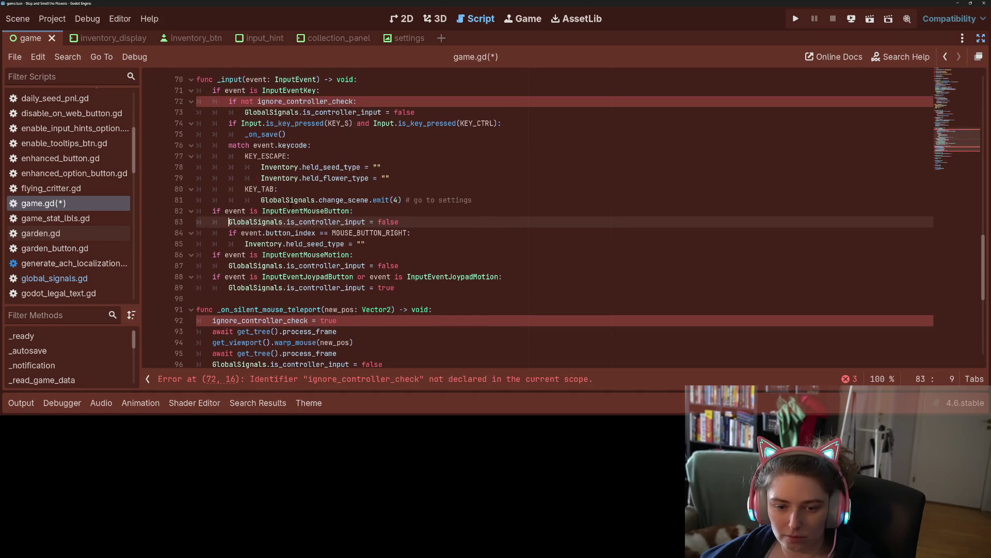
scroll(305, 166, up, 1)
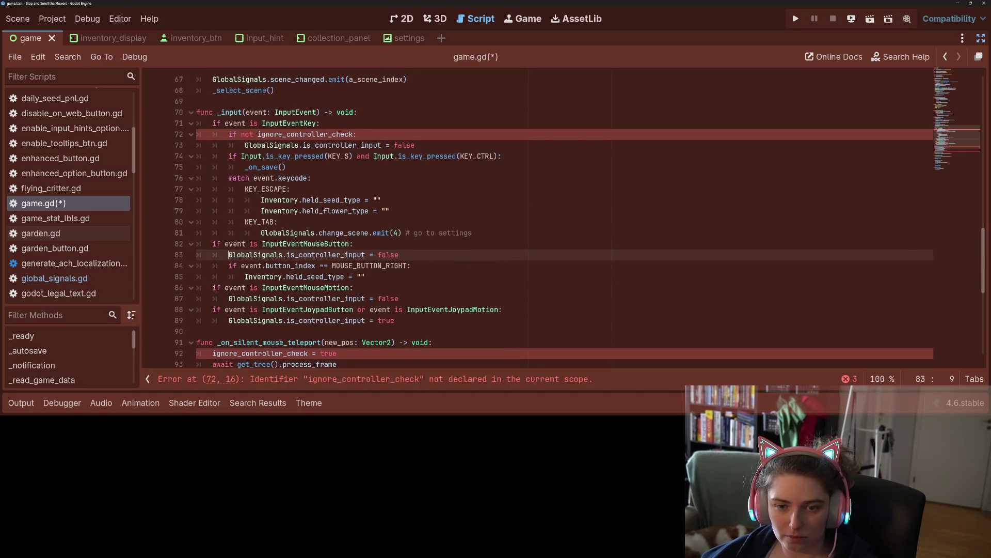
drag(245, 145, 229, 135)
key(BackSpace)
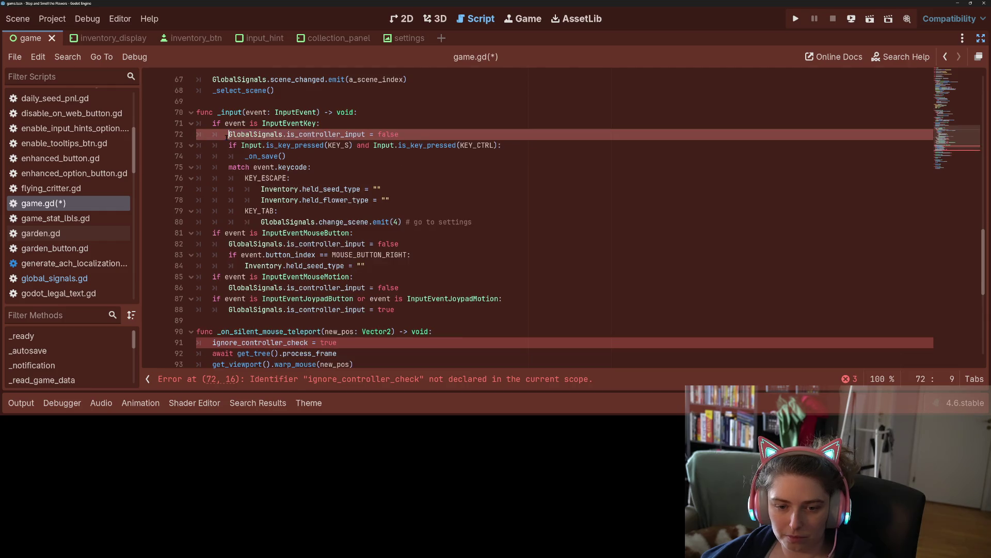
scroll(228, 134, down, 4)
- Delete the ignore_controller_check true/false assignments and the is_controller_input reset from the teleport function, and save
drag(349, 211, 197, 211)
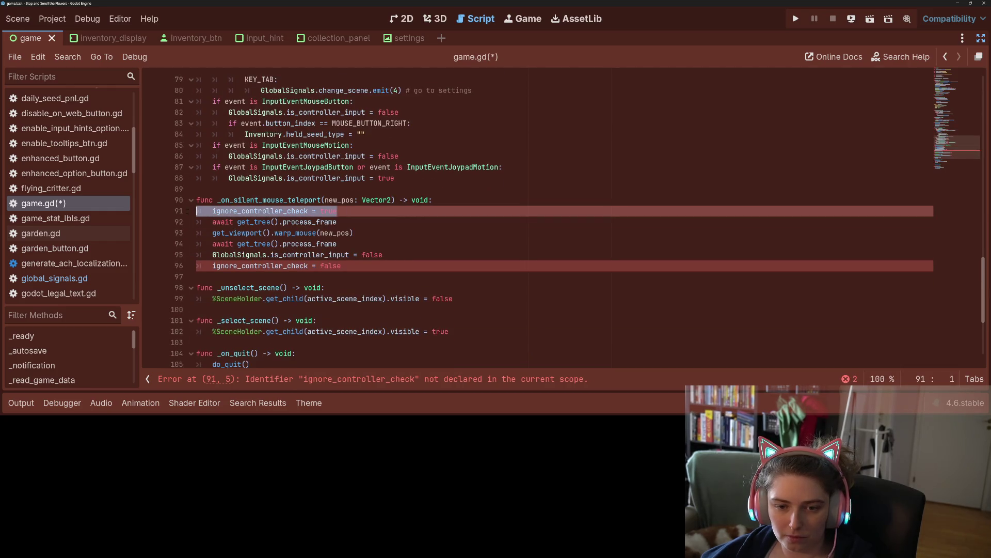
key(BackSpace)
key(BackSpace)
mouse_move(252, 255)
mouse_down()
mouse_move(391, 252)
mouse_move(182, 246)
mouse_up()
key(BackSpace)
key(ctrl+s)
key(BackSpace)
key(BackSpace)
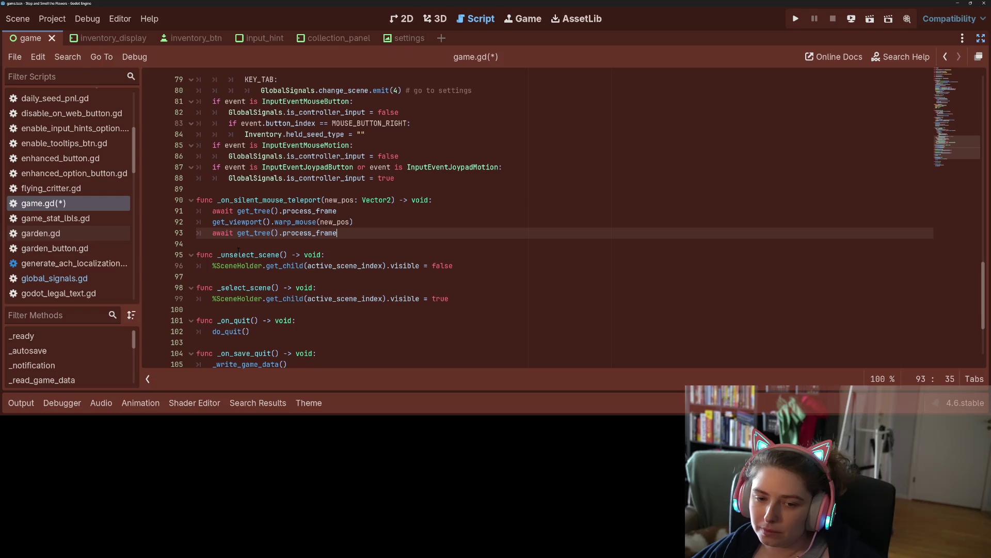
click(308, 233)
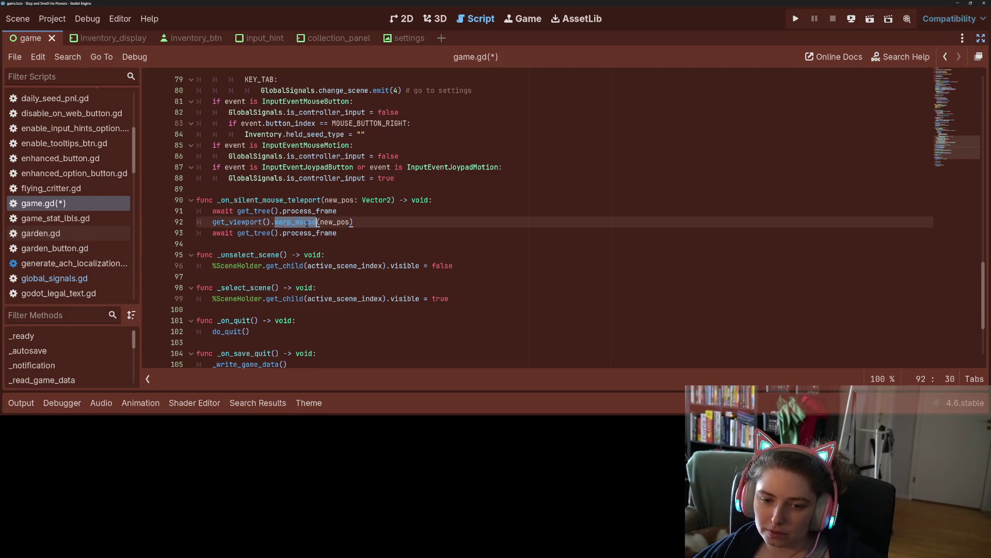
- Open the warp_mouse documentation and scroll up through the Viewport reference to push_input
ctrl+click(307, 226)
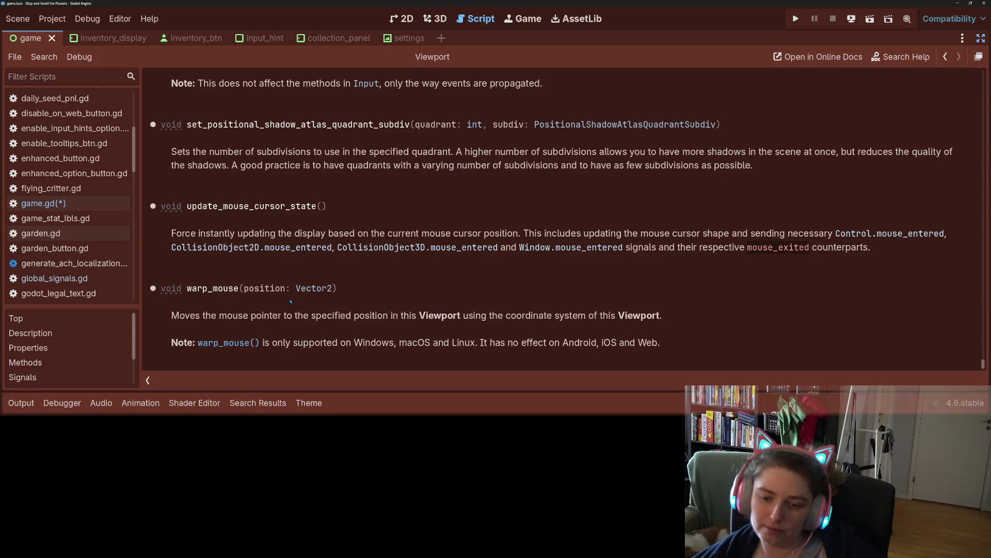
scroll(291, 302, up, 1)
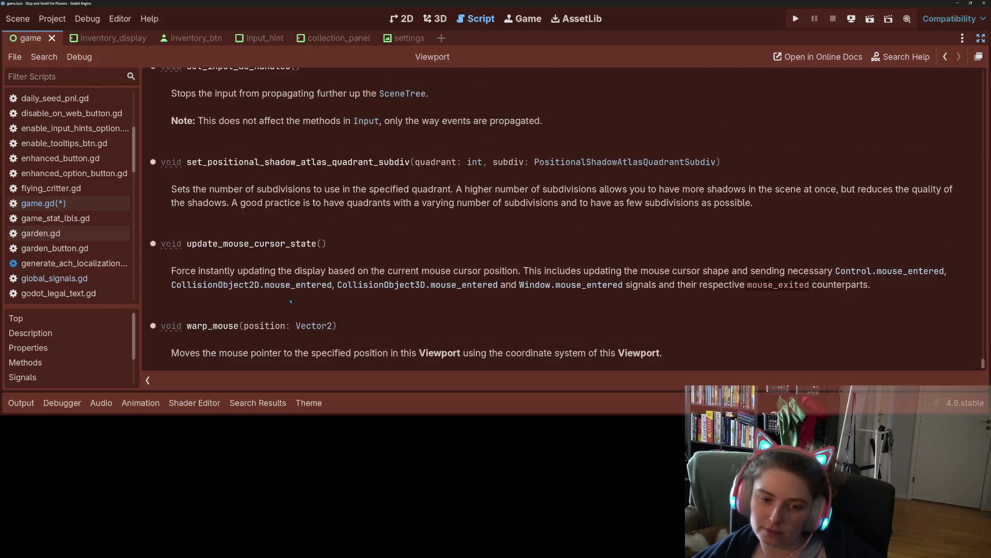
scroll(291, 301, down, 1)
scroll(313, 311, up, 2)
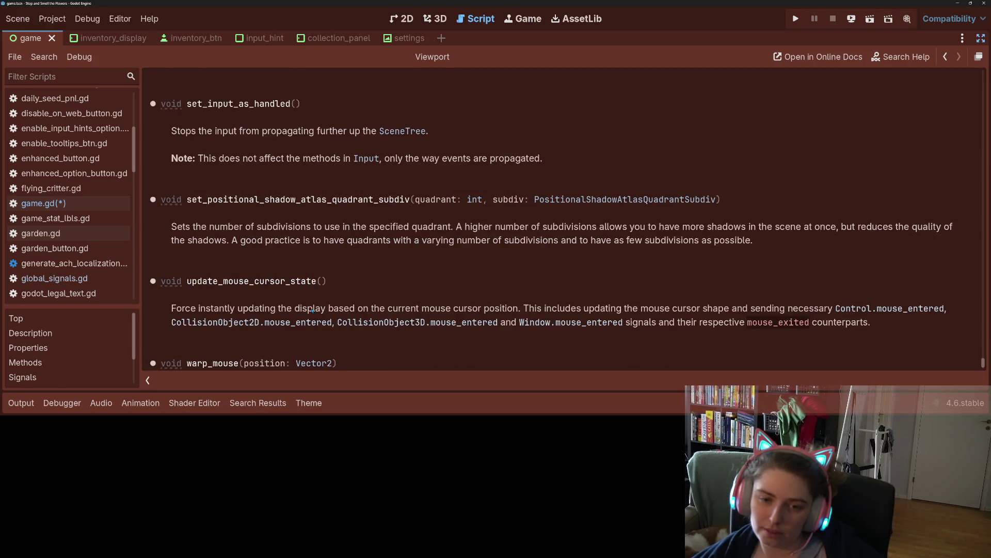
scroll(313, 310, up, 4)
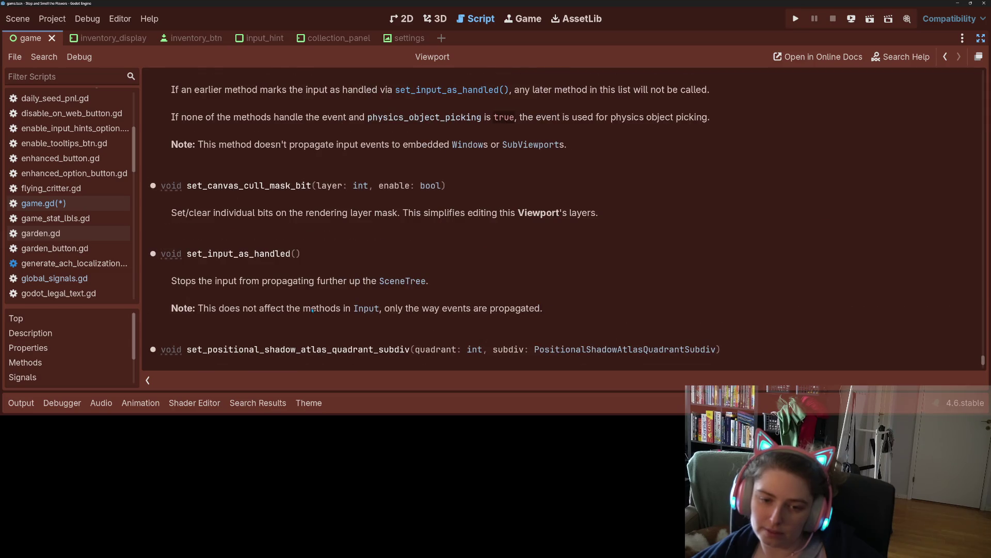
scroll(312, 310, up, 1)
scroll(313, 311, up, 5)
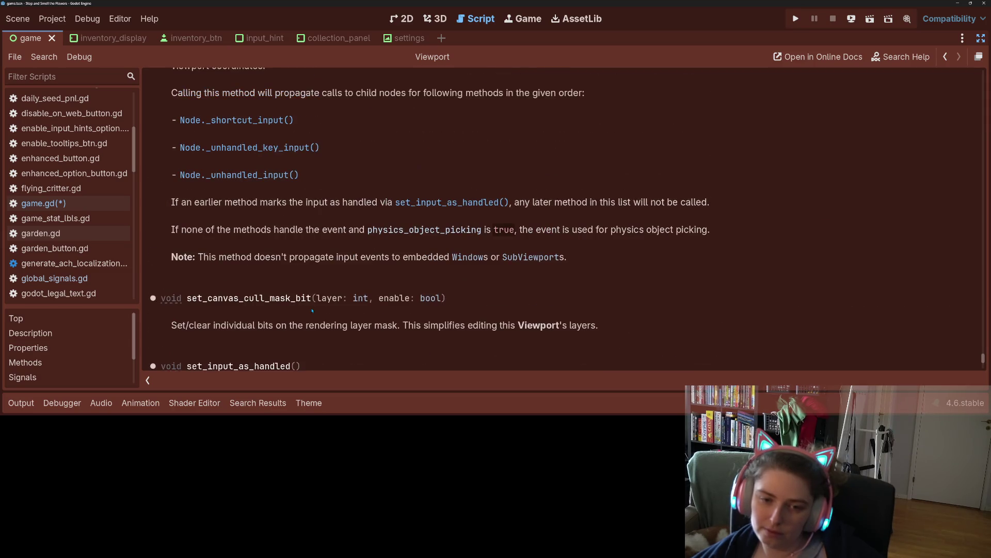
scroll(312, 311, up, 2)
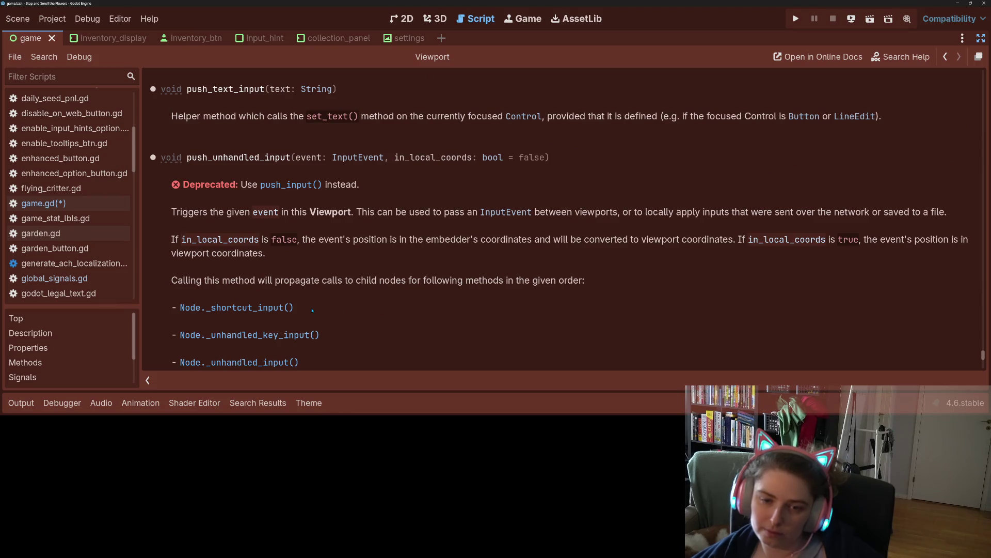
scroll(312, 311, up, 3)
scroll(312, 310, up, 1)
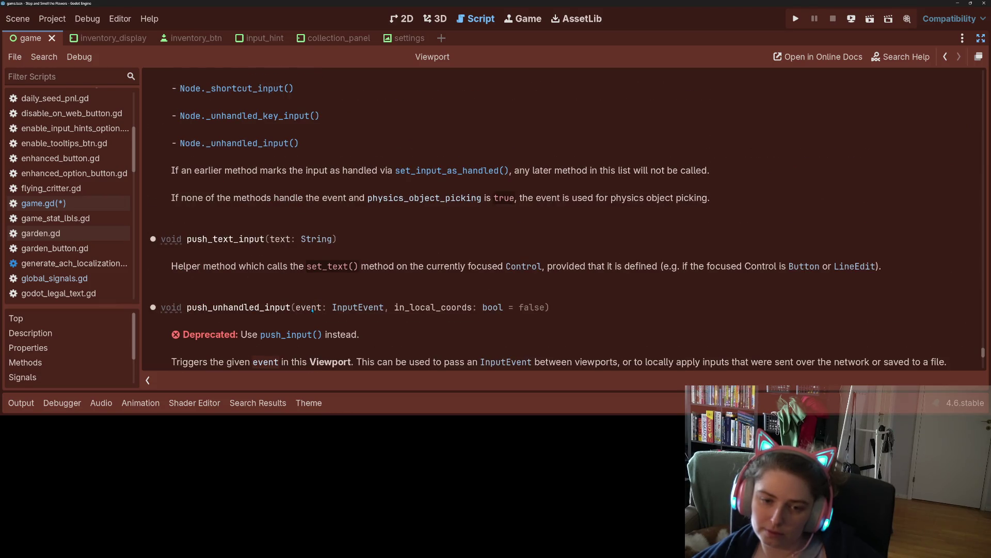
scroll(312, 310, up, 1)
scroll(313, 310, up, 5)
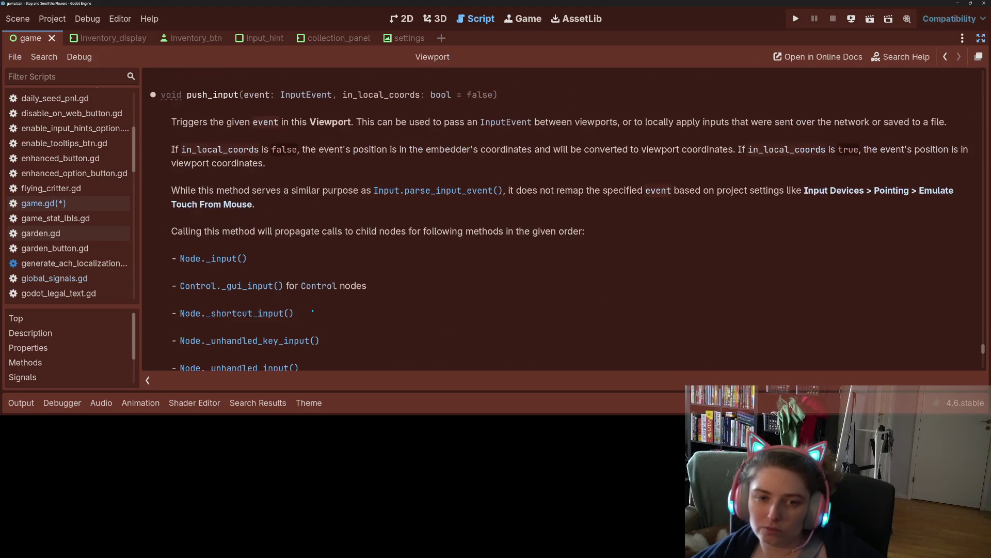
scroll(312, 310, up, 7)
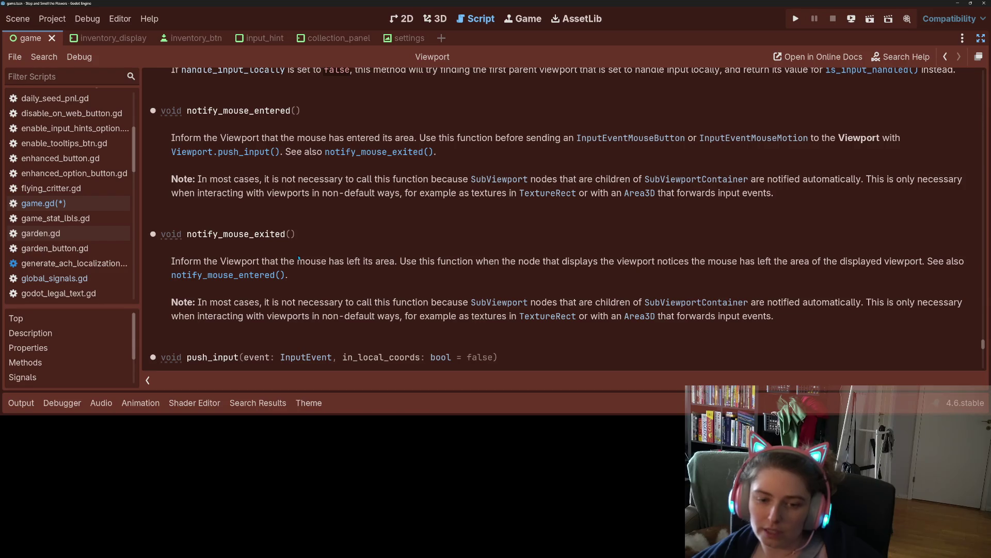
- Highlight the notify_mouse_exited description, then scroll up to gui_get_focus_owner and gui_get_hovered_control
drag(296, 260, 382, 275)
click(424, 279)
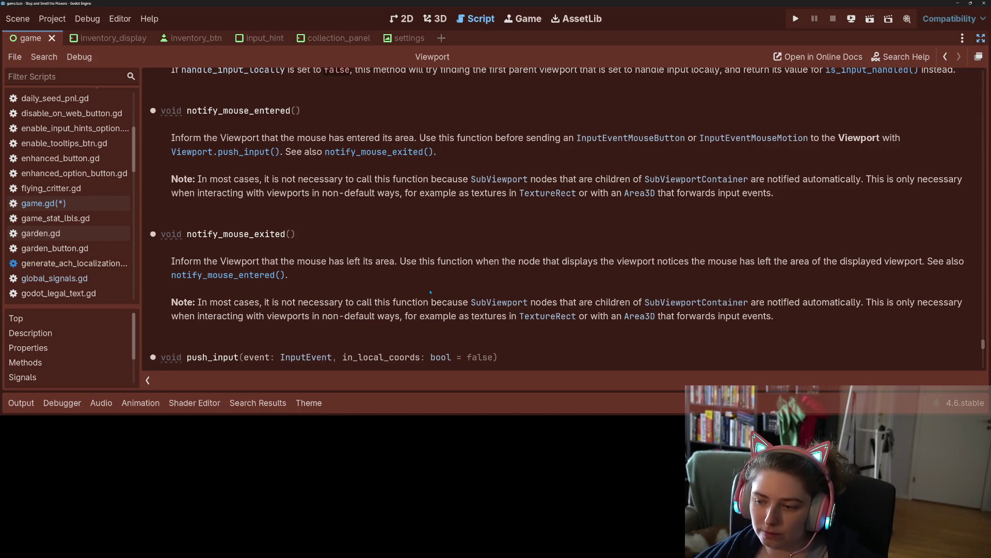
scroll(394, 303, up, 5)
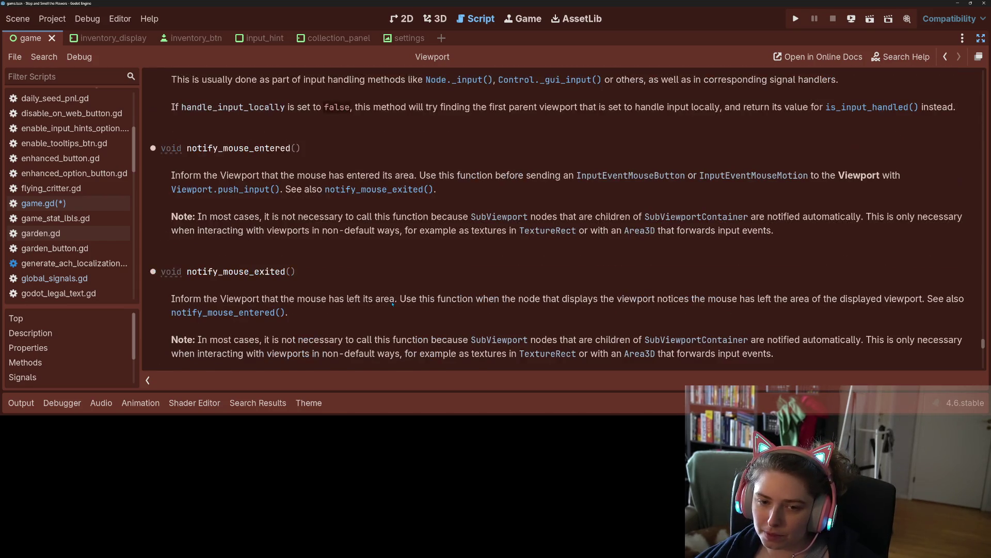
scroll(393, 305, up, 1)
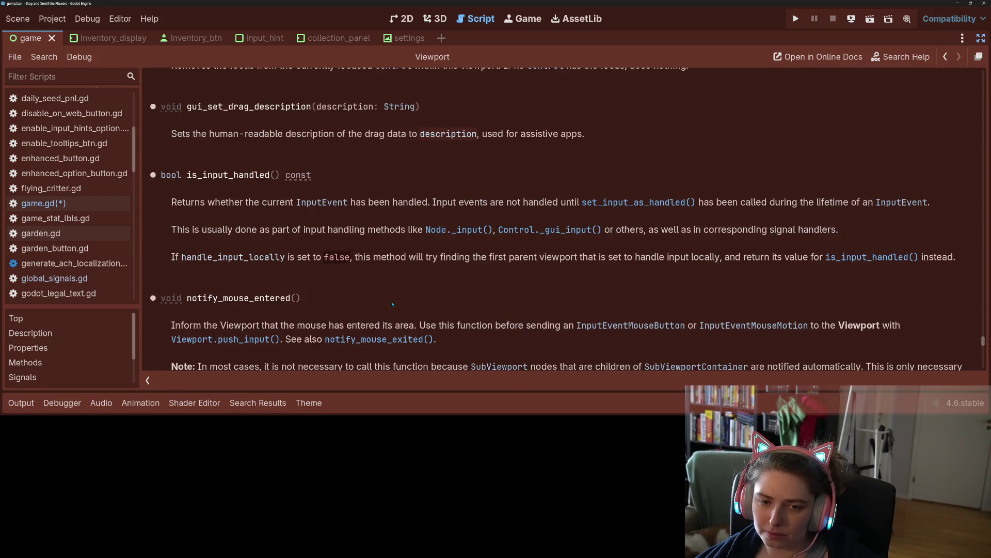
scroll(393, 305, up, 4)
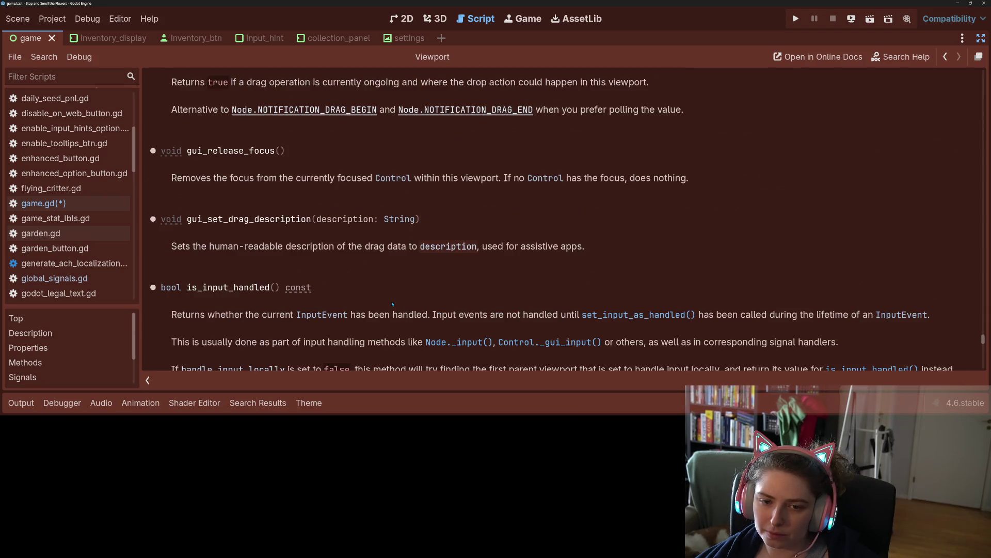
scroll(393, 304, up, 2)
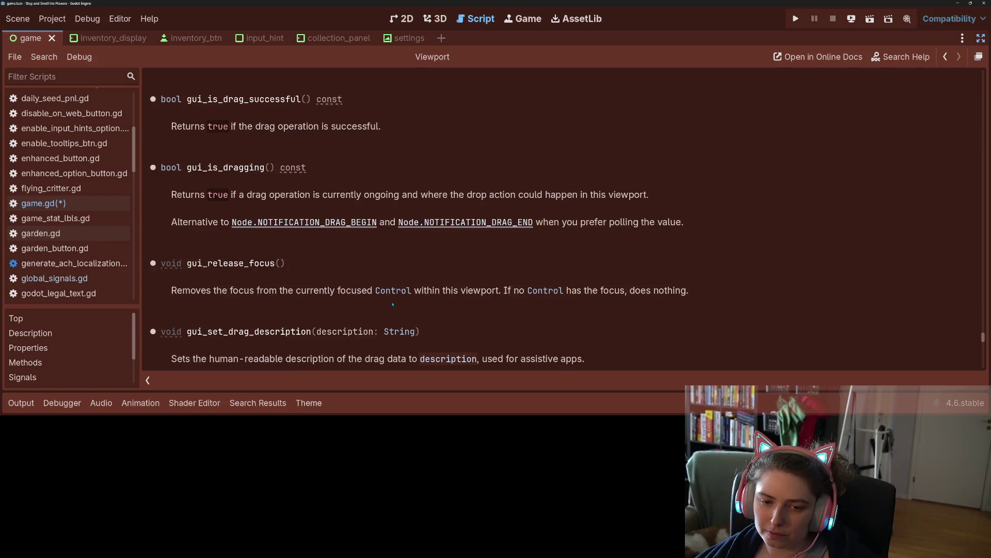
scroll(393, 304, up, 5)
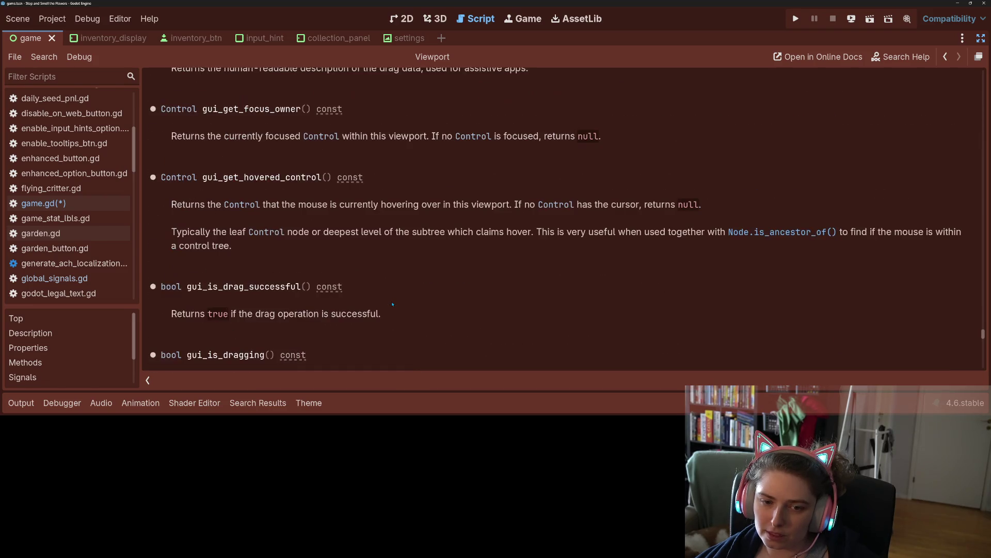
scroll(393, 305, up, 3)
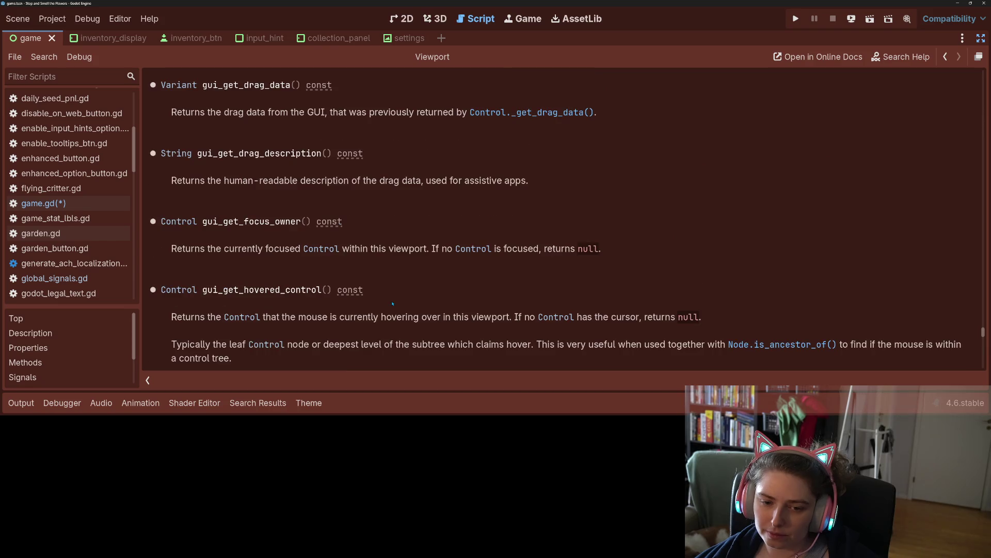
scroll(289, 298, down, 2)
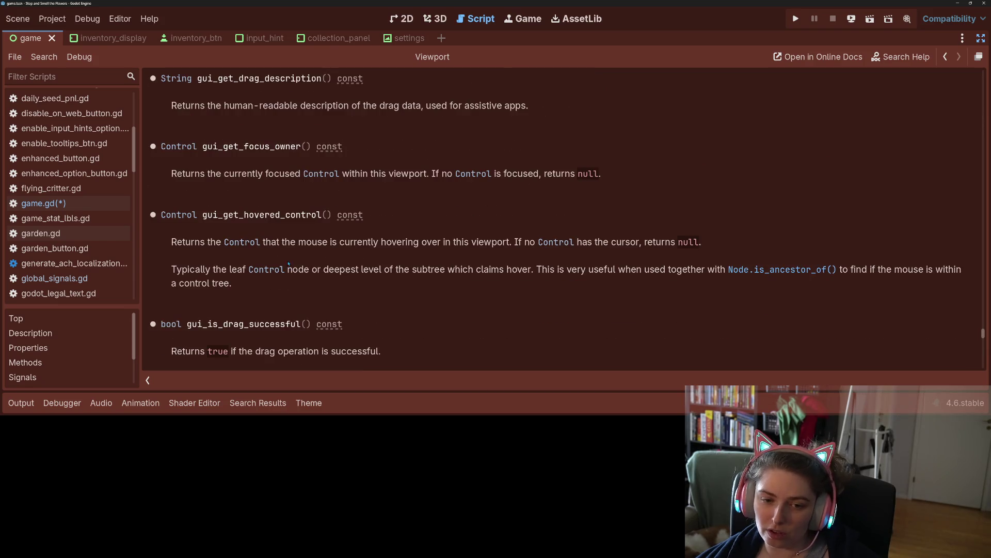
- Select gui_get_hovered_control, then the gui_get_focus_owner method name in the Viewport reference
double_click(258, 215)
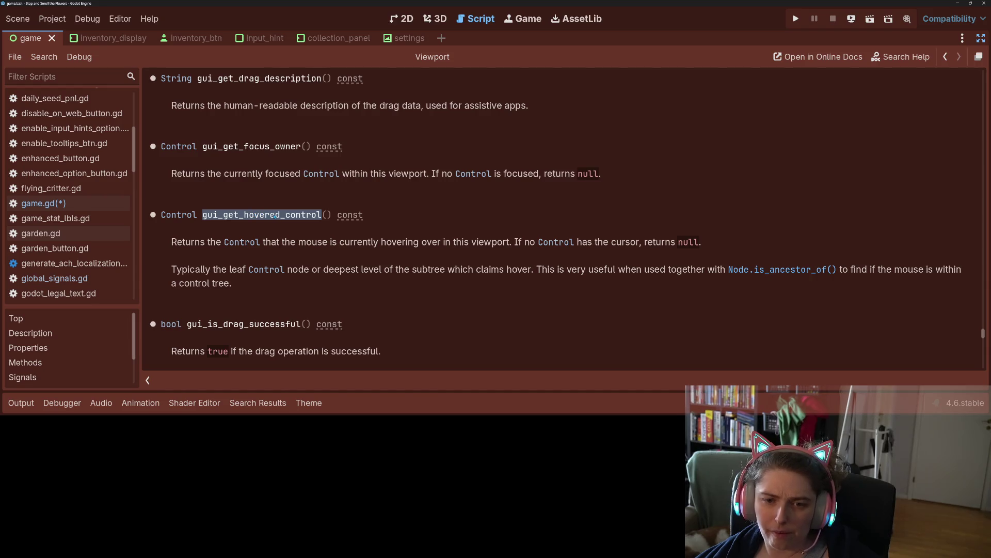
double_click(288, 147)
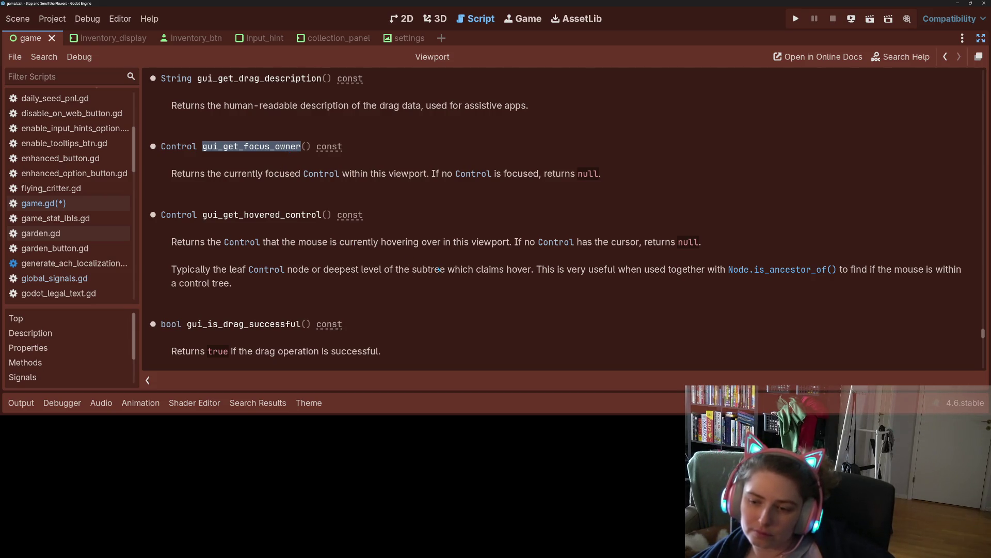
- Scroll up through the Viewport class reference and save game.gd with Ctrl+S
scroll(438, 269, up, 5)
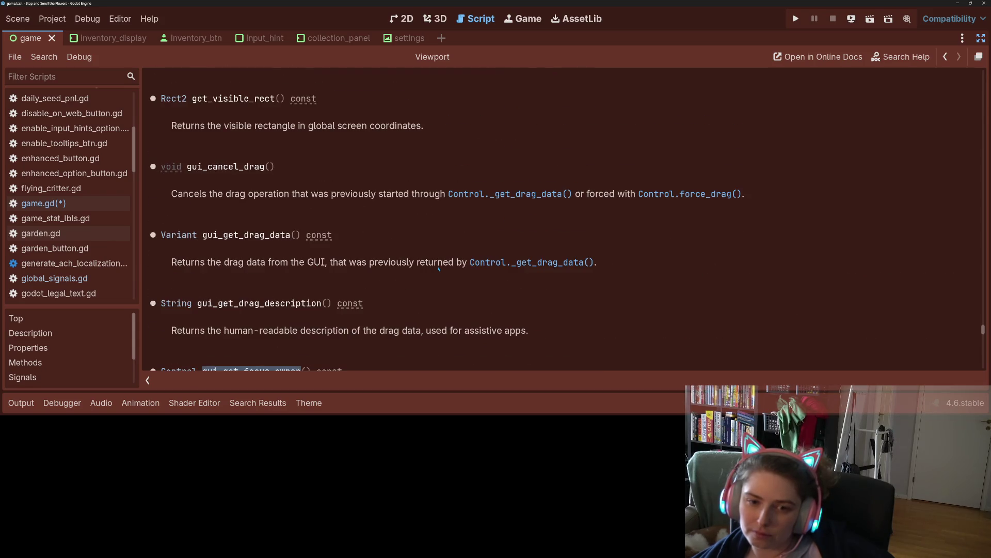
scroll(439, 269, up, 6)
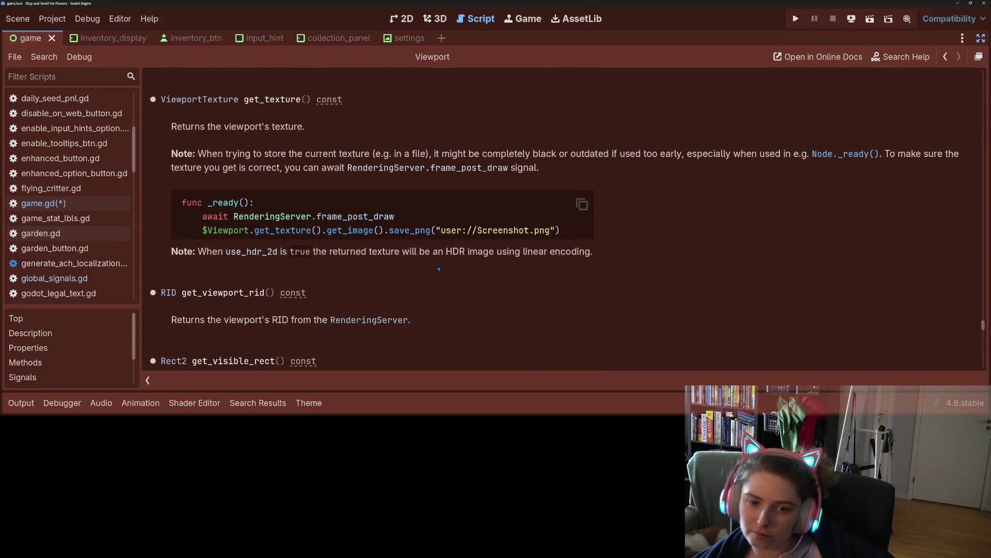
scroll(439, 269, up, 12)
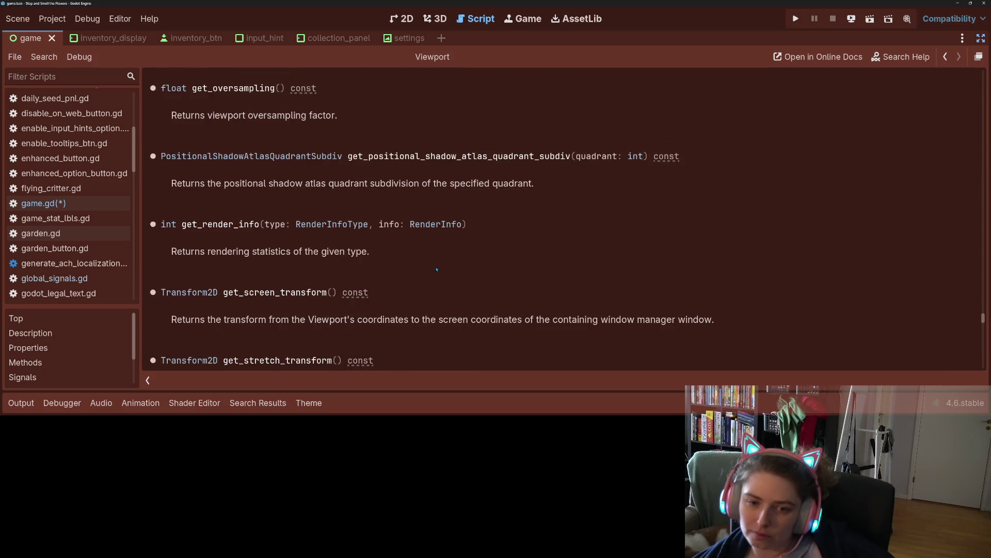
scroll(437, 269, up, 3)
scroll(437, 269, up, 5)
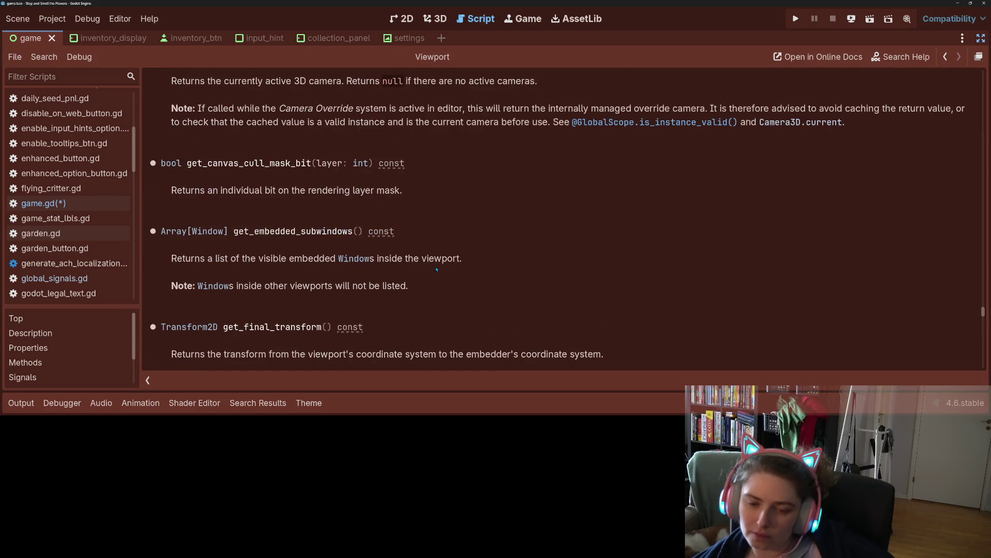
scroll(437, 269, up, 4)
scroll(437, 269, up, 6)
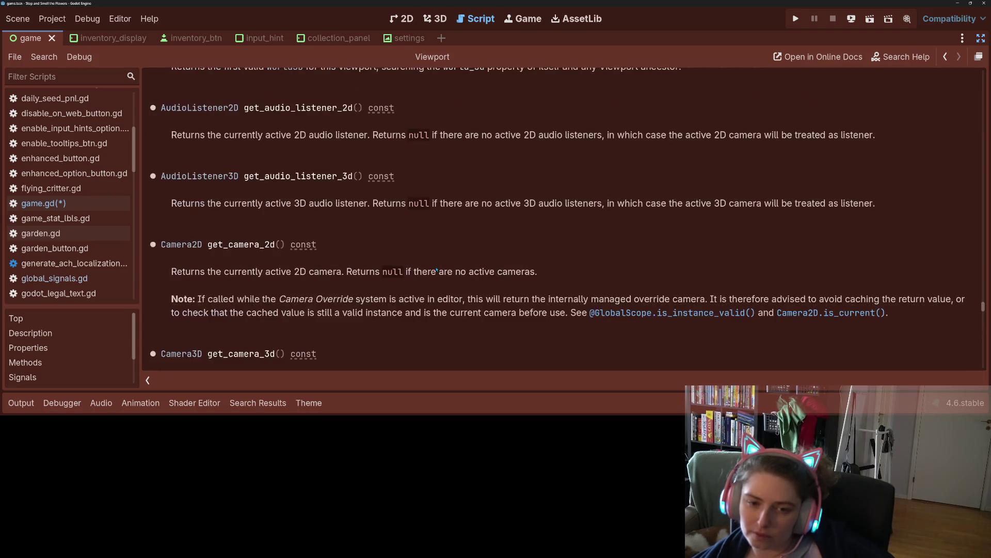
scroll(437, 269, up, 3)
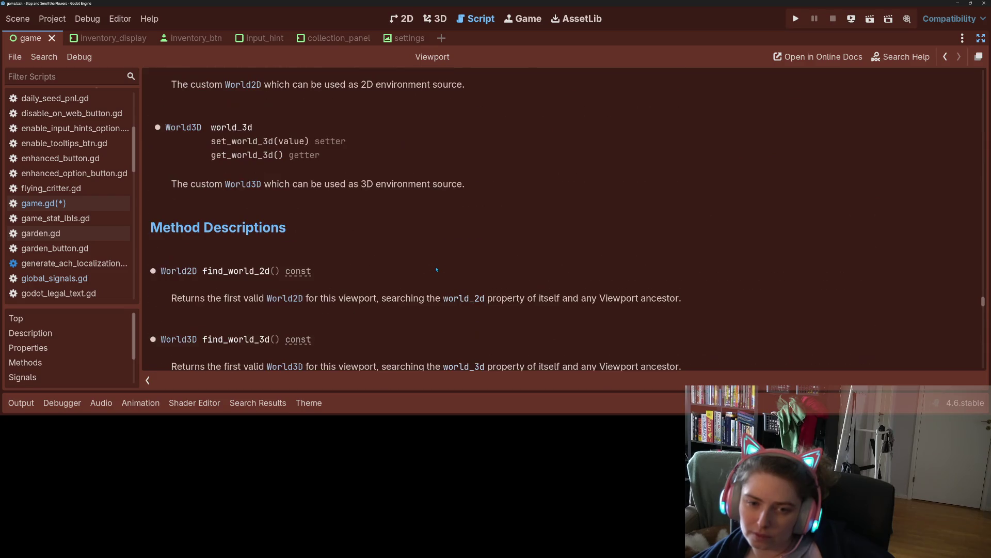
scroll(437, 269, up, 6)
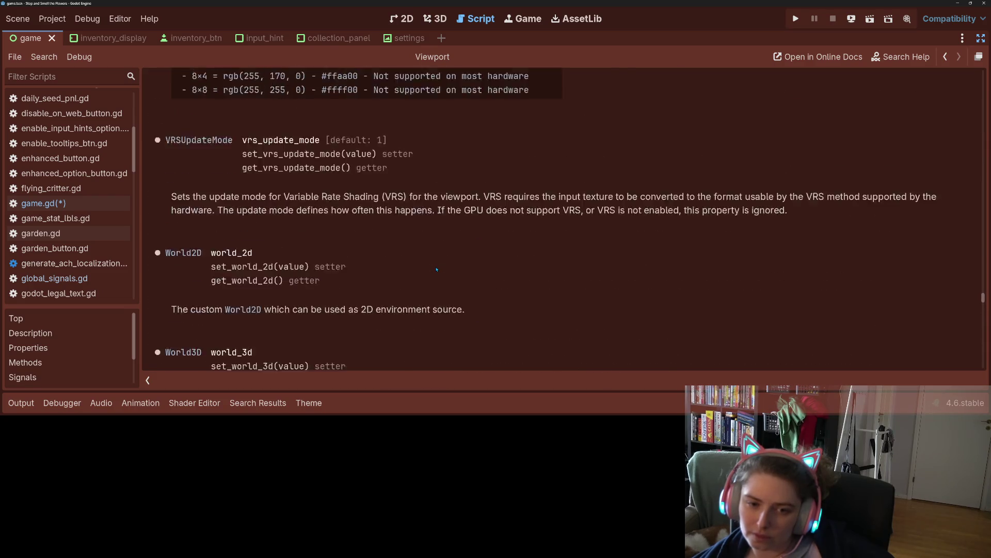
scroll(437, 269, up, 7)
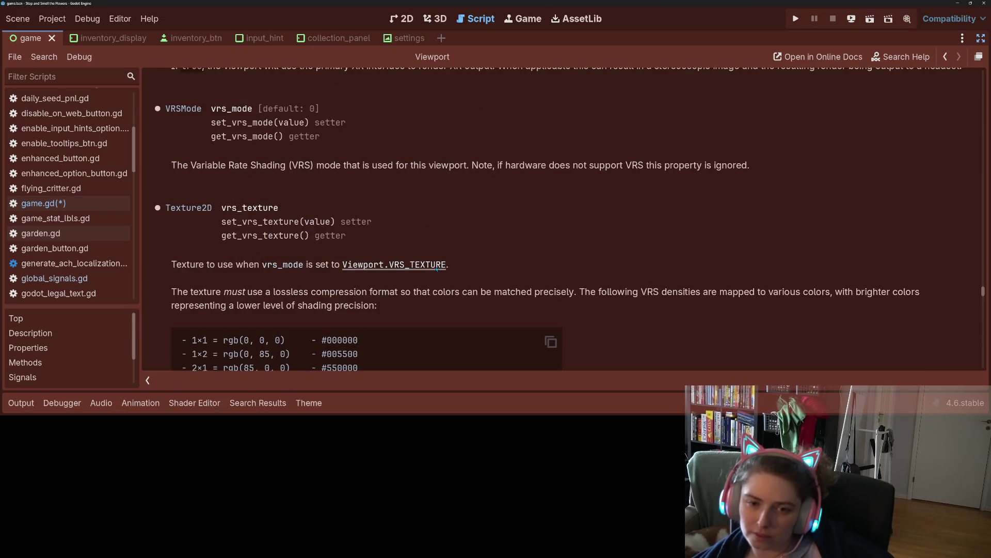
key(ctrl+s)
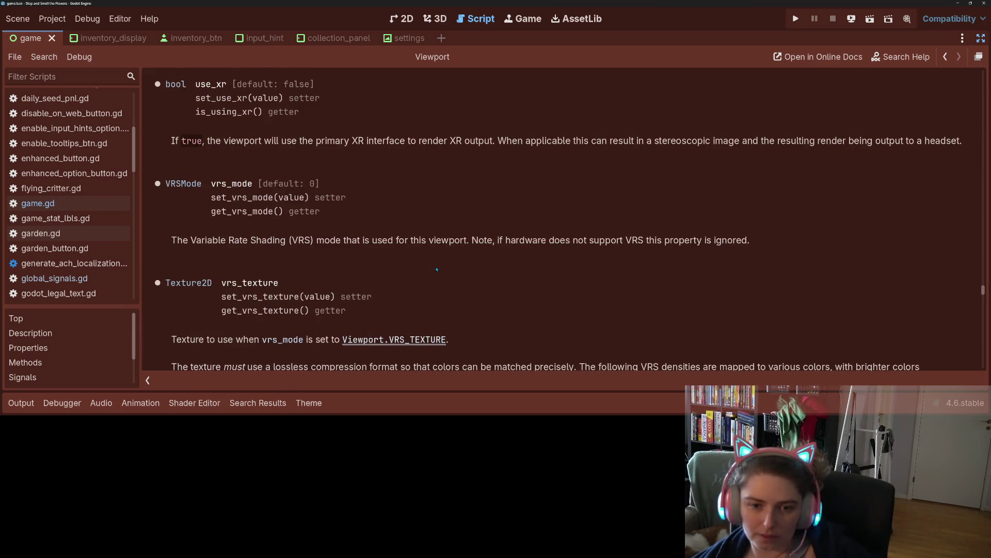
- Browse the Viewport Methods list, reviewing get_mouse_position and gui_get_focus_owner, gui_is_dragging, gui_release_focus
scroll(437, 269, up, 2)
scroll(437, 269, up, 6)
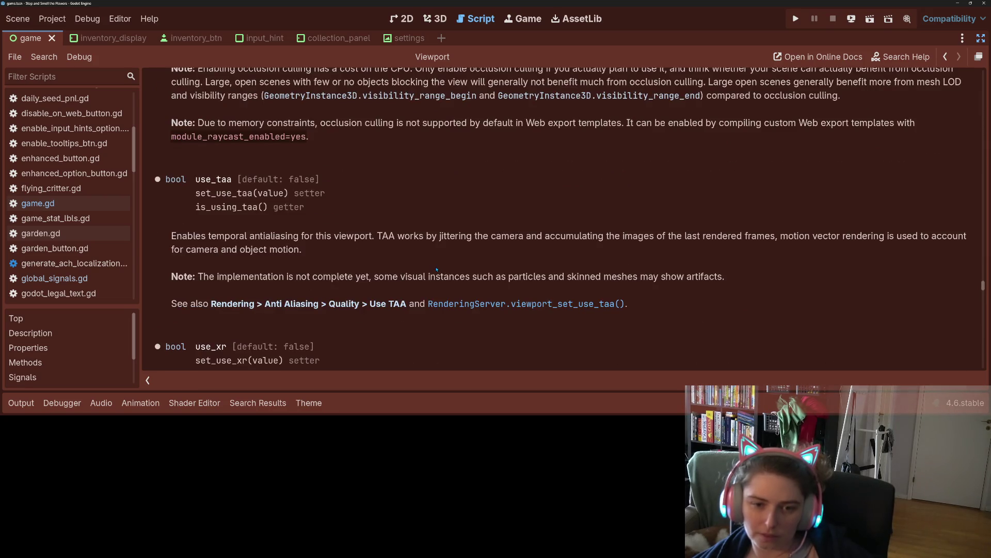
scroll(437, 269, up, 6)
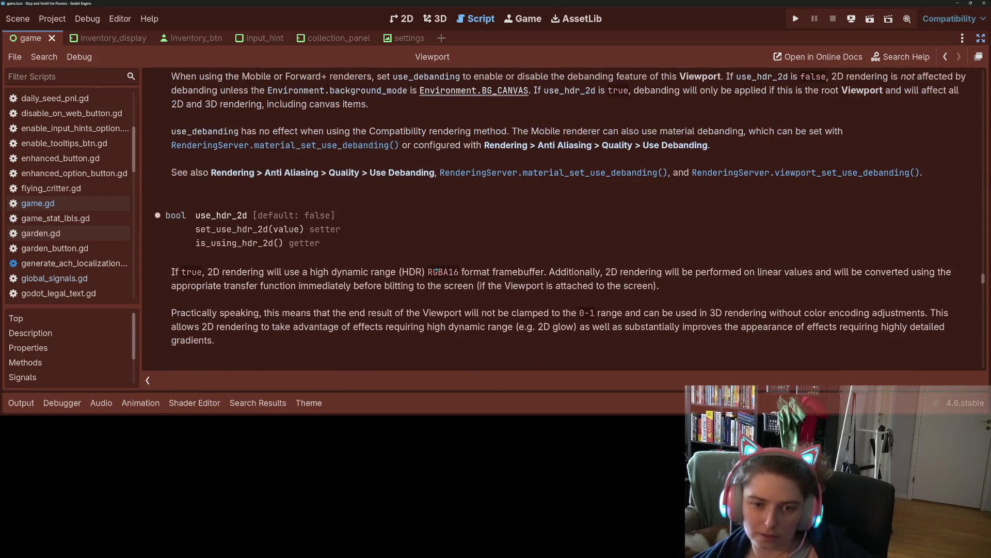
scroll(436, 270, up, 12)
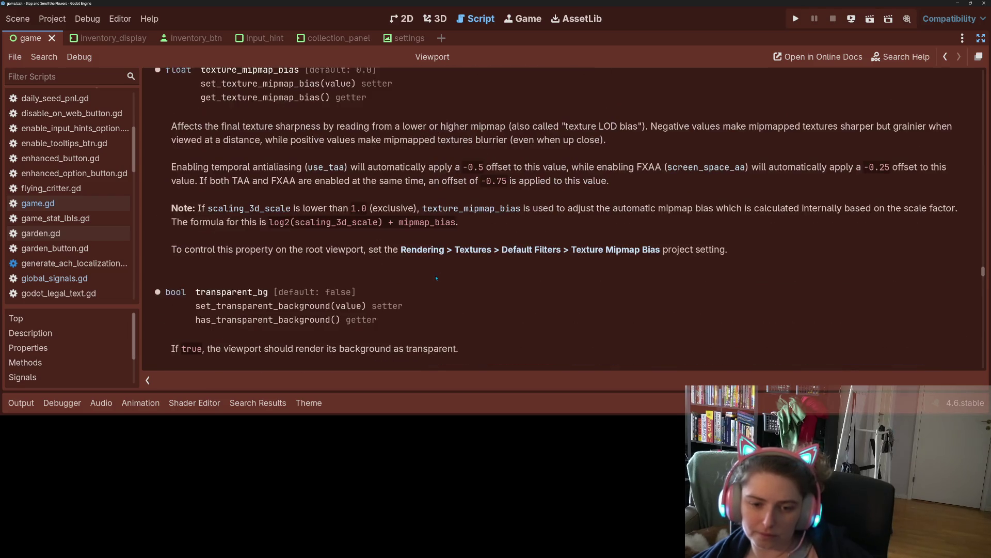
scroll(440, 274, up, 2)
scroll(440, 274, up, 15)
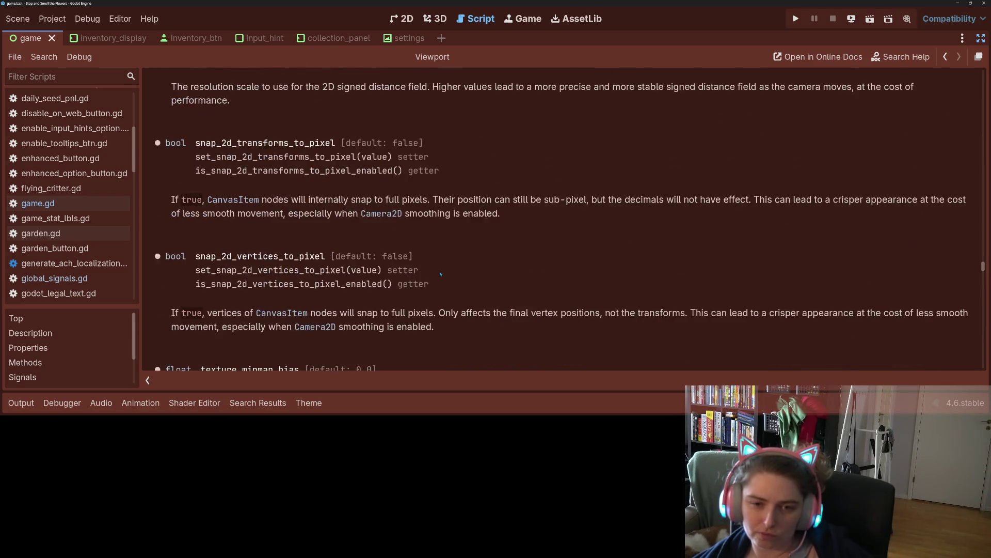
scroll(440, 275, up, 10)
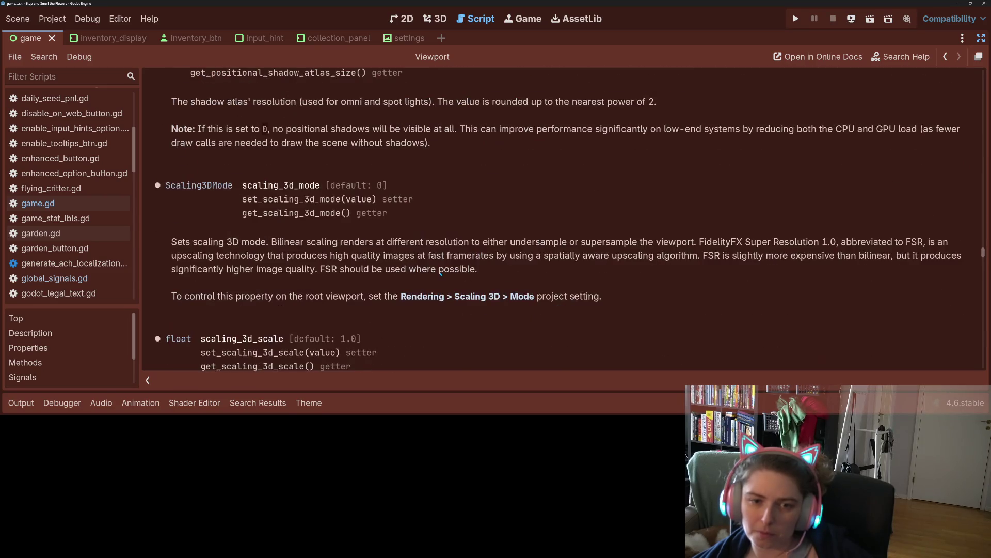
scroll(440, 274, up, 10)
scroll(440, 274, up, 4)
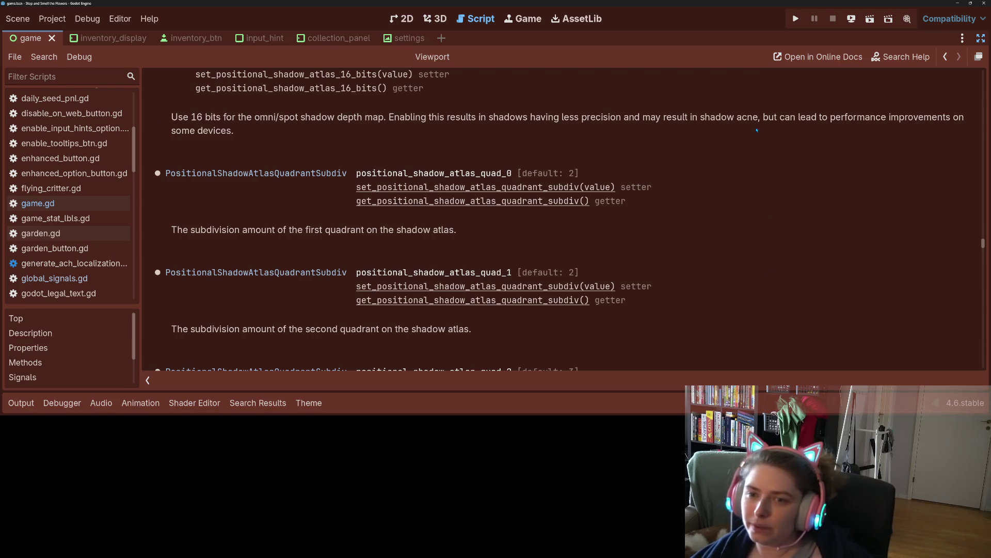
drag(983, 242, 973, 84)
scroll(973, 84, up, 5)
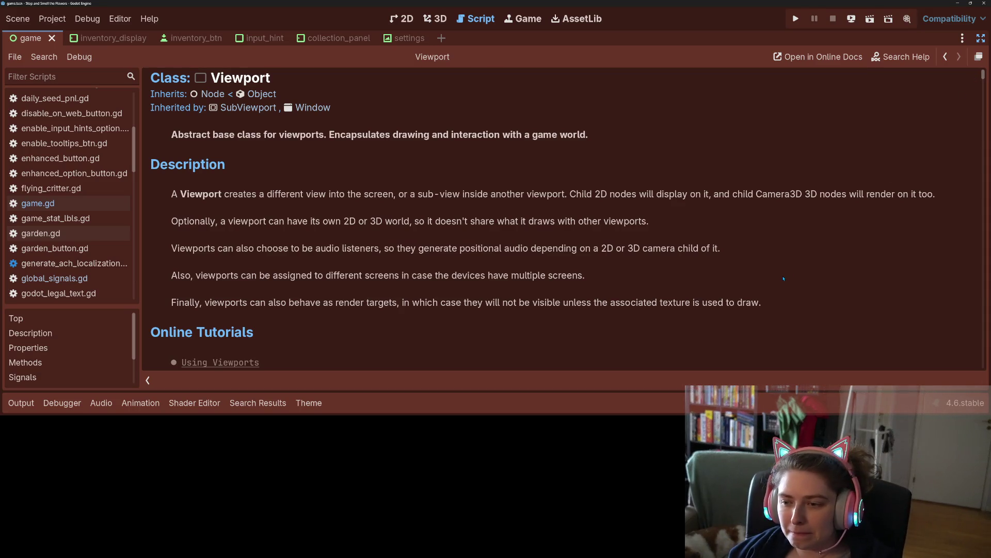
scroll(652, 276, down, 15)
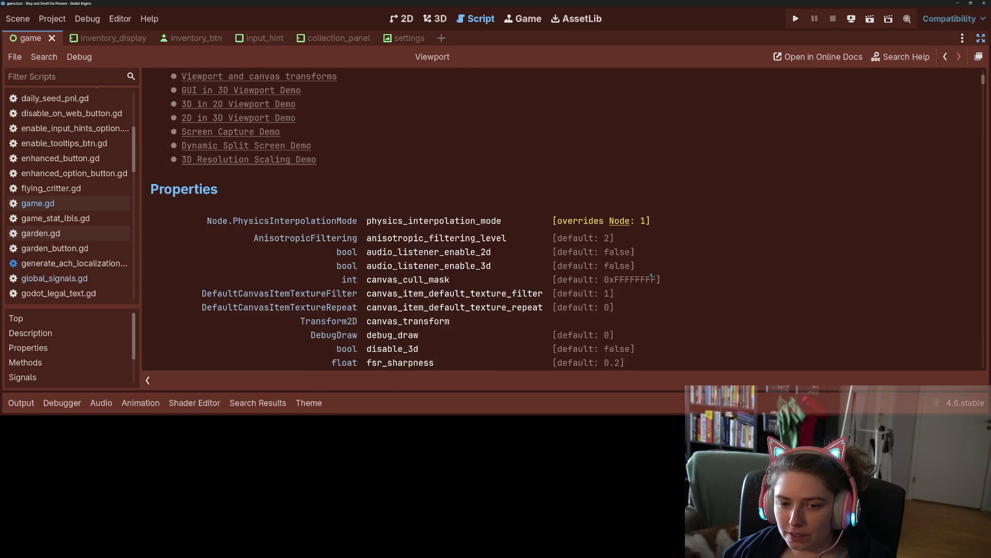
scroll(651, 276, down, 10)
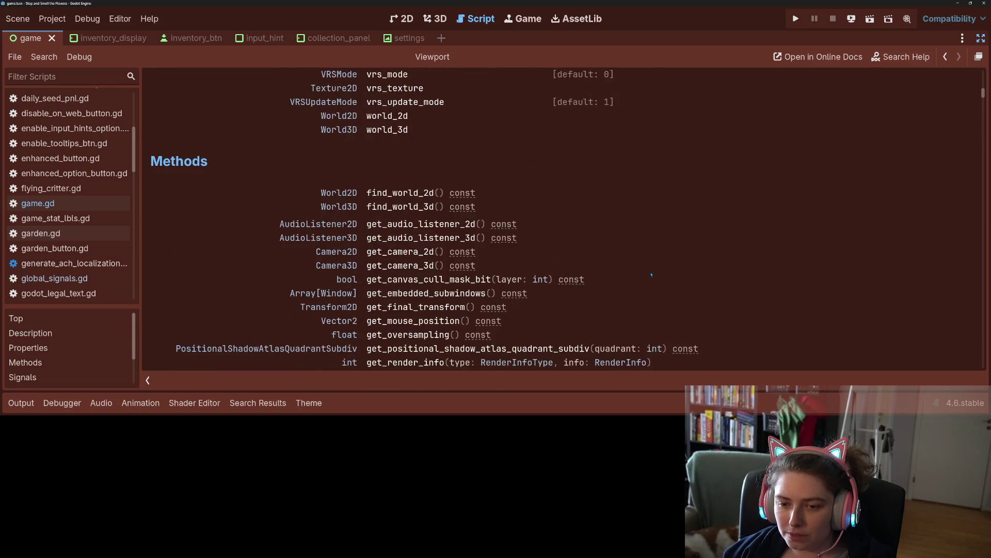
scroll(652, 276, down, 2)
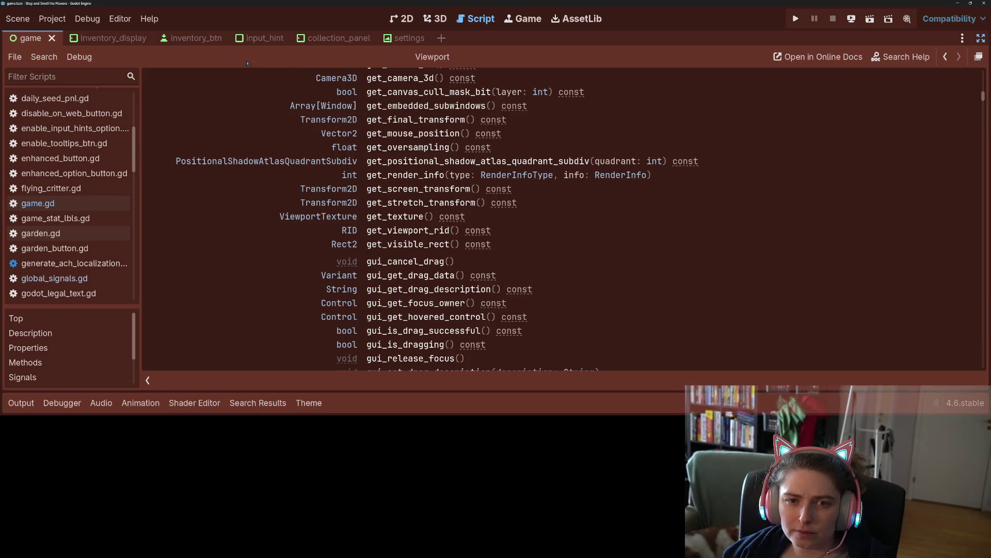
mouse_move(118, 43)
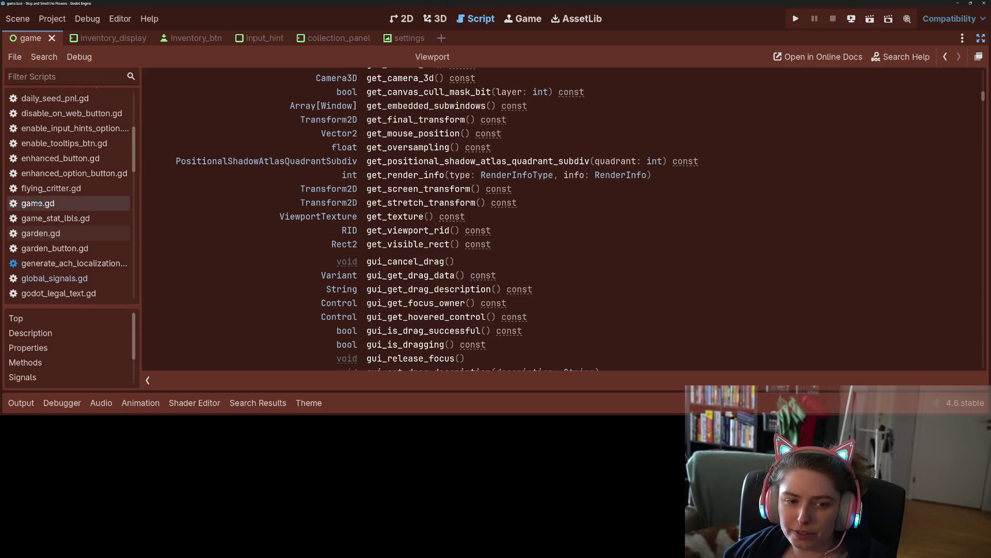
scroll(38, 206, down, 1)
scroll(38, 202, up, 3)
scroll(38, 202, down, 5)
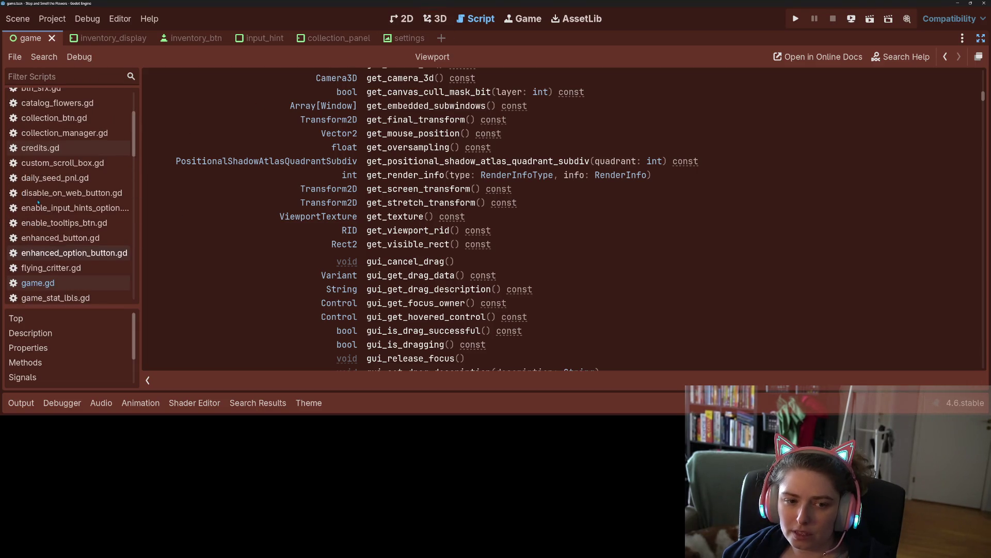
- In global_signals.gd, add 'if is_controller_input:' after line 25 with an indented line below
click(54, 251)
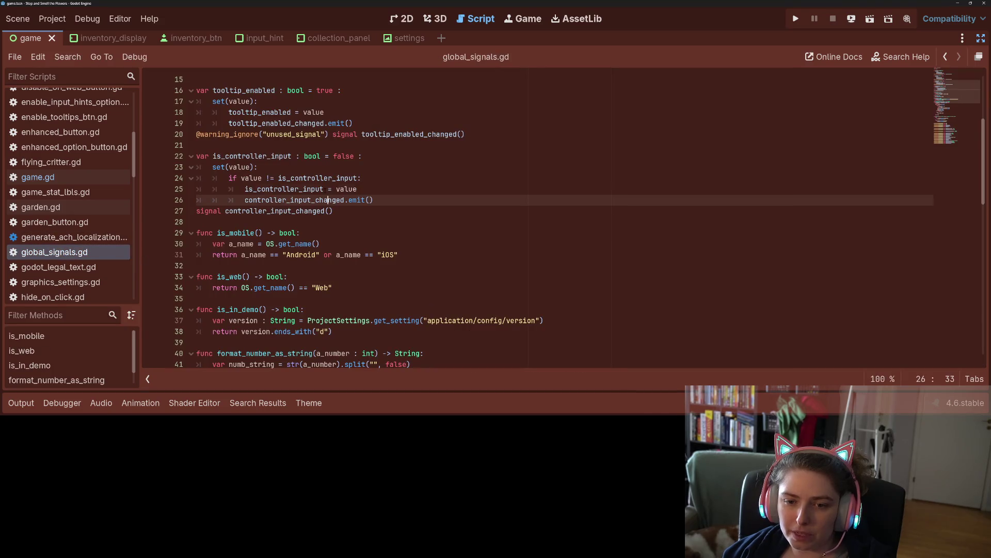
double_click(294, 199)
click(385, 187)
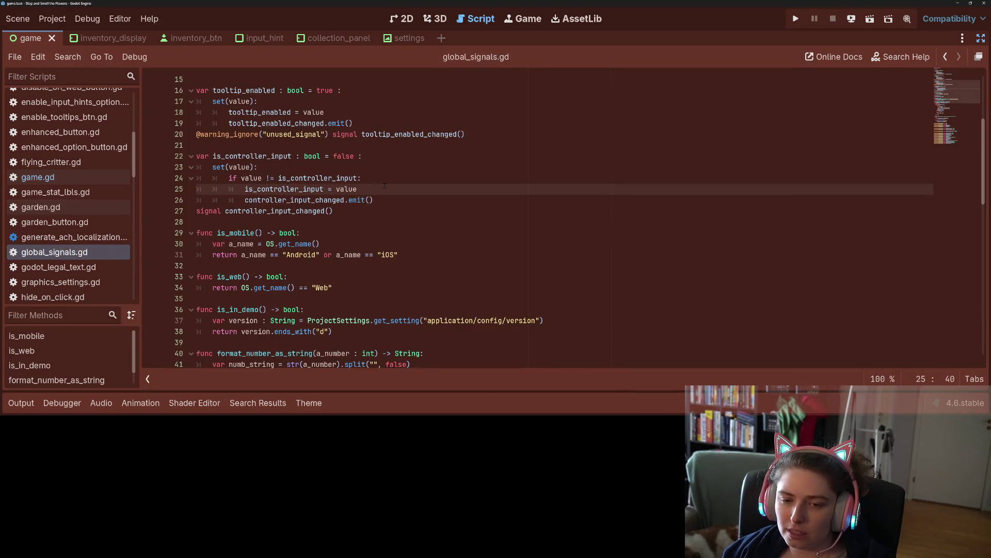
key(Return)
text(if i)
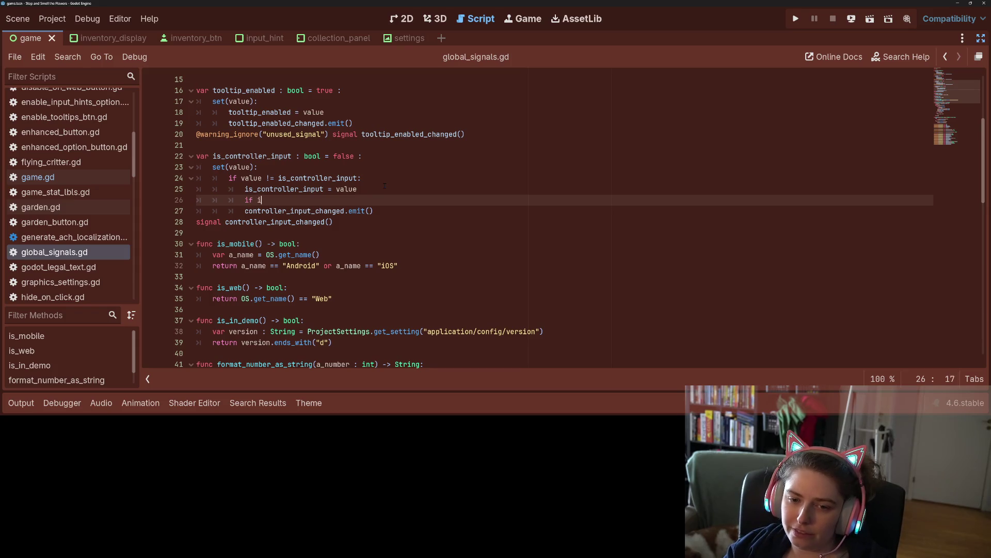
text(s)
key(Return)
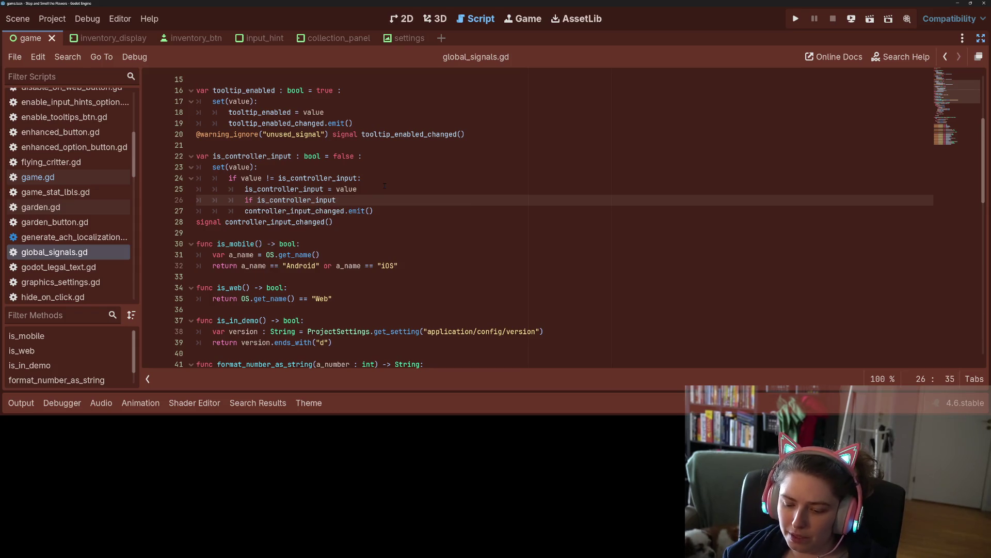
key(Return)
- Try get_viewport() and get_tree() mouse calls in the if body, then erase them
text(m)
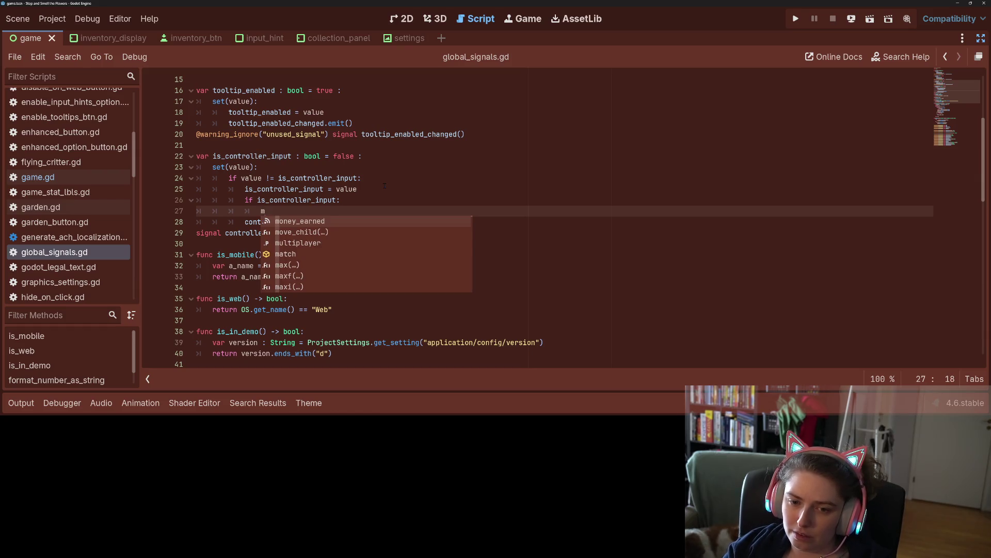
key(BackSpace)
text(g)
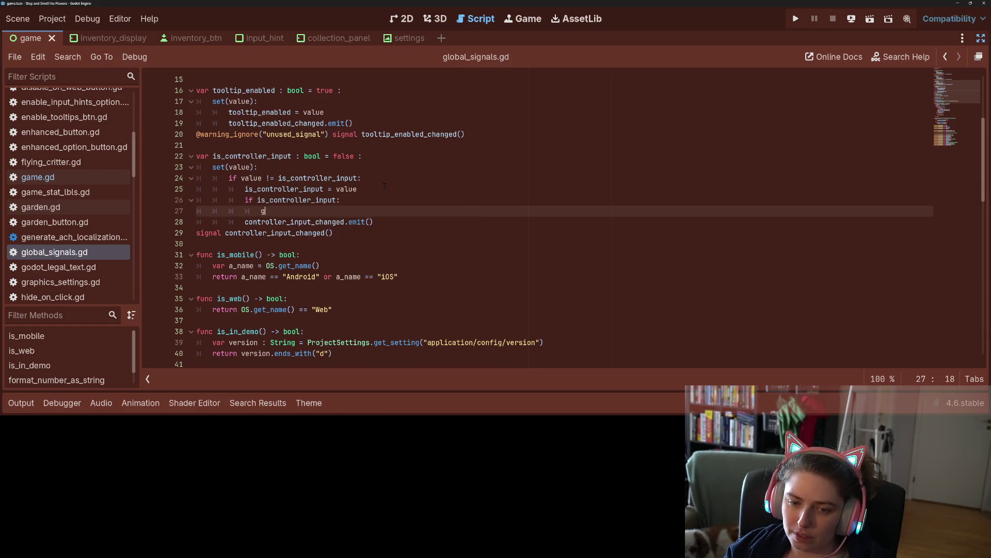
text(et_viewport)
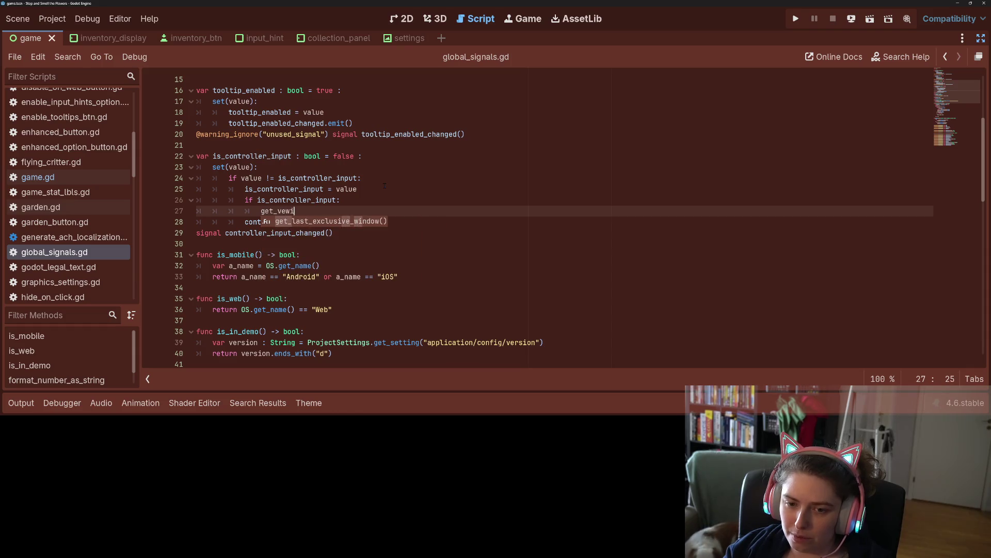
key(Return)
text(.mou)
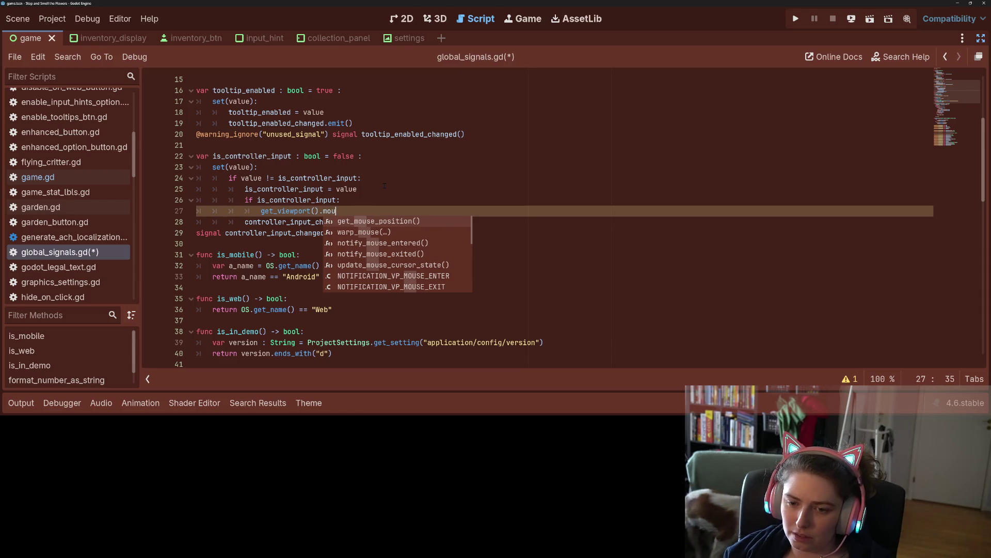
text(s)
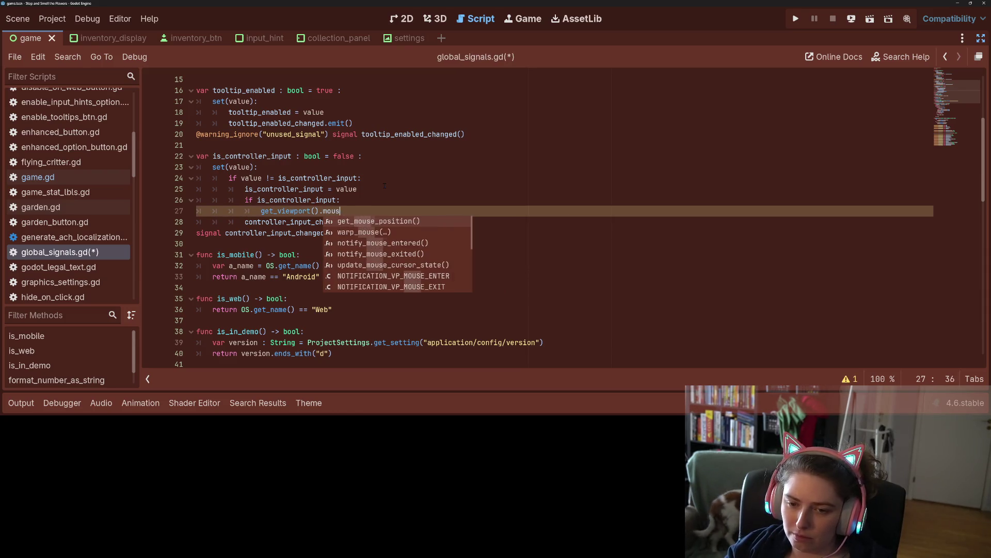
text(emo)
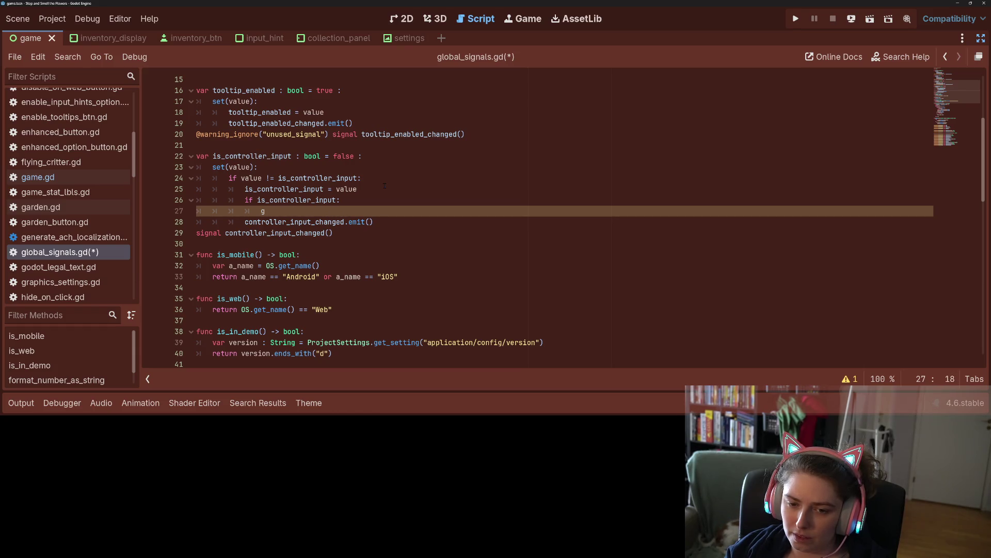
text(_tree().mous)
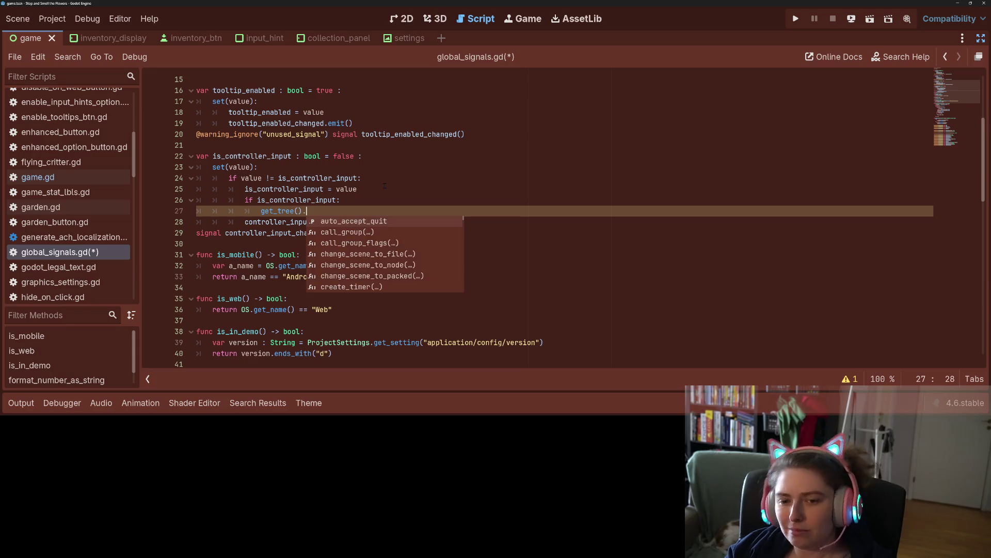
key(BackSpace)
key(BackSpace)
key(BackSpace)
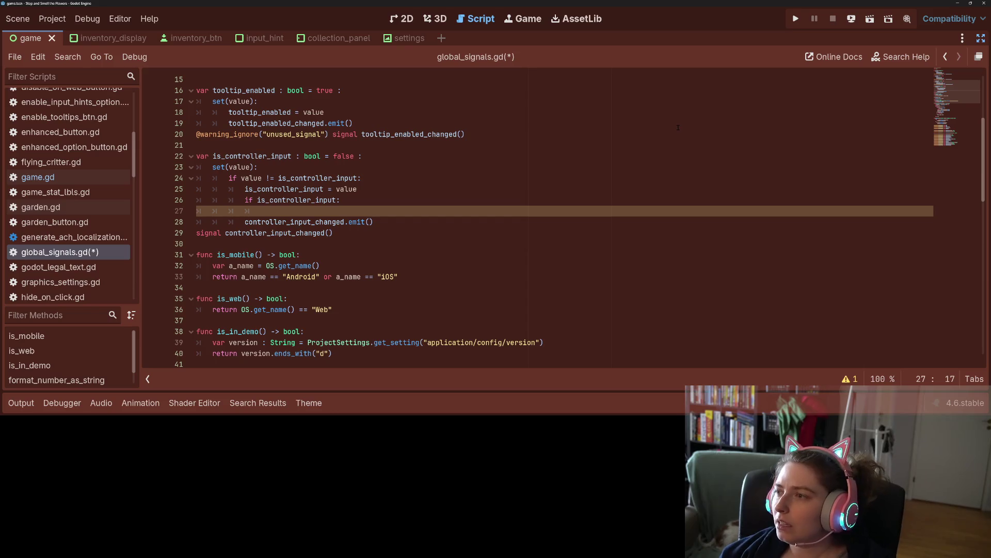
click(886, 57)
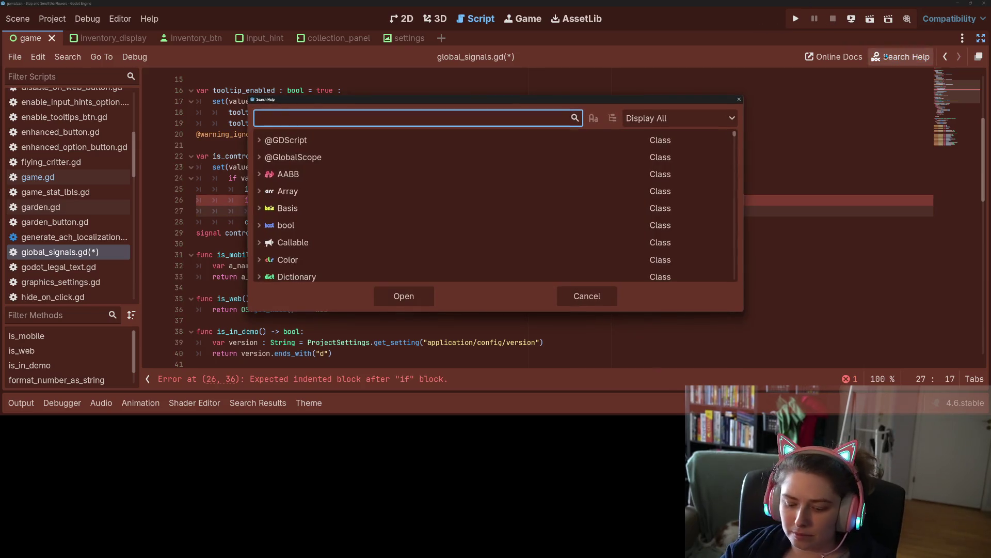
text(mousemode)
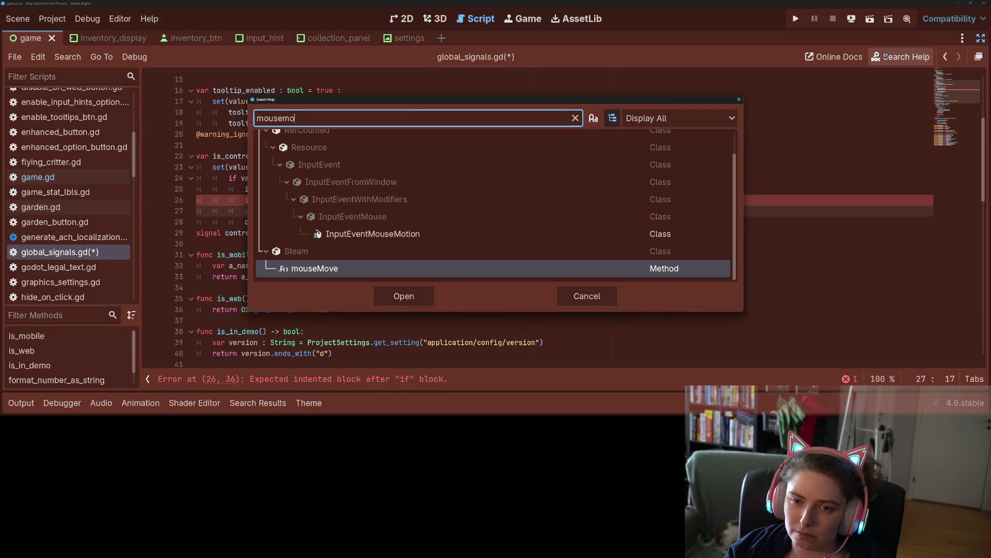
key(BackSpace)
key(BackSpace)
key(BackSpace)
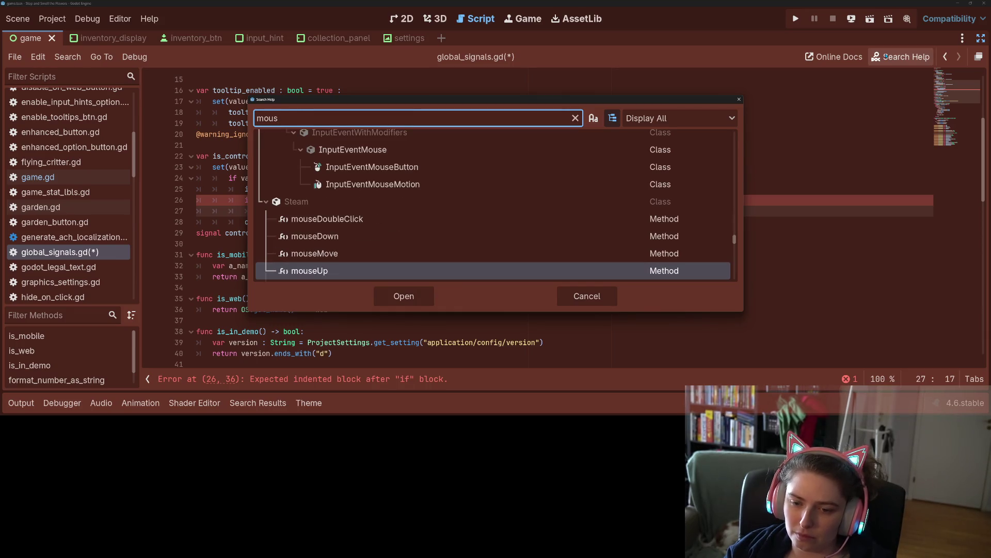
text(e_mod)
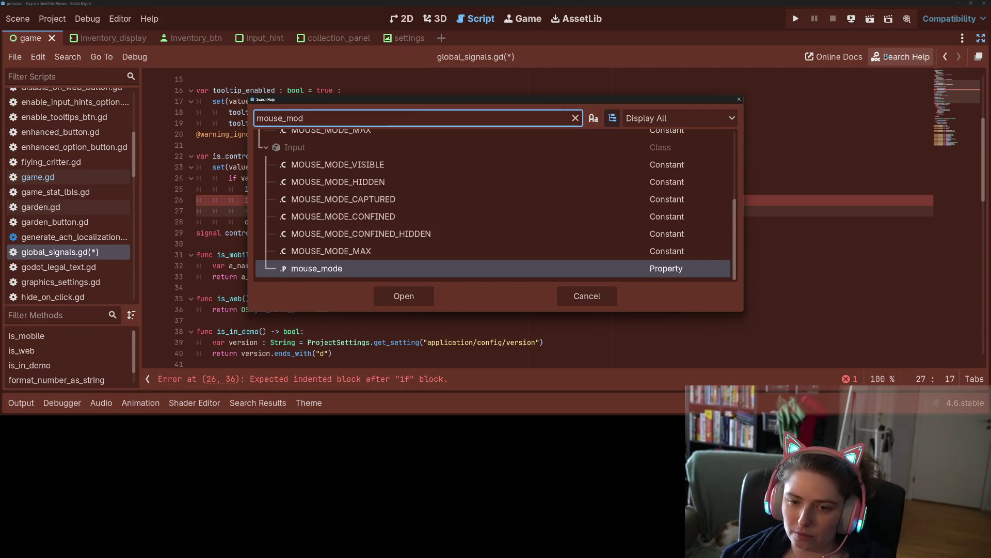
scroll(424, 206, up, 3)
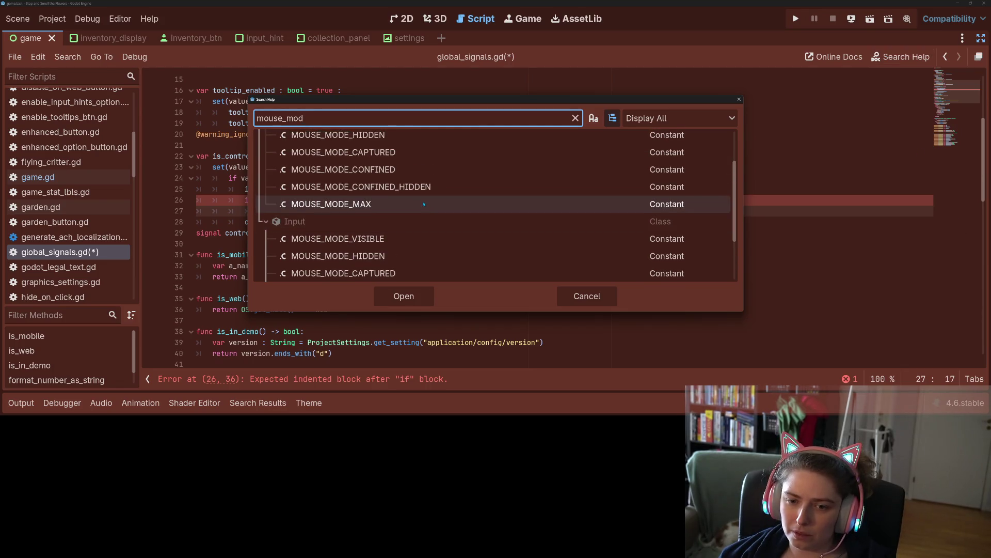
scroll(424, 204, down, 3)
click(587, 296)
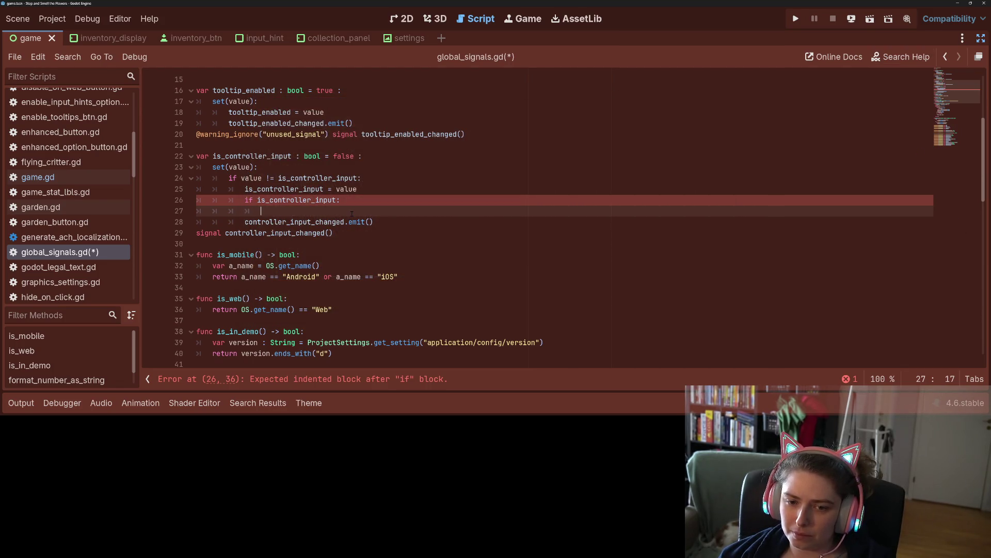
click(348, 210)
- Set Input.mouse_mode to MOUSE_MODE_HIDDEN in the if branch and add an else: line
text(Input.mou)
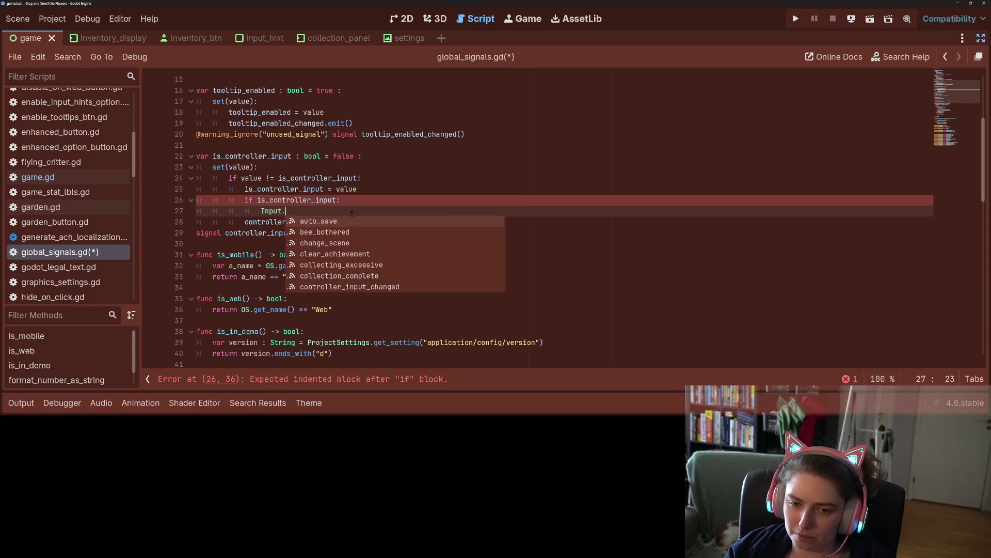
key(Return)
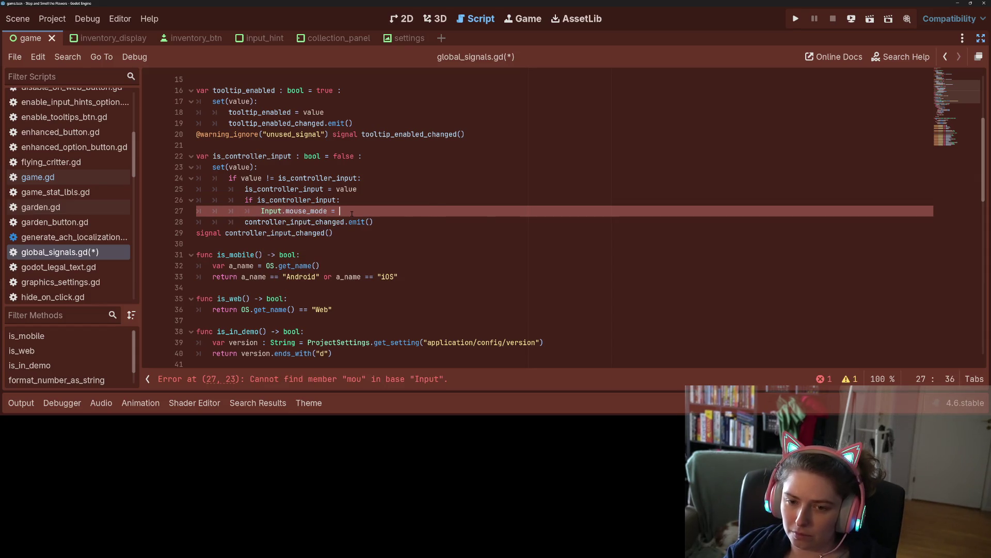
key(Down)
key(Down)
key(Down)
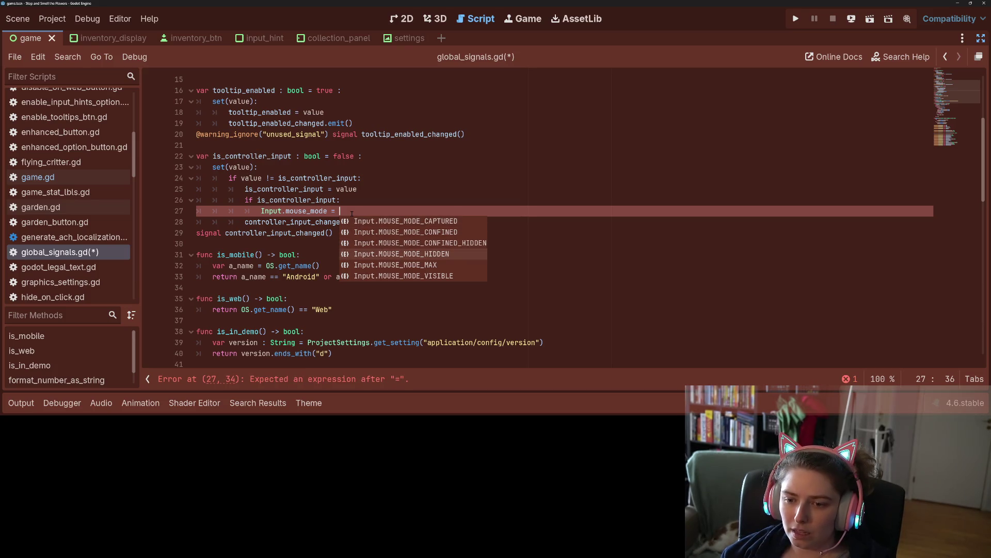
key(Return)
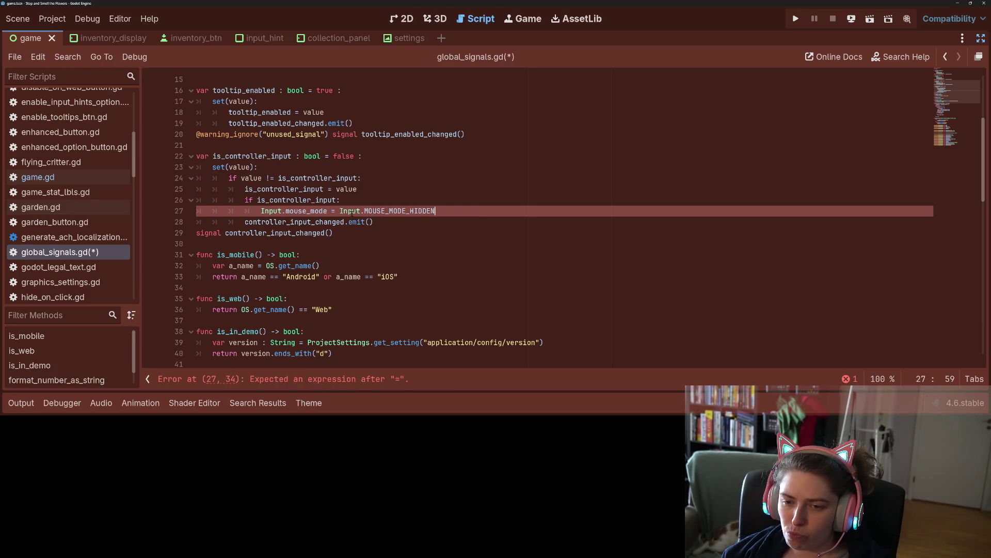
key(Return)
text(else)
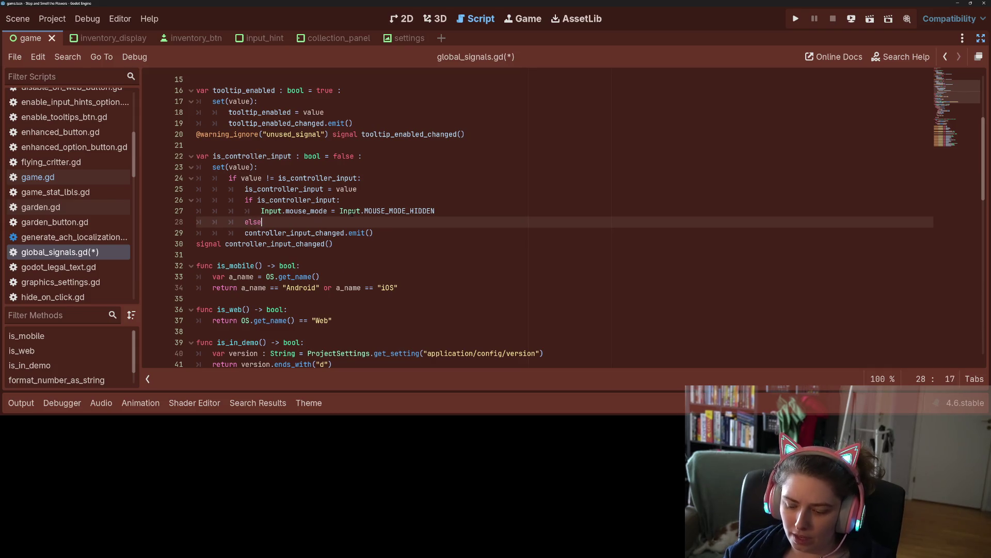
text(:)
key(Return)
- Copy the mouse-mode assignment under else, change it to MOUSE_MODE_VISIBLE, and save
click(373, 211)
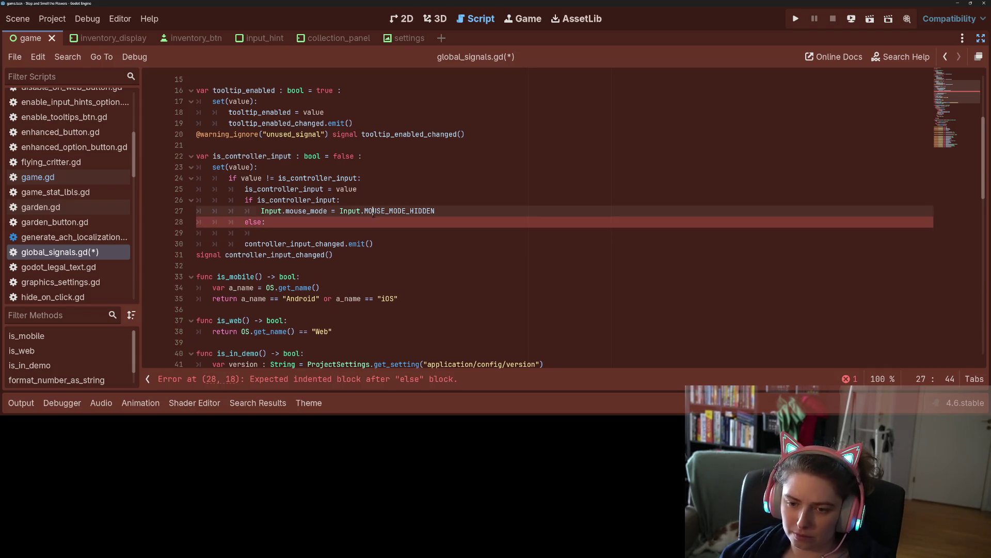
key(ctrl+c)
click(369, 233)
key(ctrl+v)
double_click(406, 233)
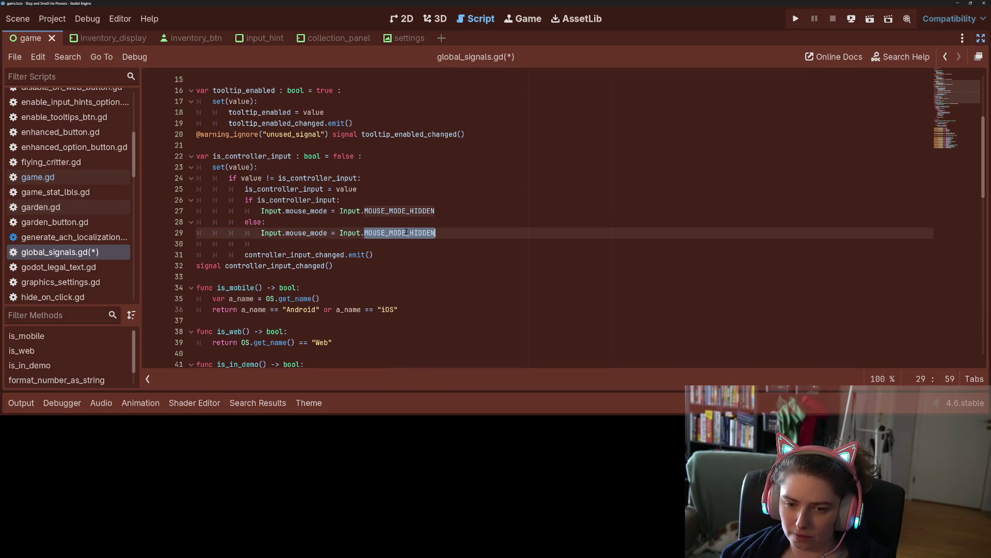
text(MOu)
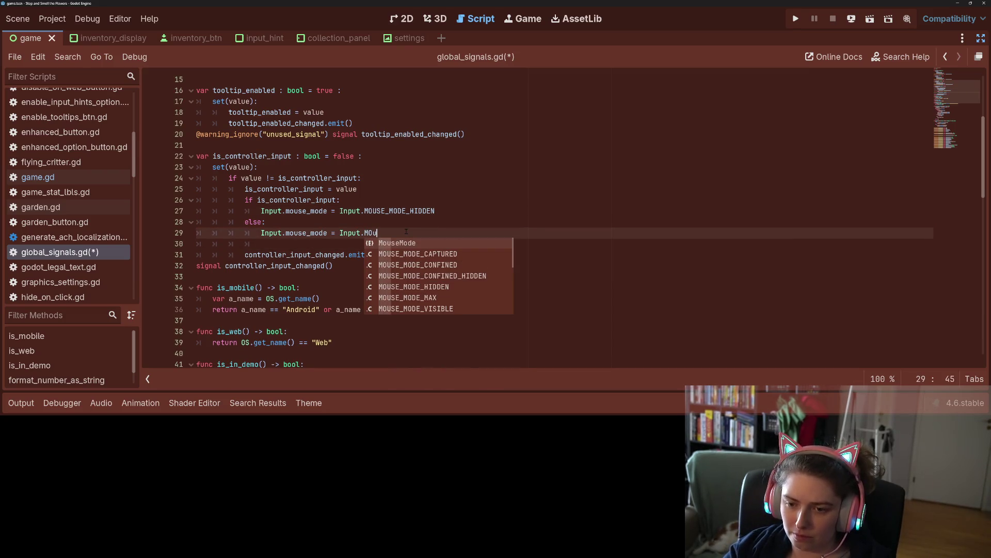
key(Down)
key(Down)
key(Down)
key(Return)
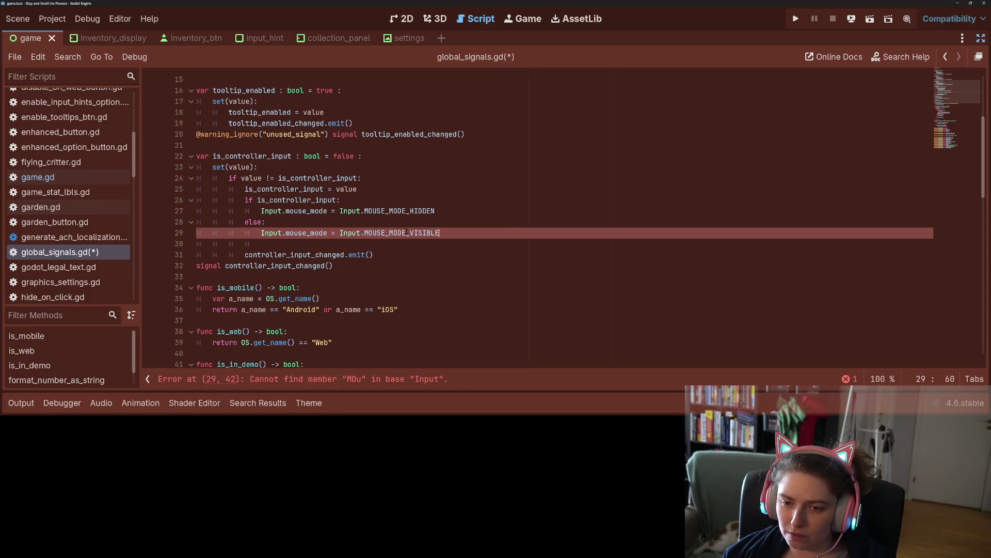
key(ctrl+s)
- Delete the blank line 30 and save global_signals.gd
key(shift+Down)
key(Delete)
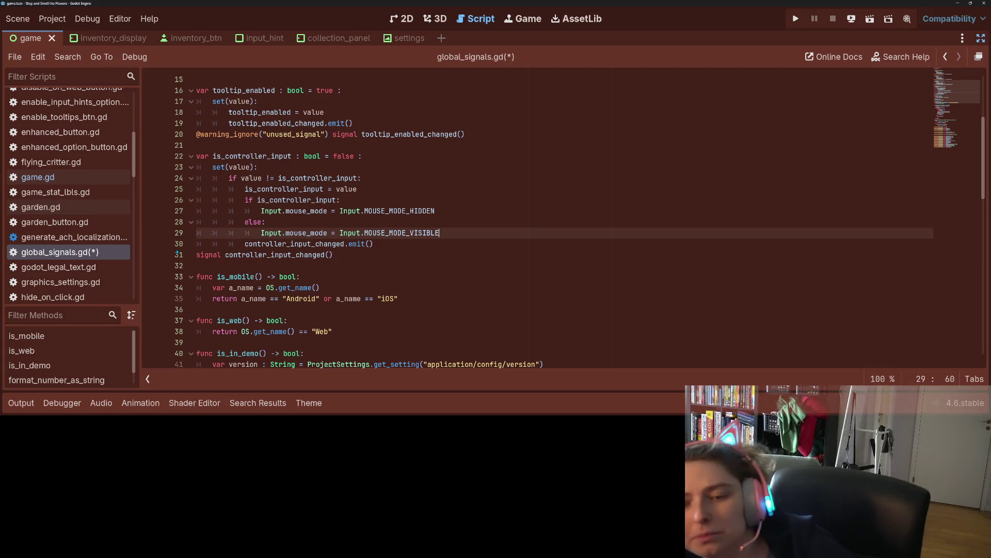
click(177, 248)
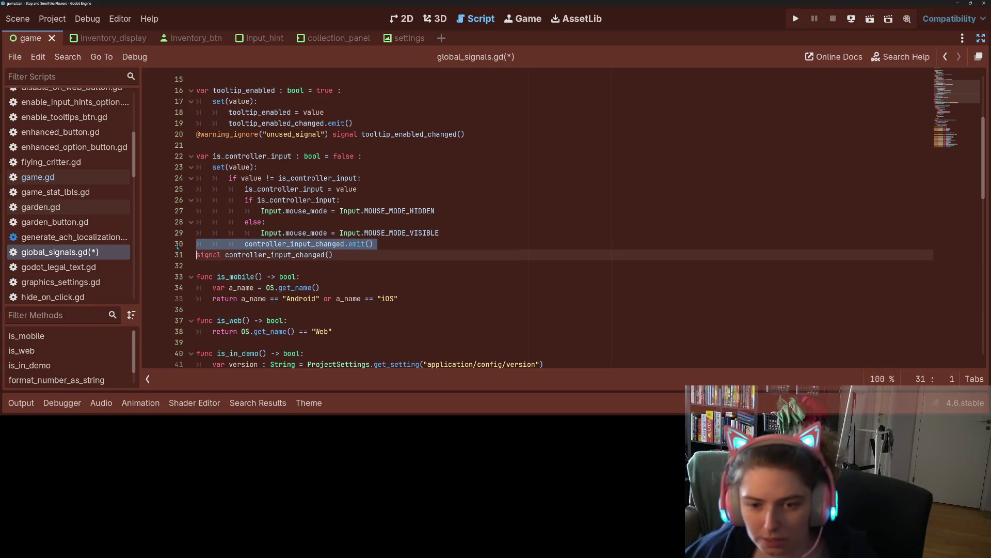
key(ctrl+s)
click(348, 232)
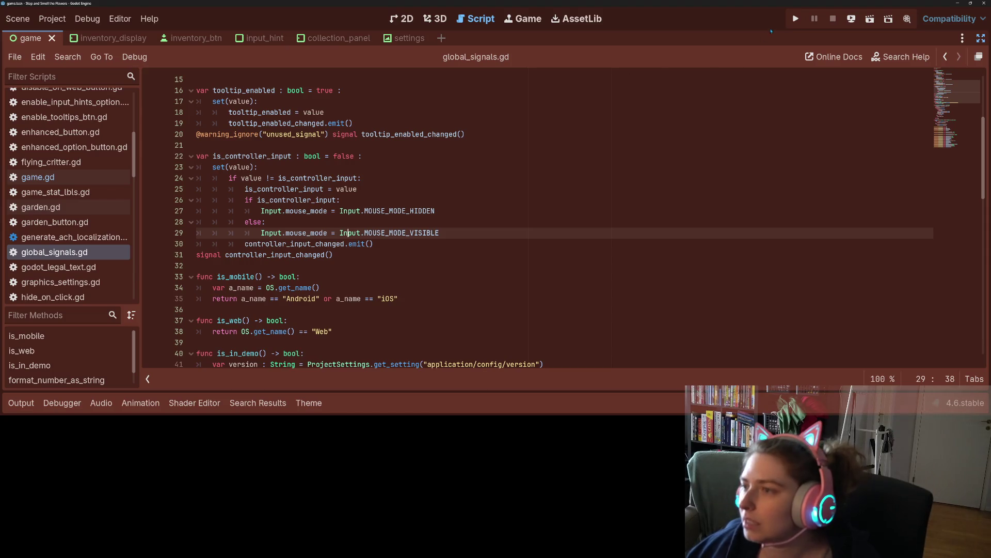
- Run the project, close it with Just Quit, hide the Output panel, and reopen game.gd
click(799, 18)
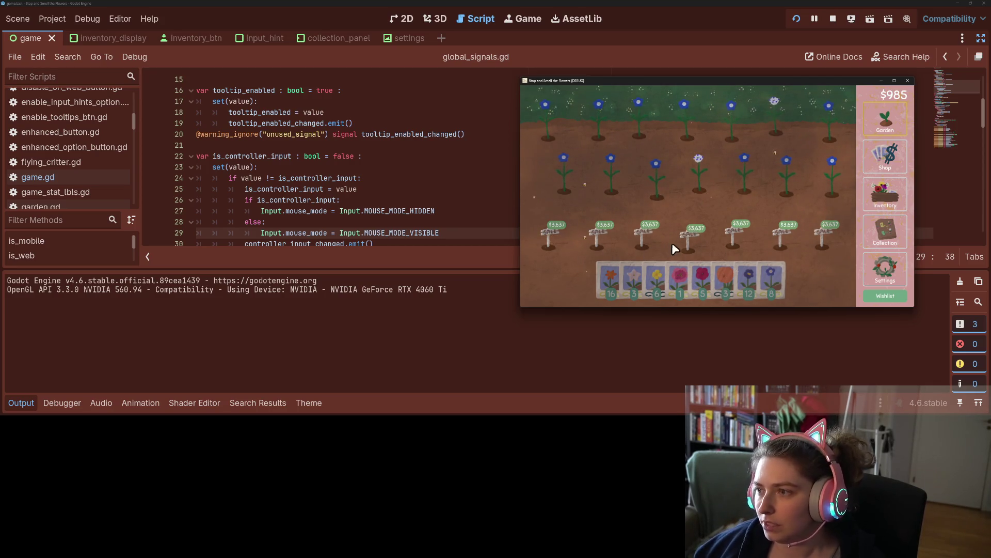
click(907, 81)
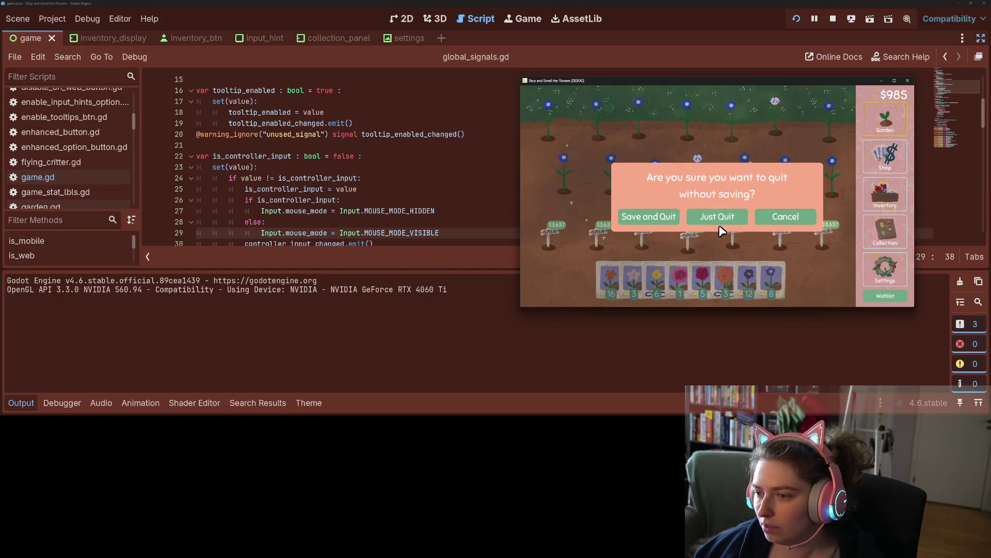
click(744, 219)
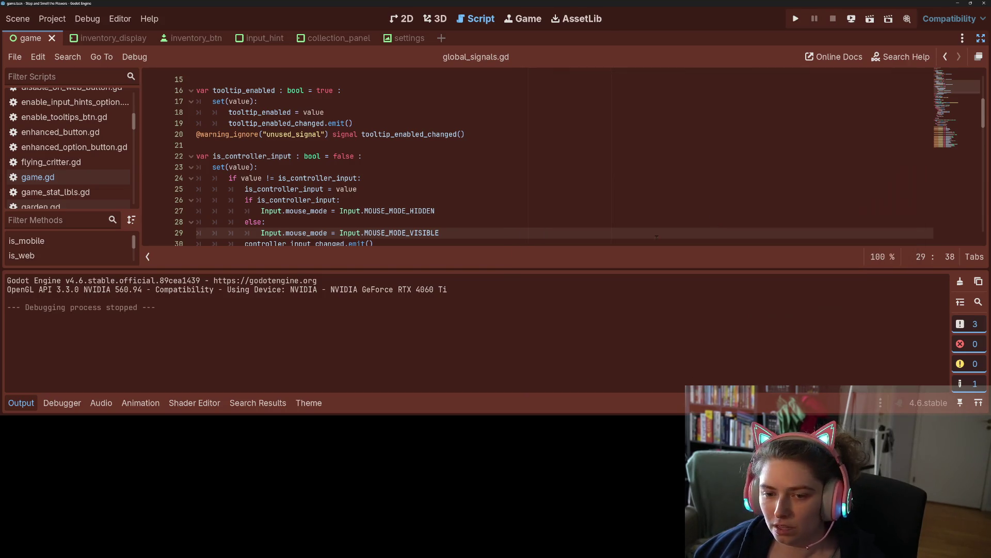
click(21, 403)
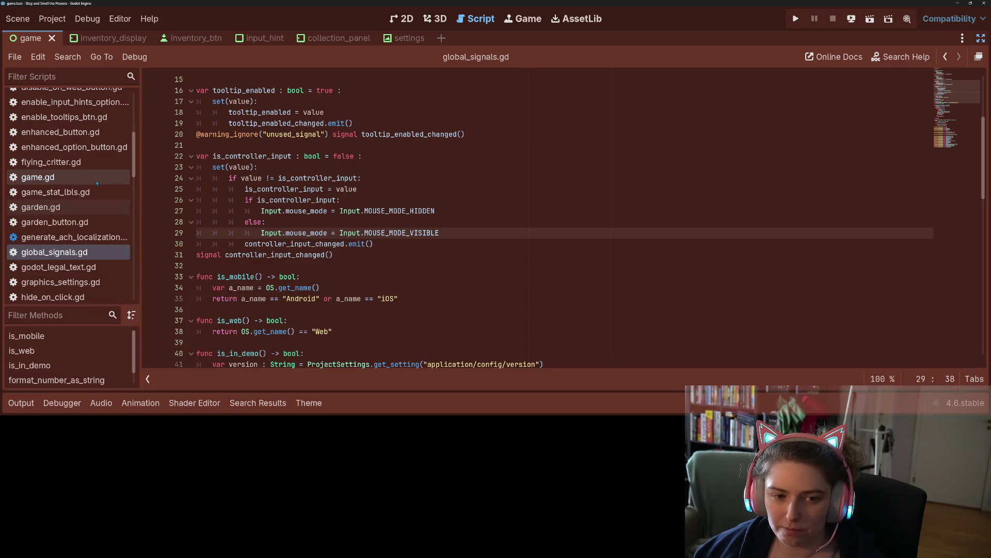
click(38, 177)
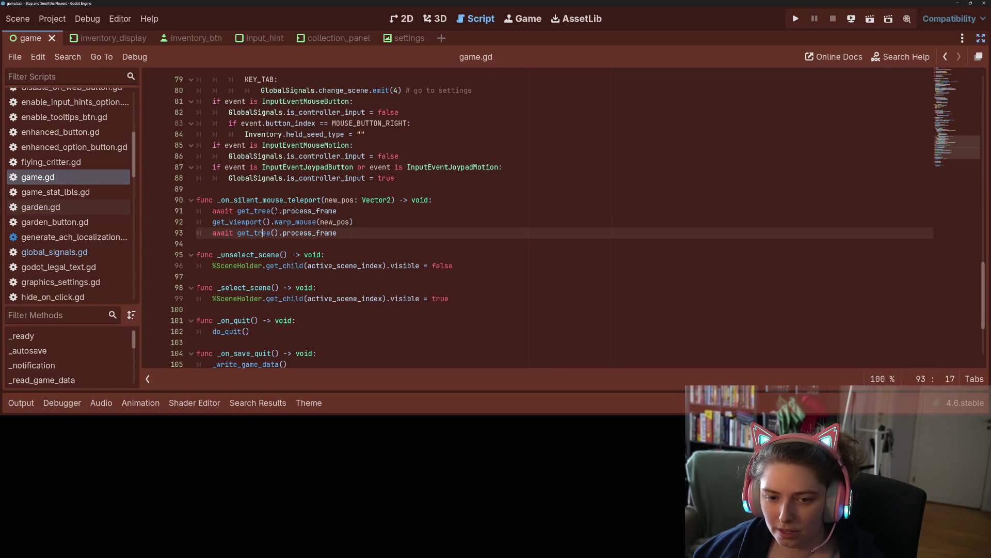
- Comment out lines 91–93 of _on_silent_mouse_teleport, leave a pass line above, and save game.gd
mouse_move(262, 210)
mouse_down()
mouse_move(334, 233)
mouse_move(234, 233)
mouse_move(214, 211)
mouse_up()
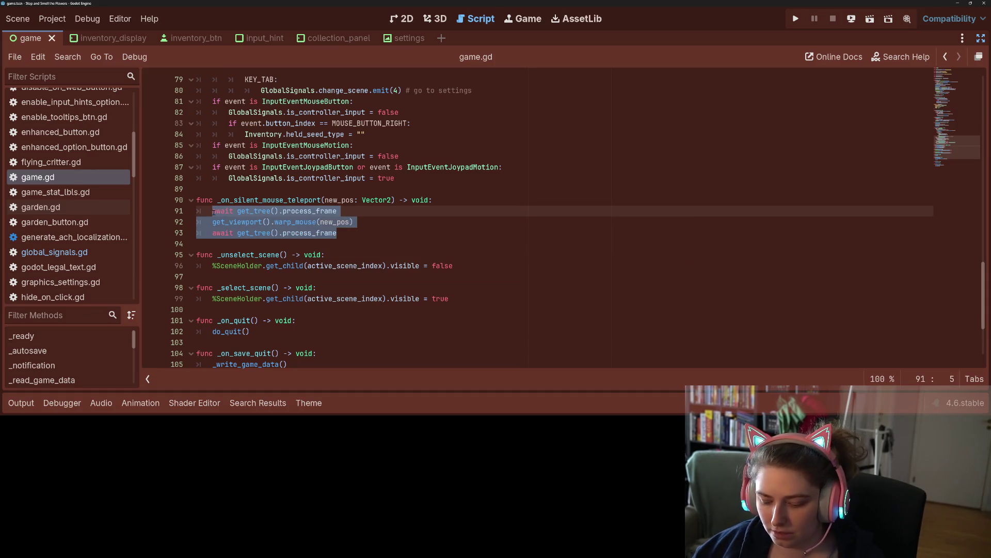
key(ctrl+k)
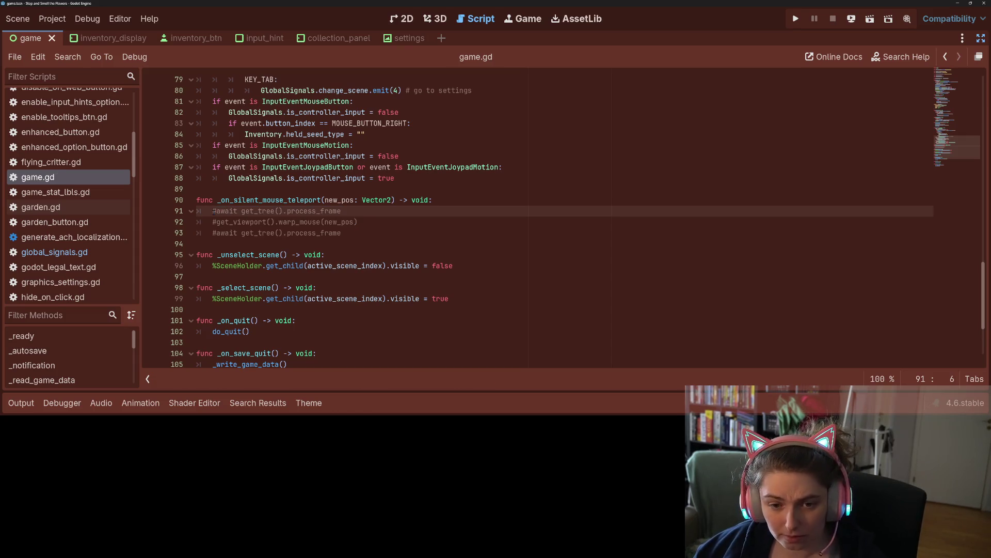
key(ctrl+shift+Return)
text(pass)
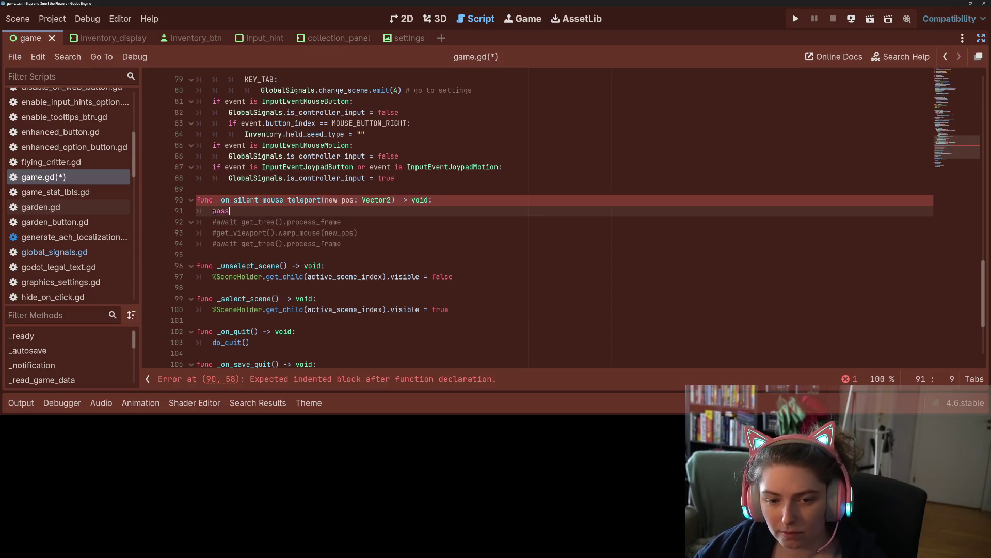
key(ctrl+s)
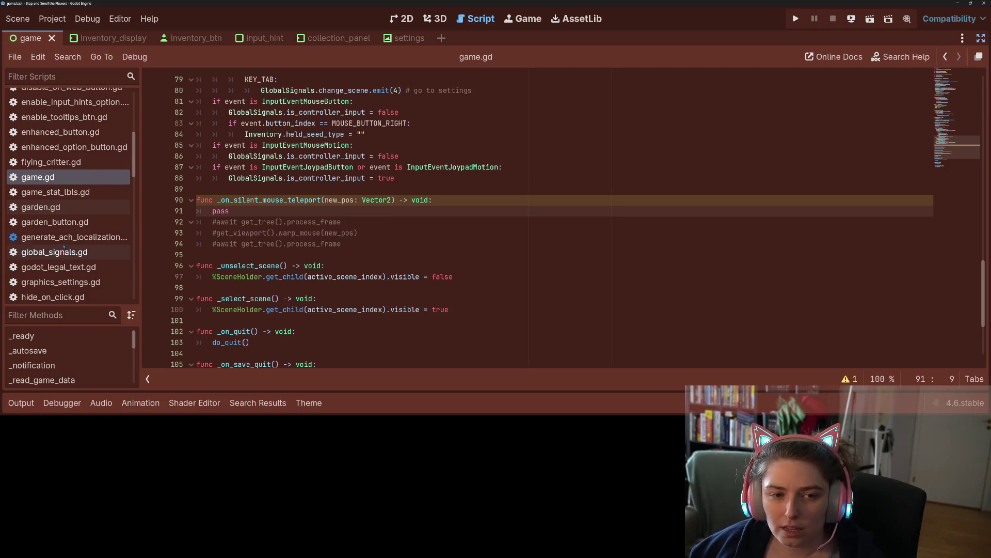
scroll(64, 248, up, 8)
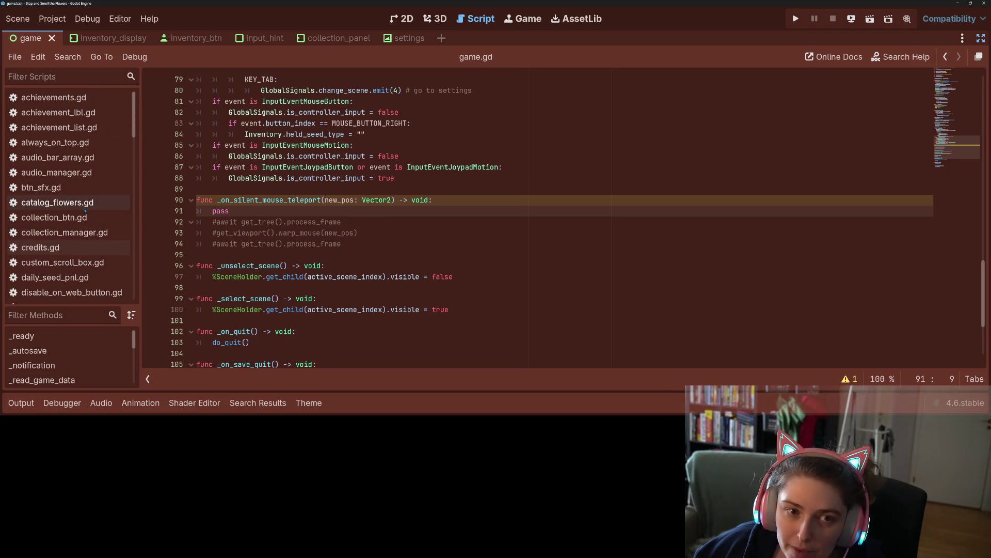
- Restore the side panels, switch to 2D, and add a TextureRect child under Game
click(981, 37)
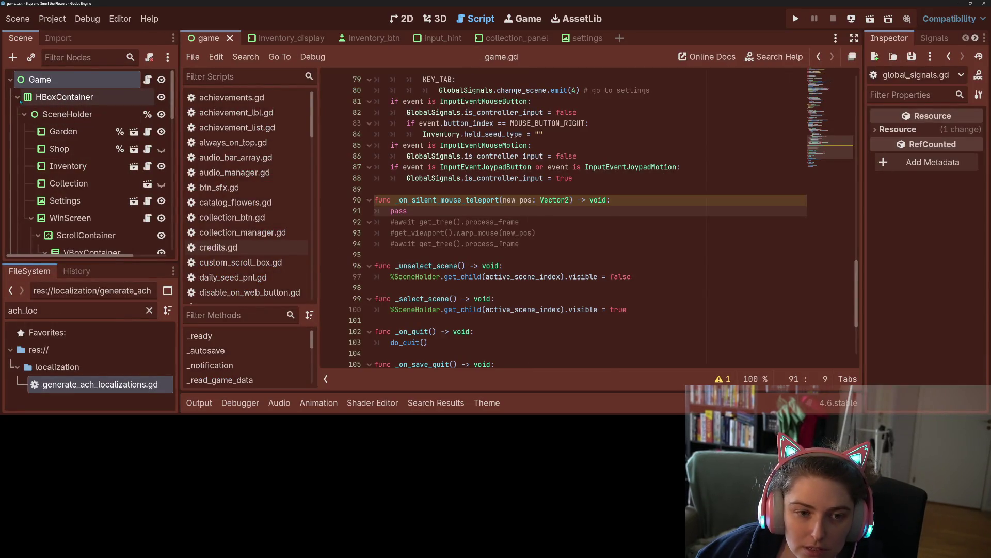
click(17, 96)
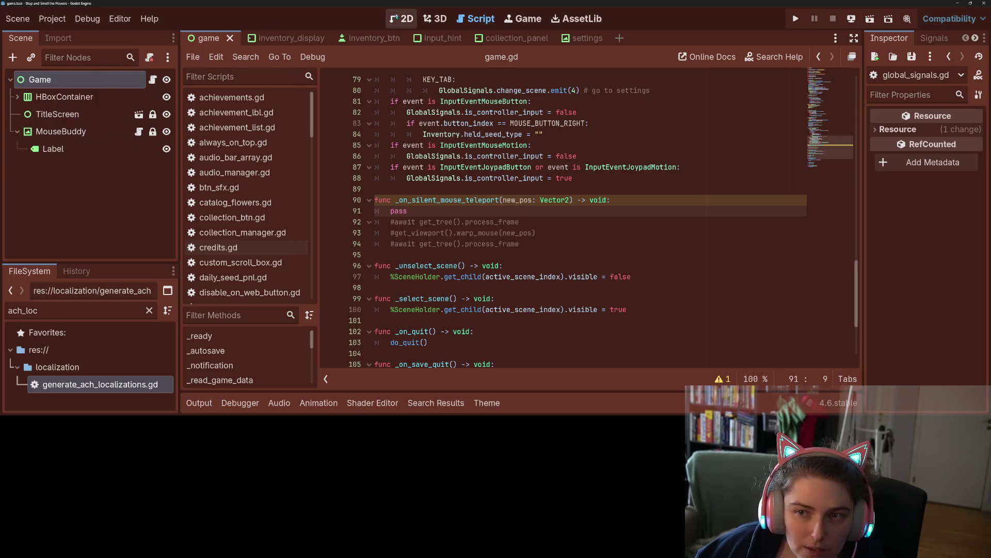
click(401, 19)
right_click(115, 79)
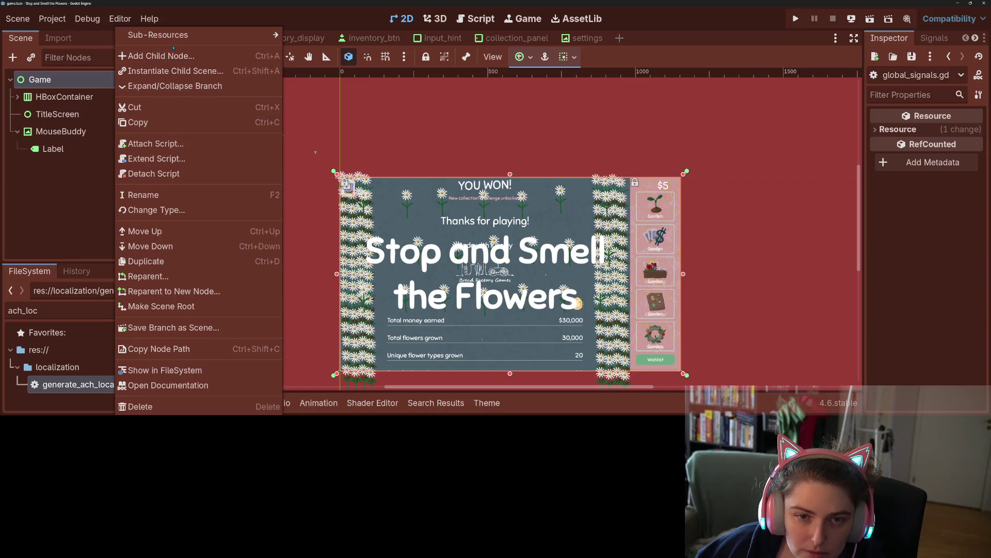
click(154, 55)
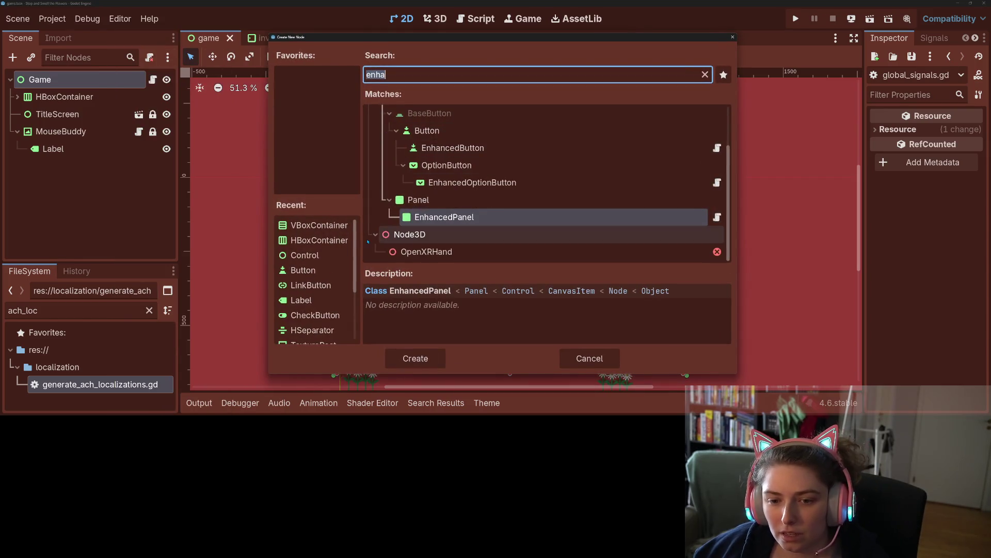
text(text)
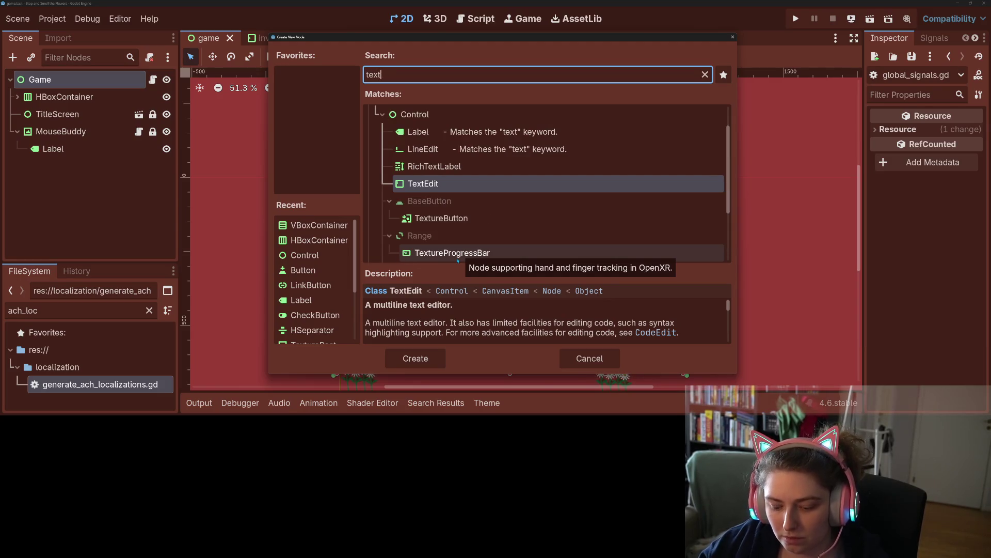
text(ure)
key(Return)
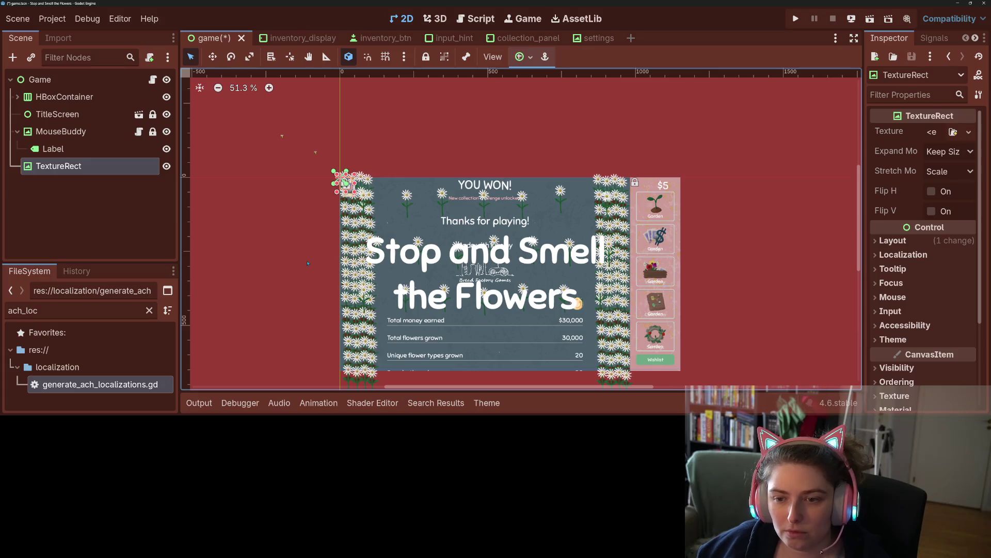
- Rename the TextureRect to FakeMouse and set it to Access as Unique Name
right_click(88, 167)
click(157, 197)
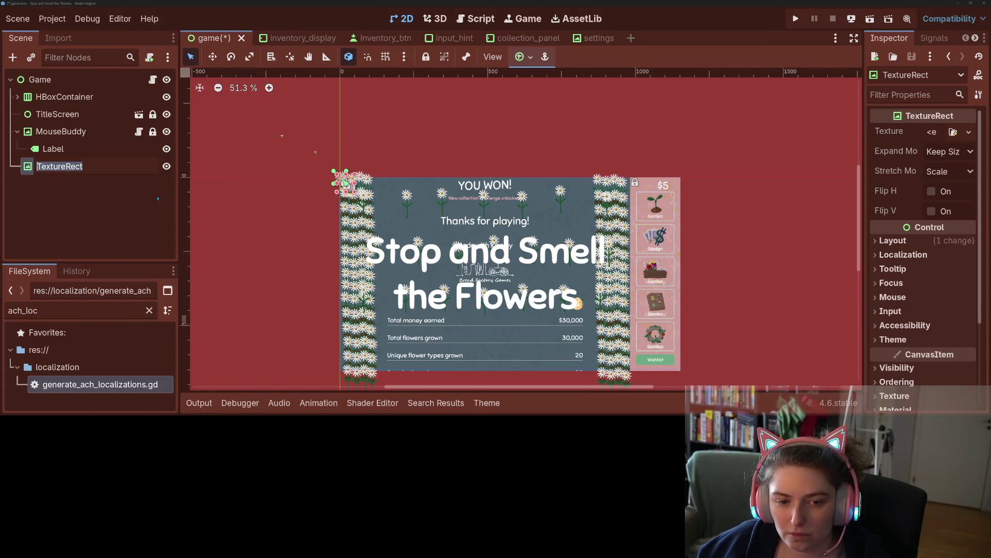
text(FakeMouse)
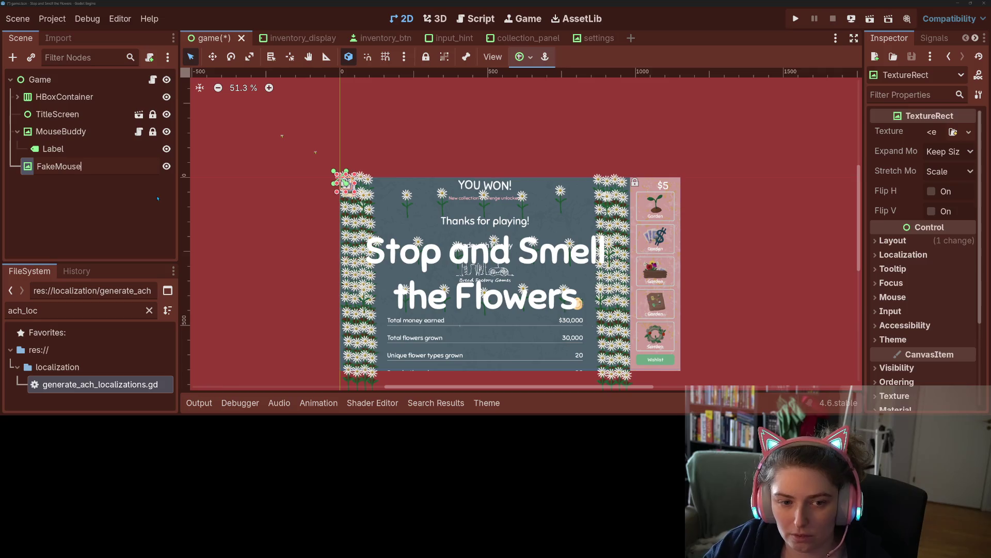
key(Return)
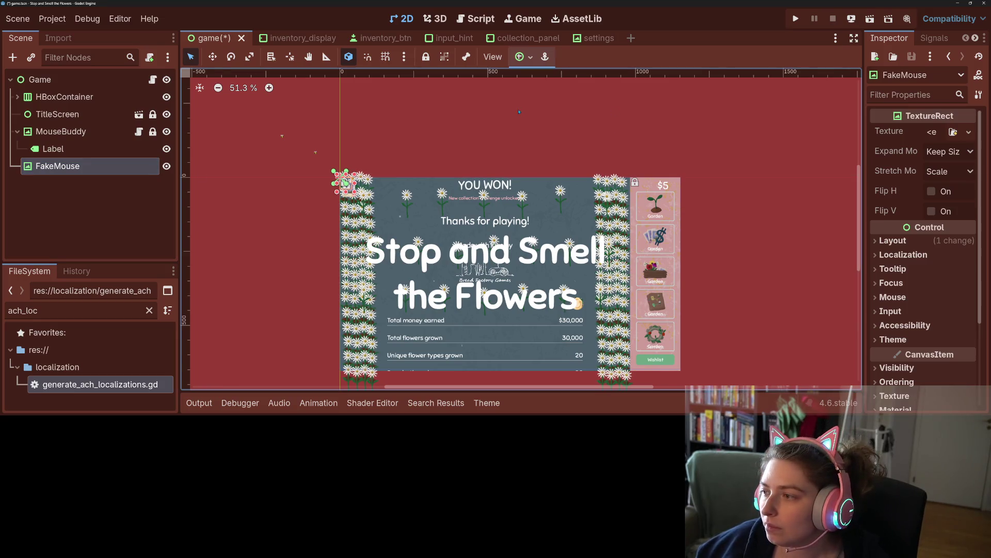
right_click(95, 166)
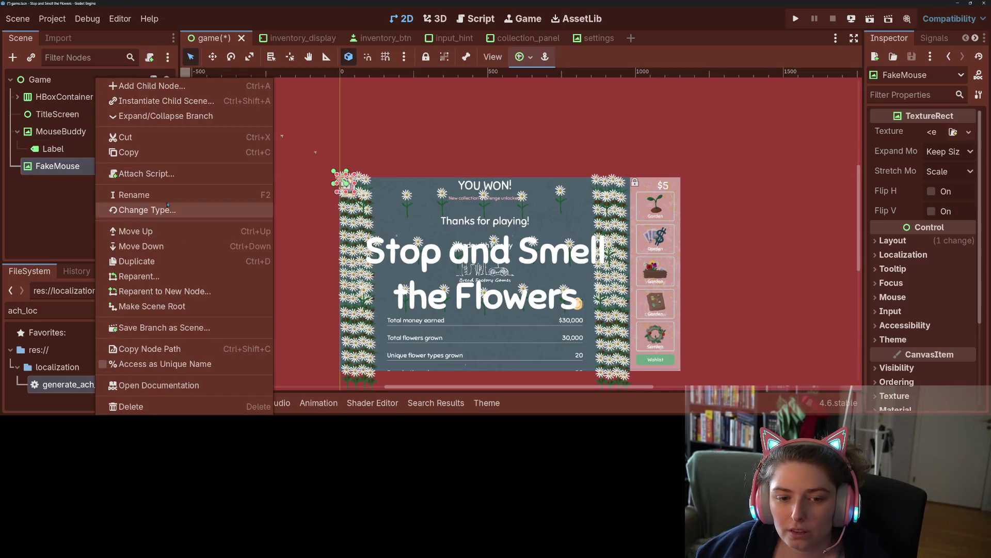
click(204, 359)
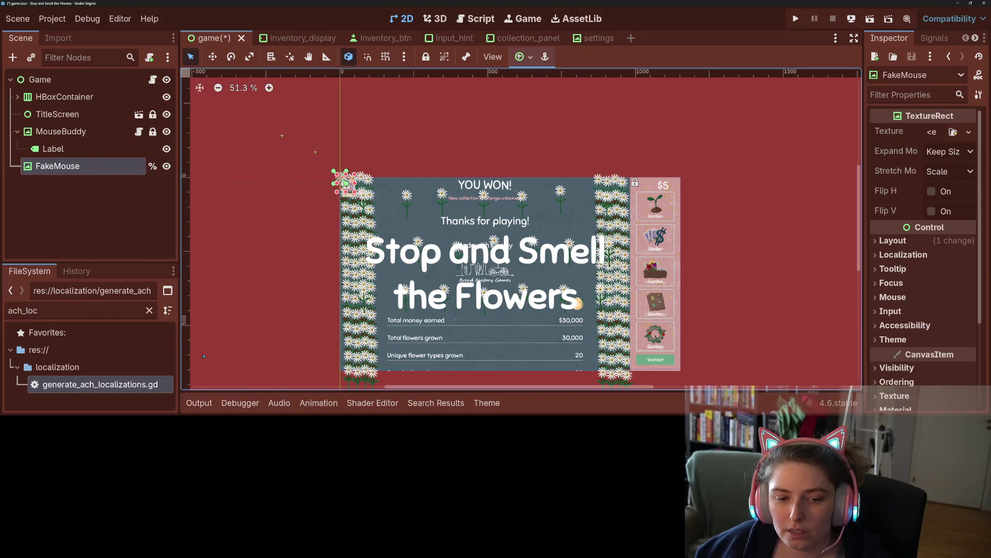
- Quick Load pointer_b.png as FakeMouse's texture by searching 'point' in the Inspector
click(953, 132)
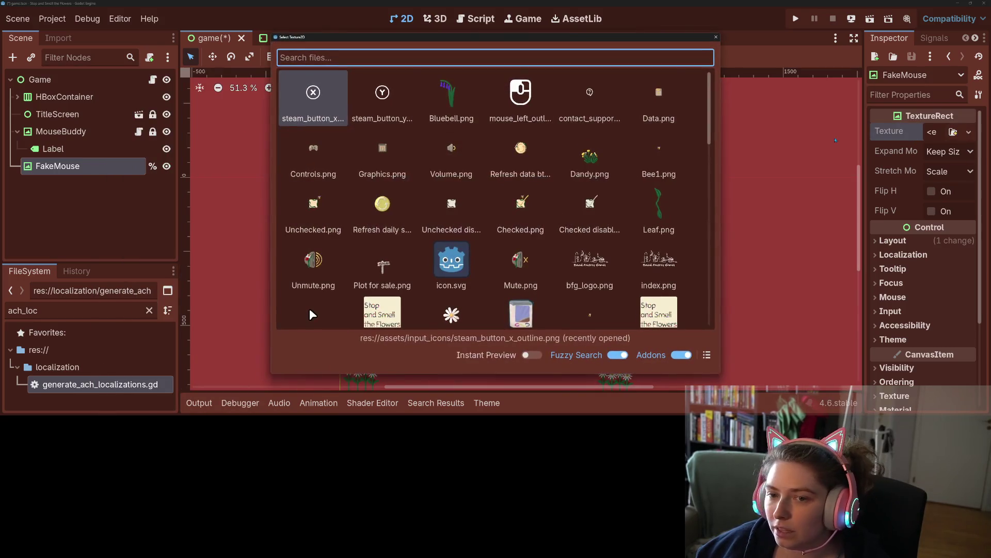
text(c)
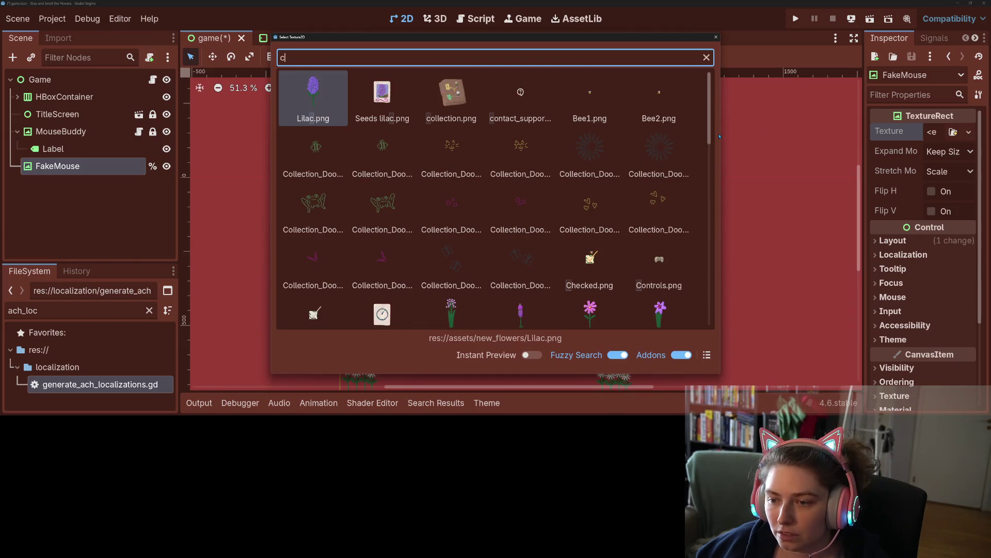
text(ur)
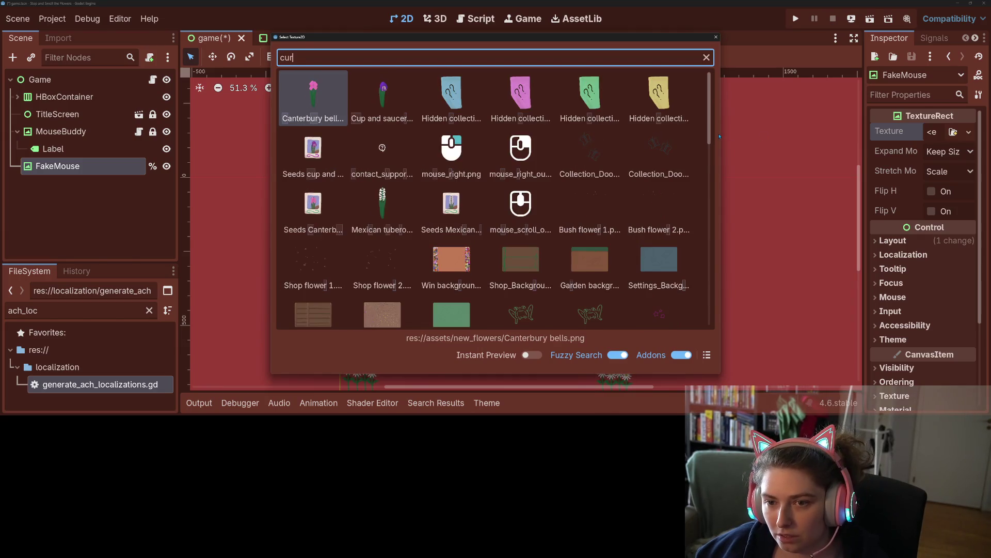
text(s)
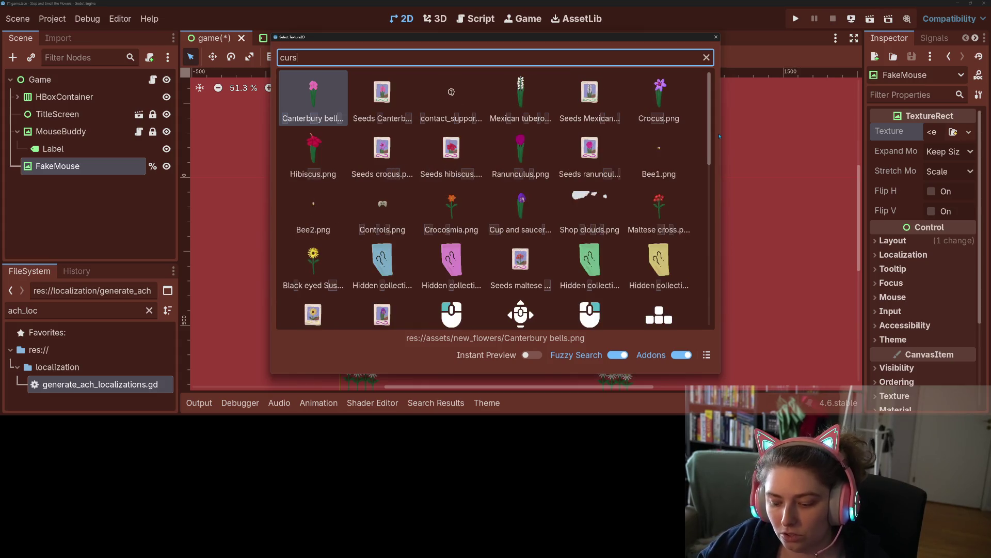
text(or)
key(BackSpace)
key(BackSpace)
key(BackSpace)
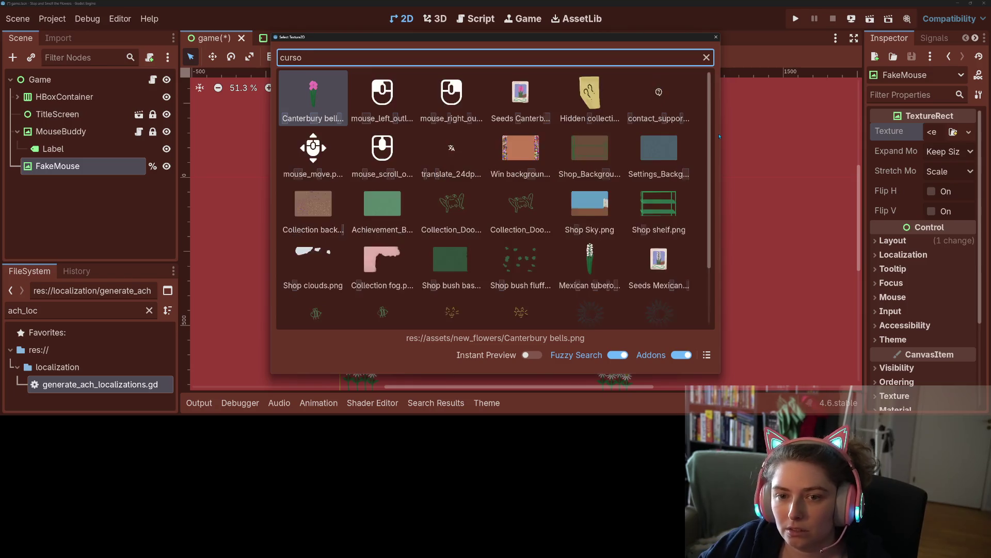
text(point)
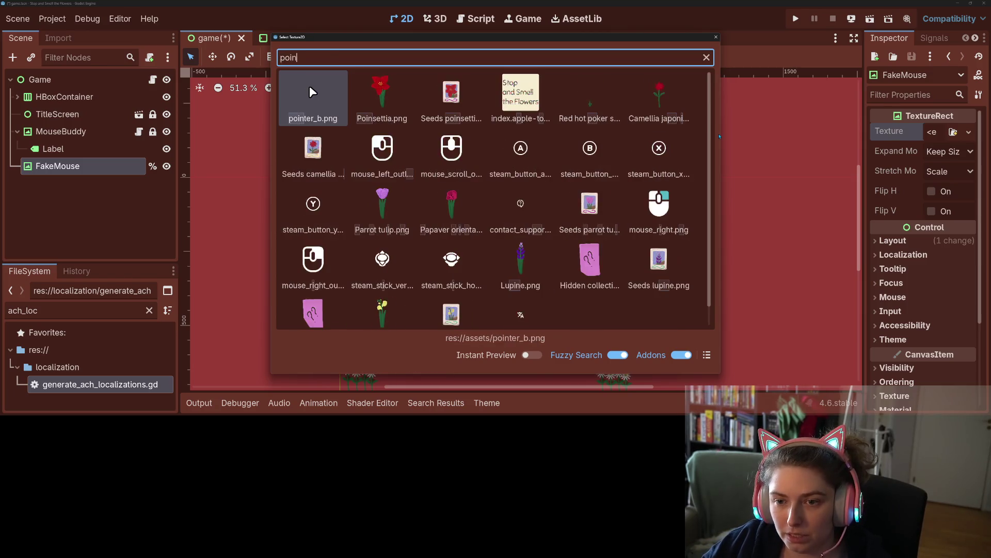
key(Return)
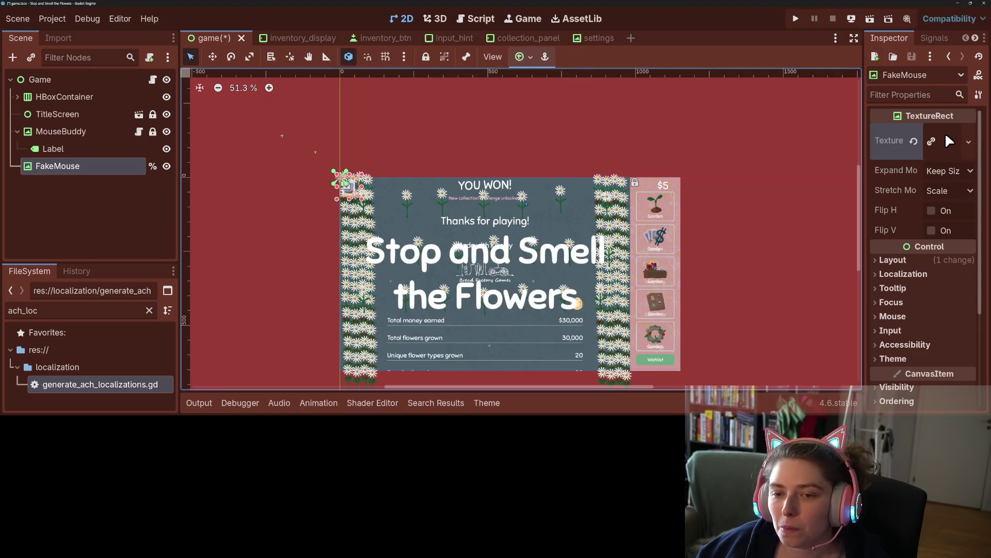
- Scroll the scene view and cancel an accidental move of SkyParticles
scroll(349, 196, up, 6)
scroll(346, 196, up, 2)
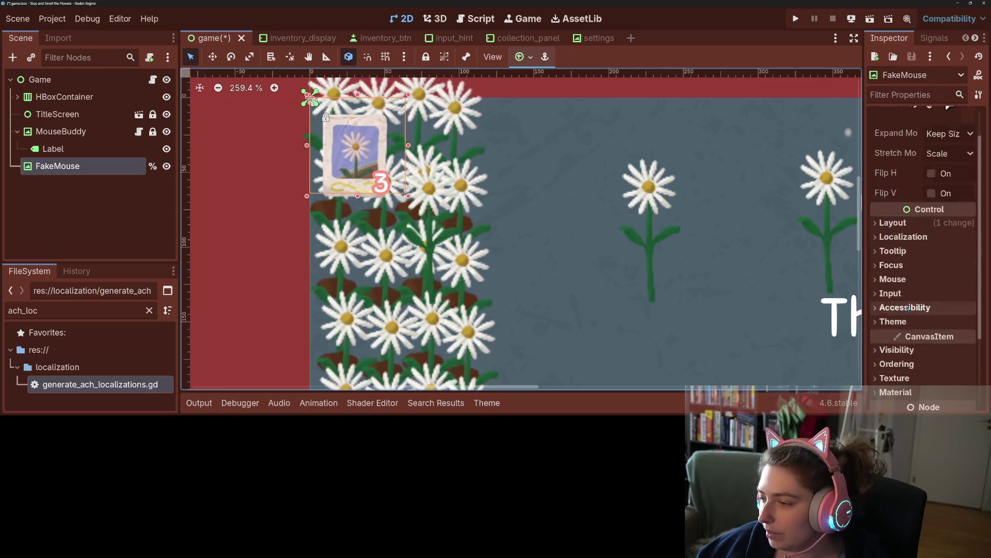
scroll(754, 283, down, 1)
scroll(754, 283, down, 14)
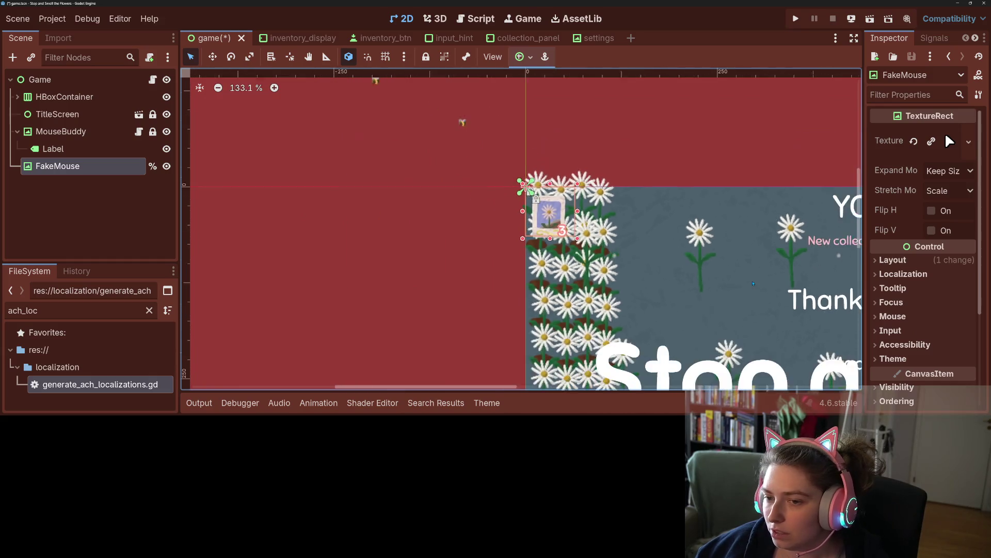
drag(505, 175, 427, 172)
key(Escape)
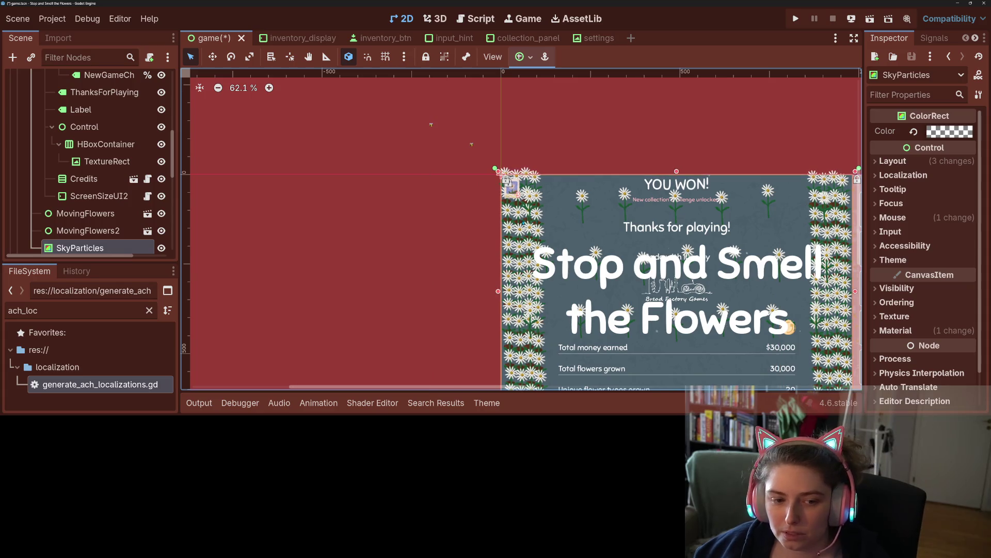
scroll(73, 219, down, 5)
- Drag FakeMouse onto the top of the win screen with the Move tool, save, and run with F5
click(57, 241)
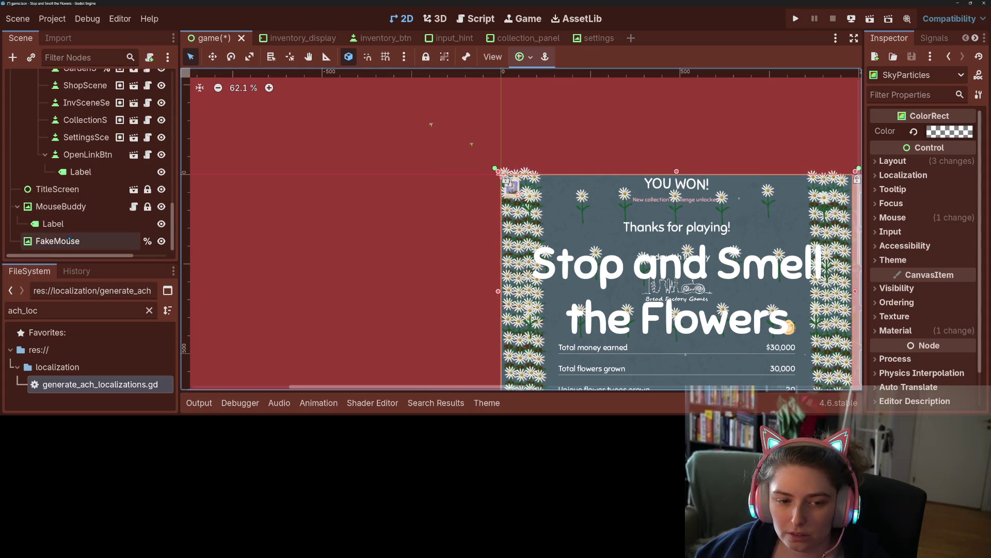
click(213, 57)
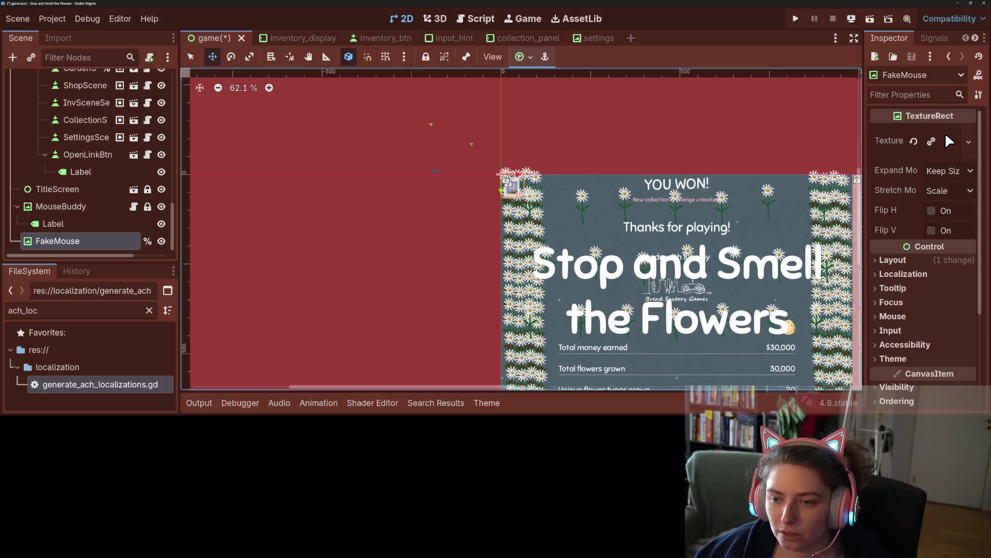
drag(509, 185, 452, 175)
key(ctrl+s)
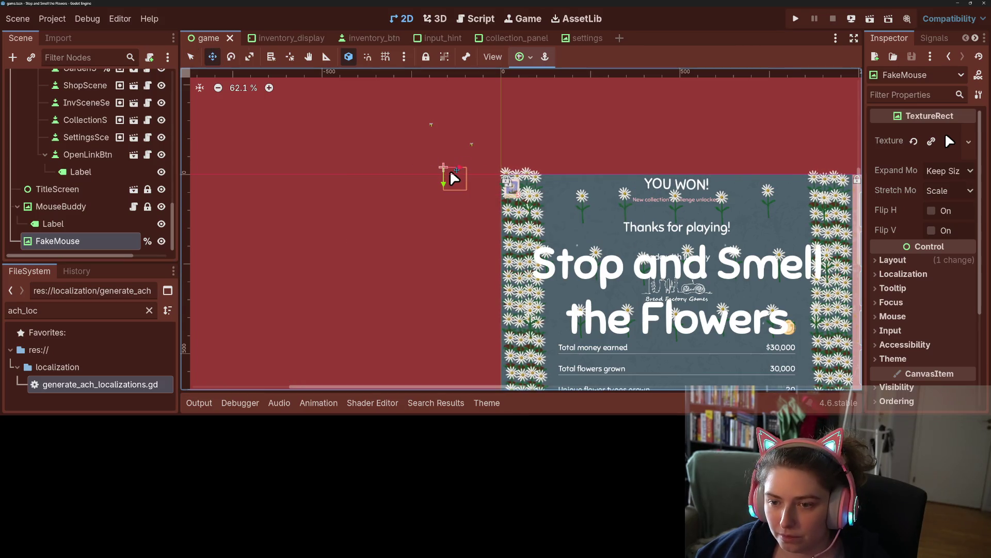
drag(451, 172, 558, 203)
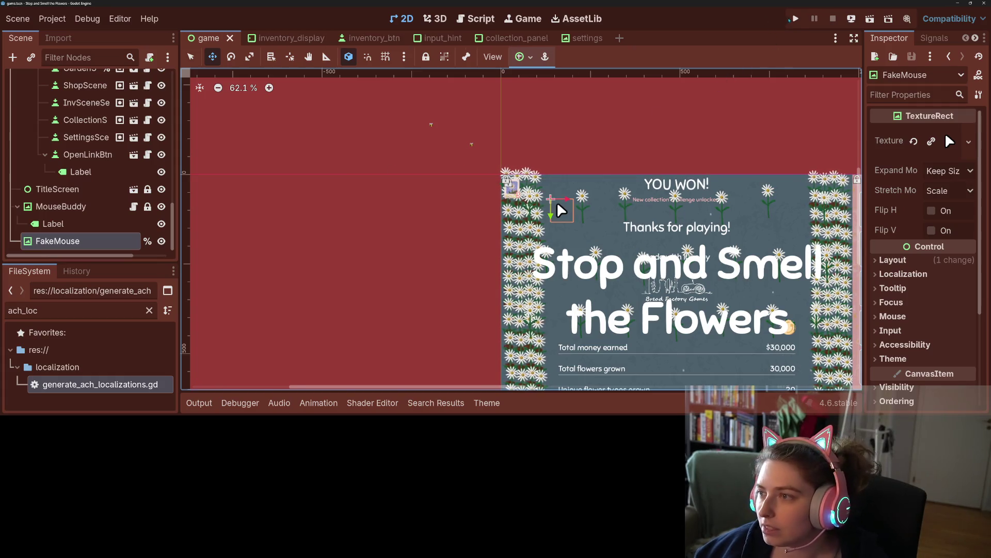
key(F5)
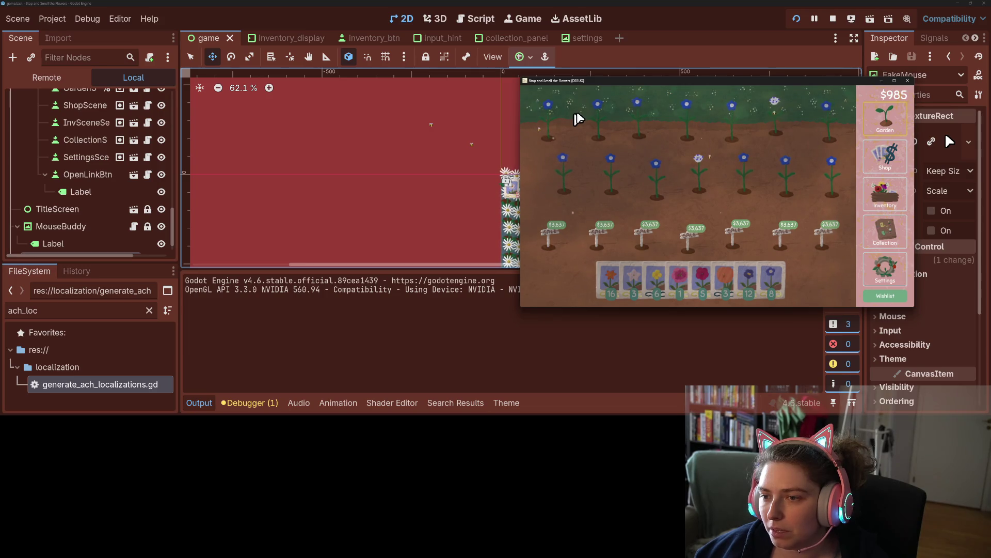
- Close the game window and choose Just Quit to stop debugging
click(908, 81)
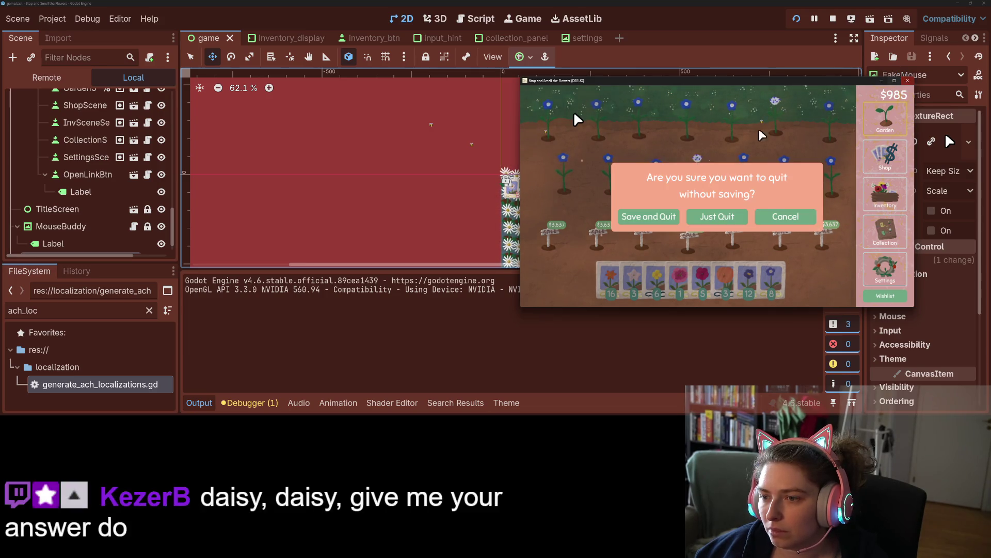
click(712, 214)
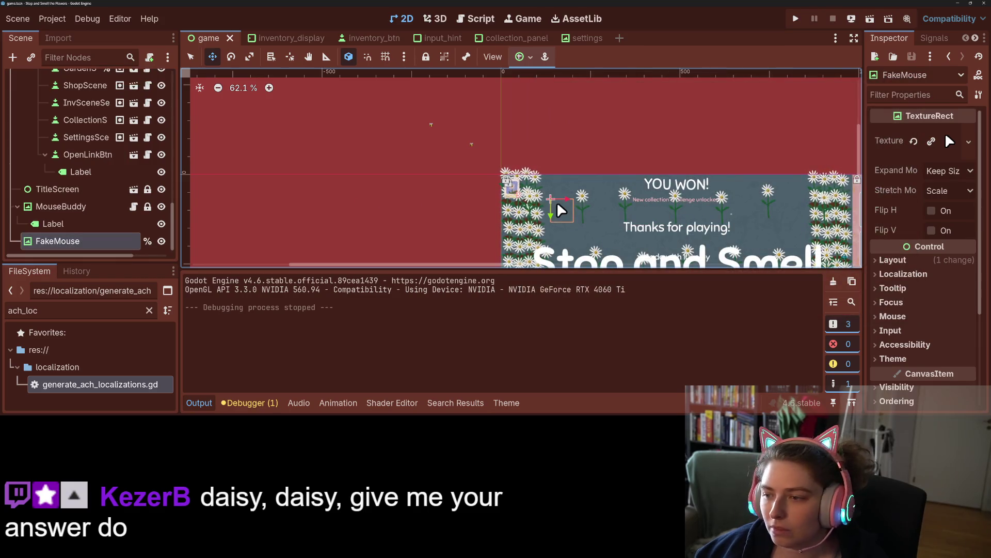
- Revert FakeMouse's position to 0,0 and its size to default in the Inspector, then save
scroll(940, 206, down, 3)
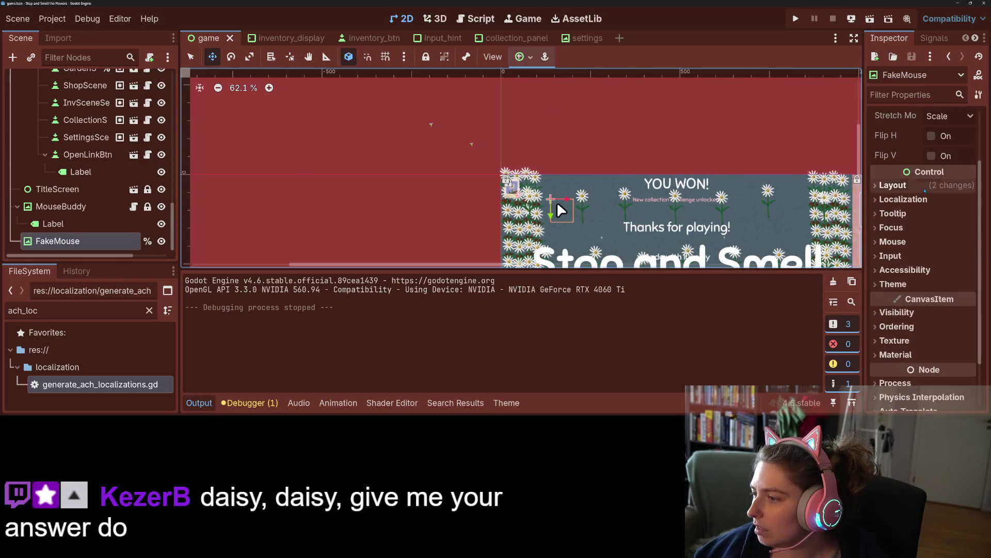
click(909, 185)
scroll(909, 185, down, 3)
click(924, 275)
scroll(924, 275, down, 5)
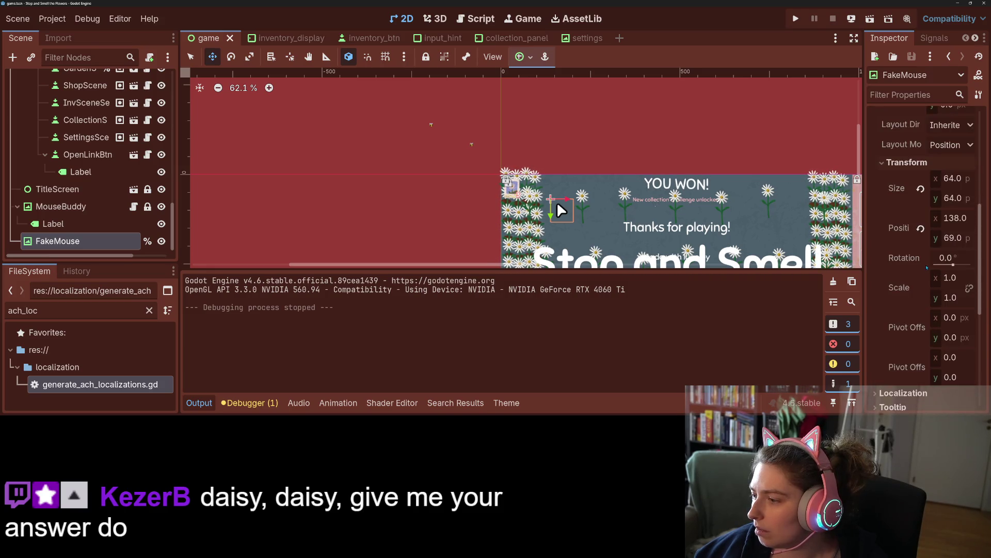
click(921, 228)
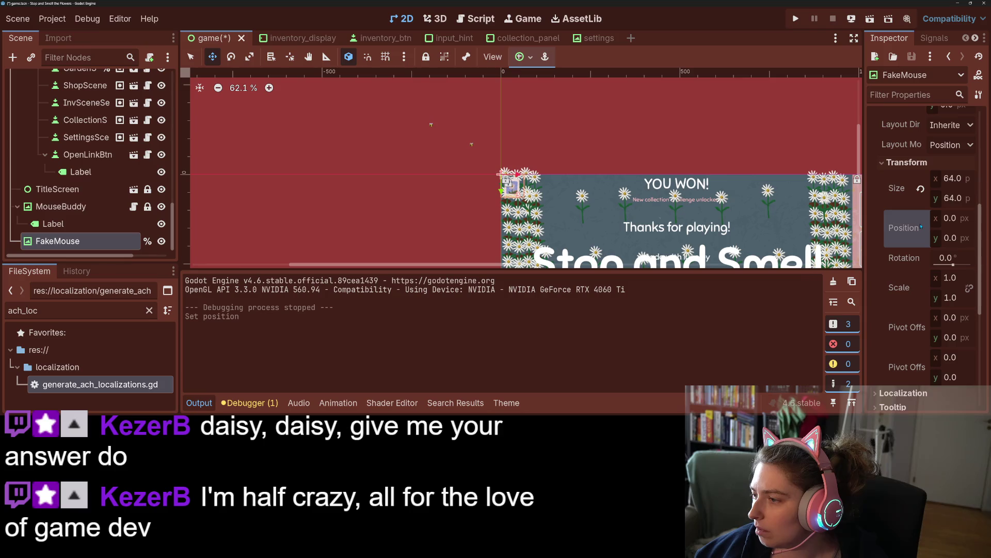
click(920, 189)
scroll(910, 271, up, 5)
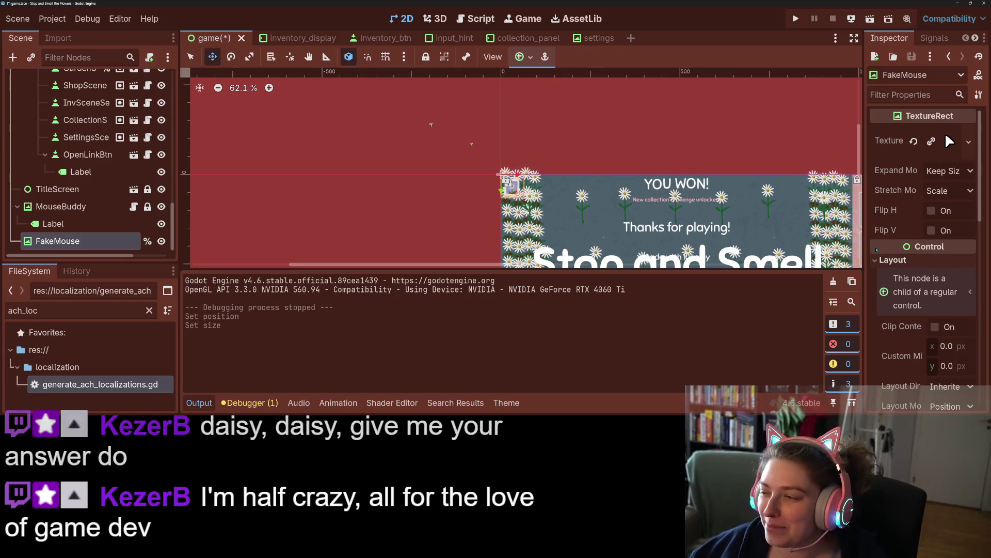
key(ctrl+s)
- Set FakeMouse's Expand Mode to Fit Width, try Keep Centered stretch, and save
click(947, 171)
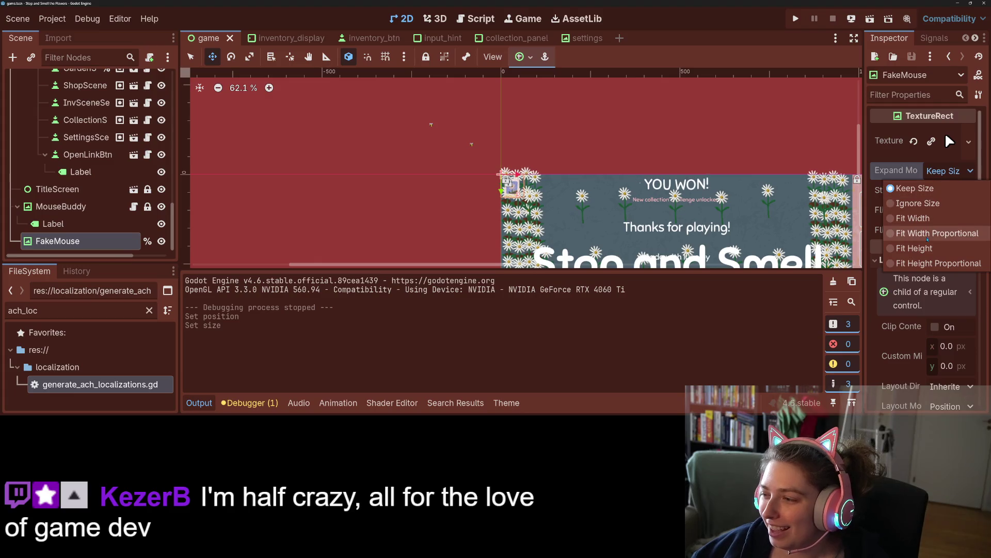
click(929, 218)
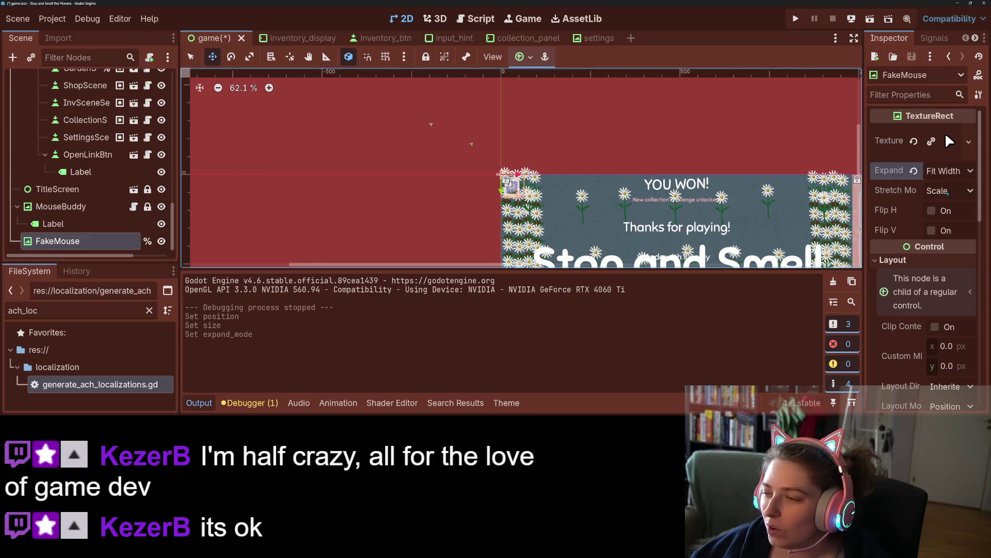
drag(511, 182, 435, 185)
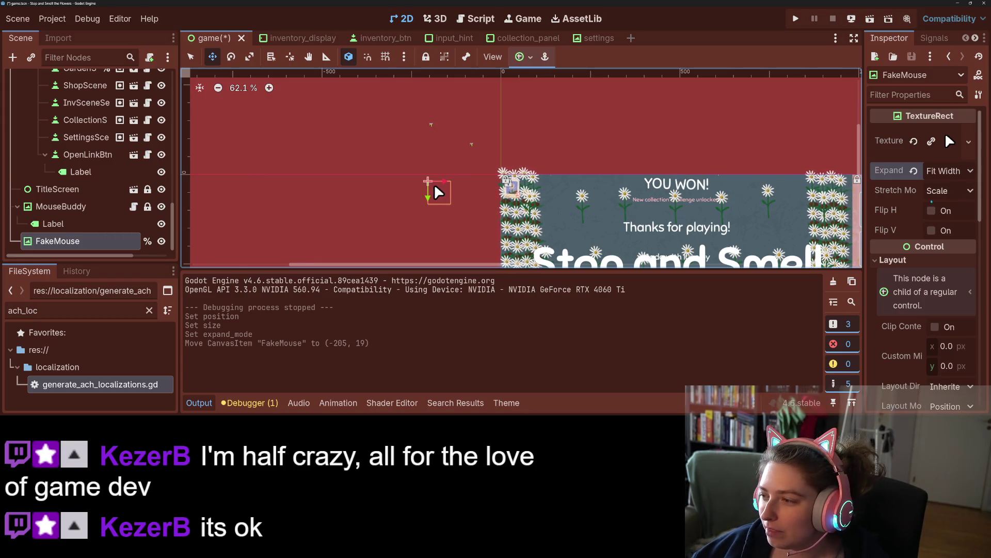
click(936, 191)
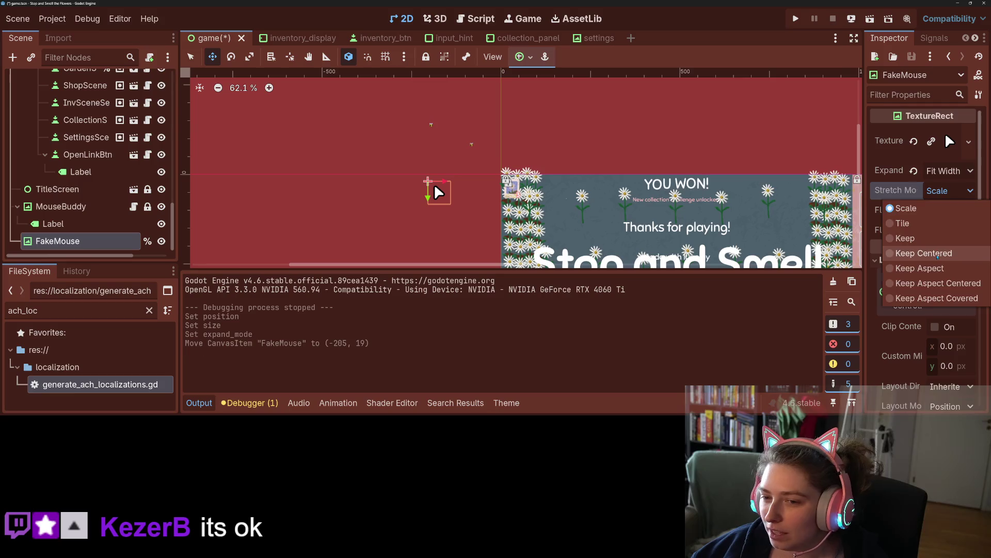
click(924, 253)
key(ctrl+s)
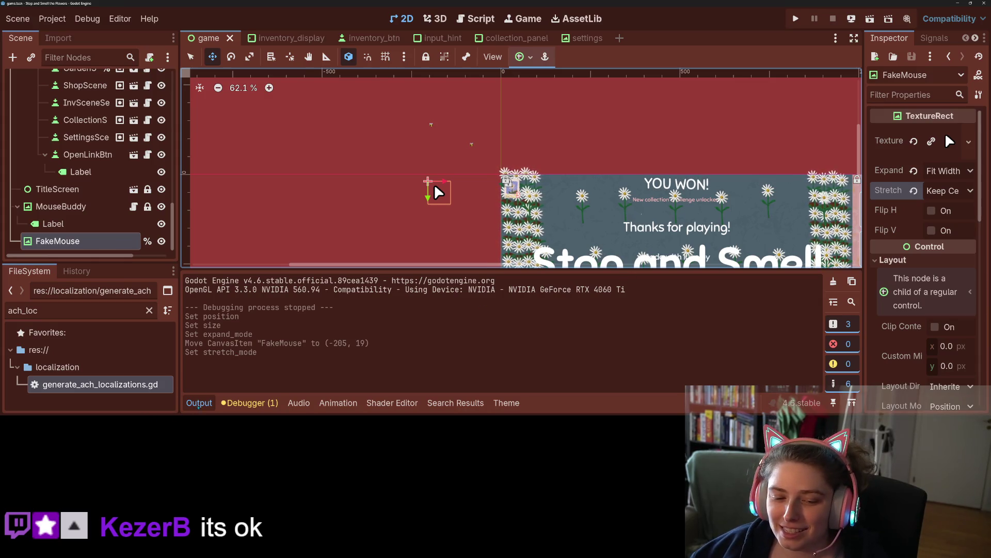
- Check the debugger's script errors list, then collapse the bottom panel
click(250, 403)
click(265, 251)
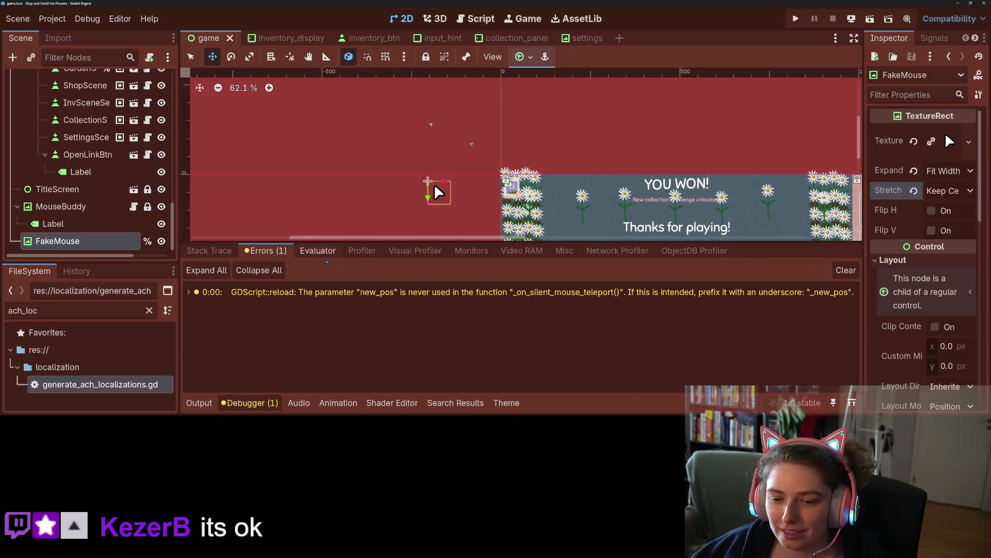
mouse_move(390, 293)
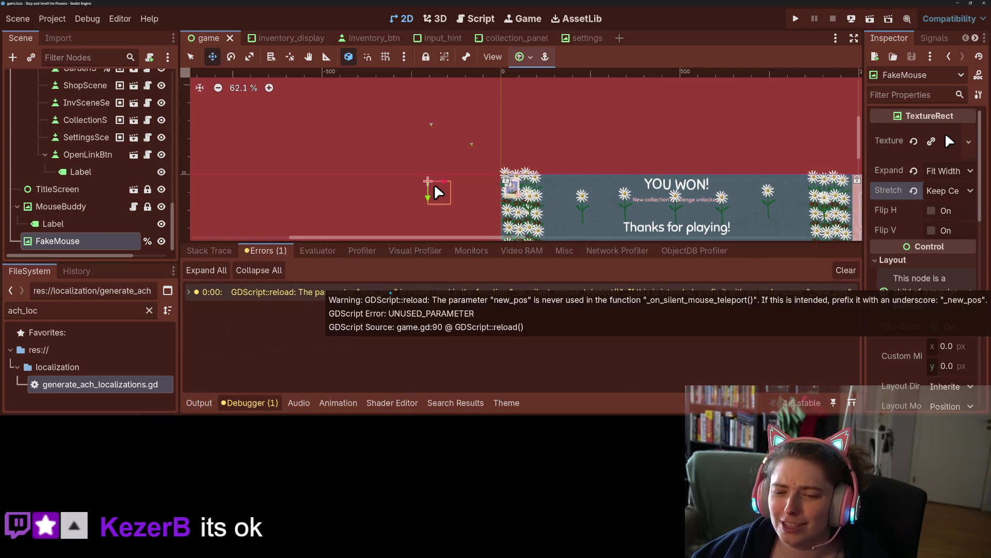
click(253, 403)
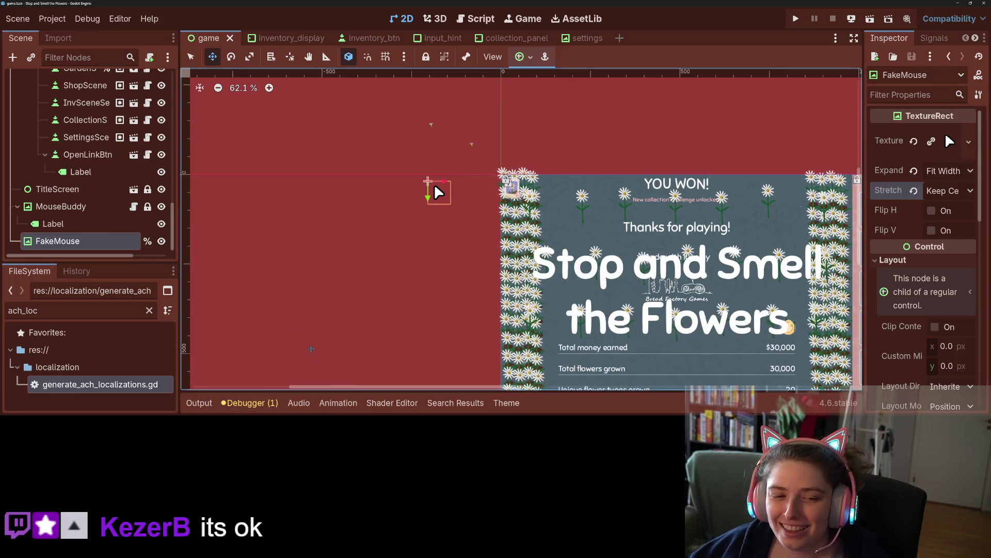
- Revert Stretch Mode to Scale, reset FakeMouse's position to 0,0, and save the scene
click(950, 191)
click(945, 205)
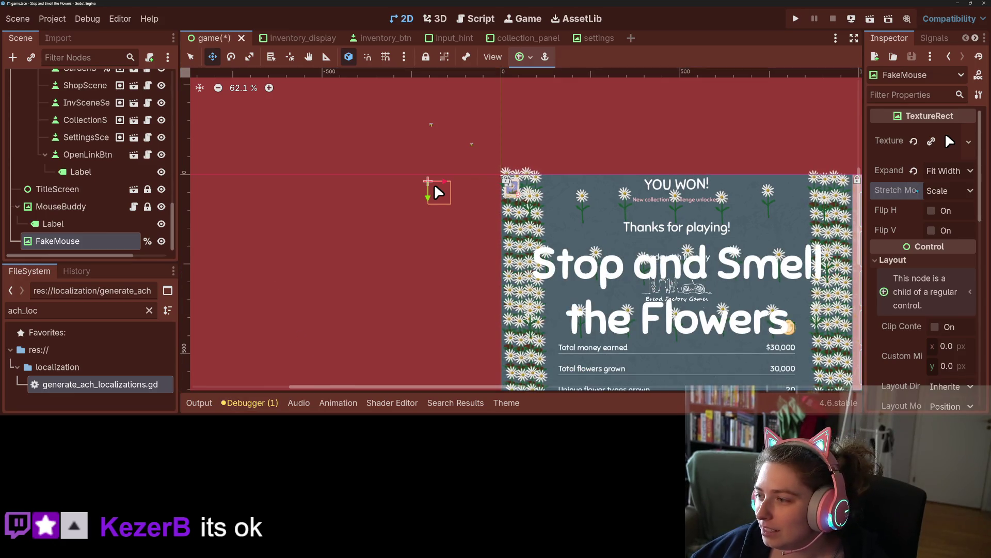
scroll(925, 258, down, 5)
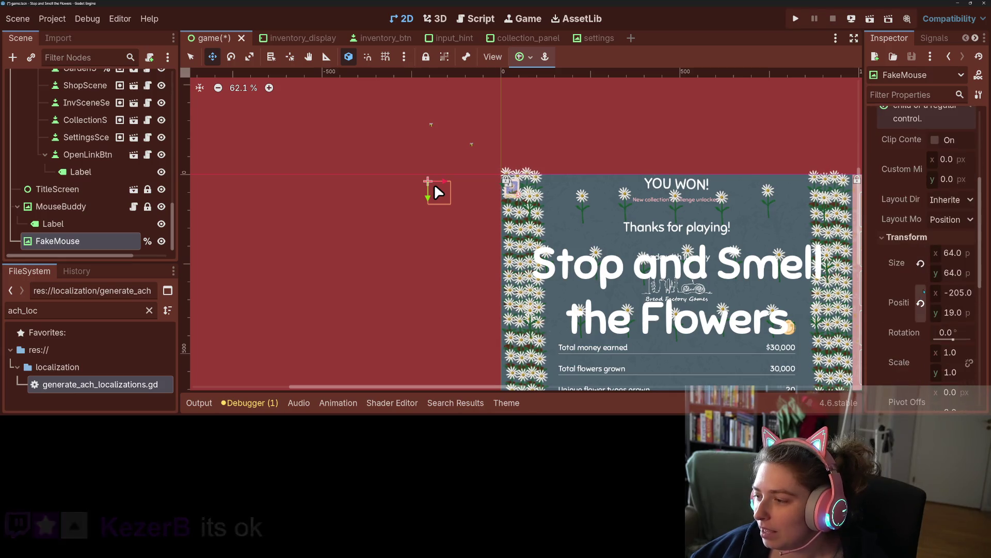
click(921, 303)
key(ctrl+s)
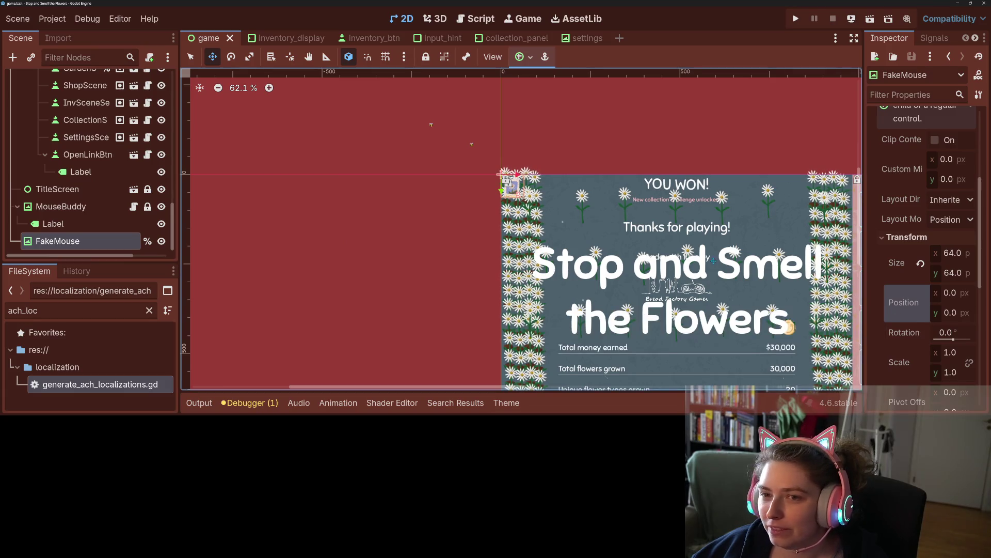
scroll(714, 261, down, 1)
scroll(568, 237, right, 5)
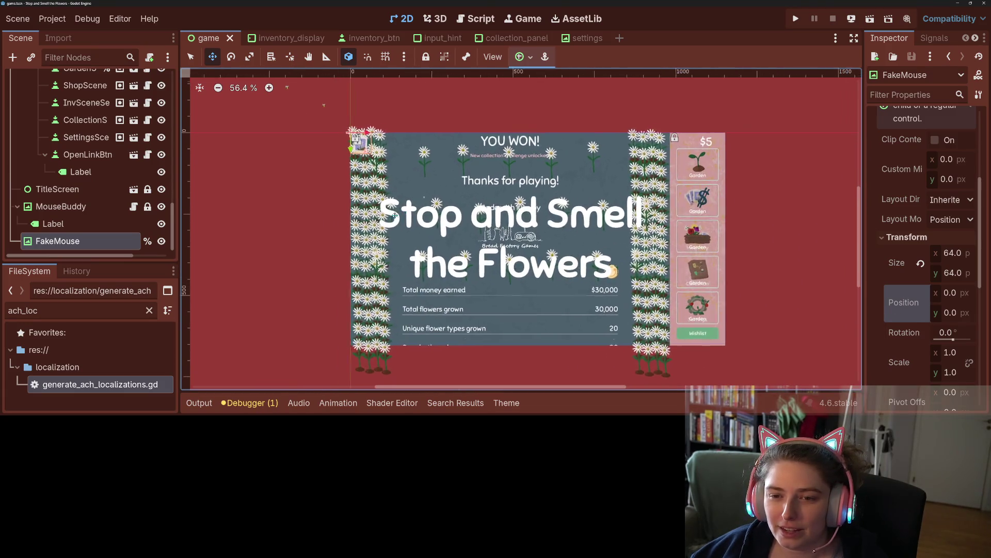
scroll(521, 229, right, 3)
scroll(521, 229, up, 1)
scroll(125, 223, up, 8)
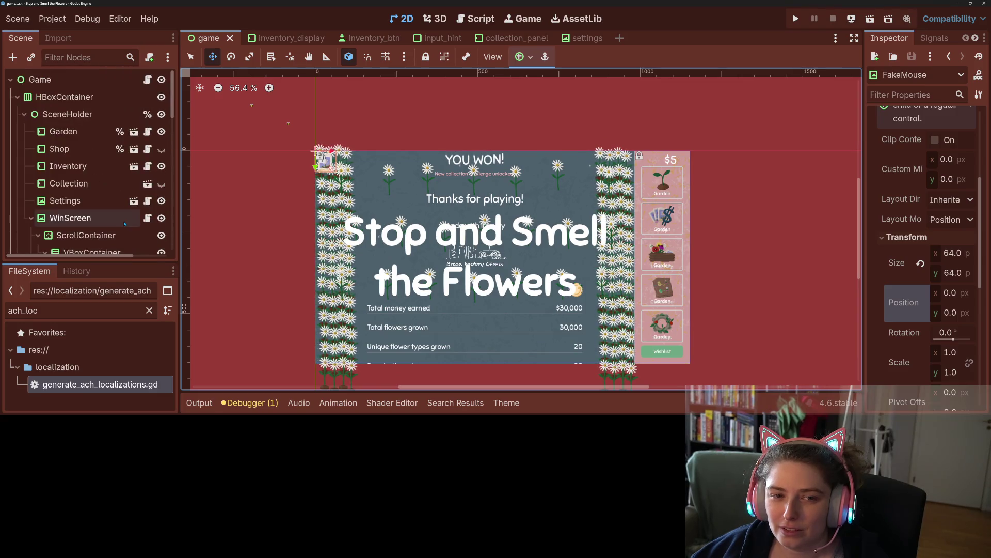
- In game.gd, select the placeholder pass in the _on_silent_mouse_teleport function
click(475, 18)
click(444, 200)
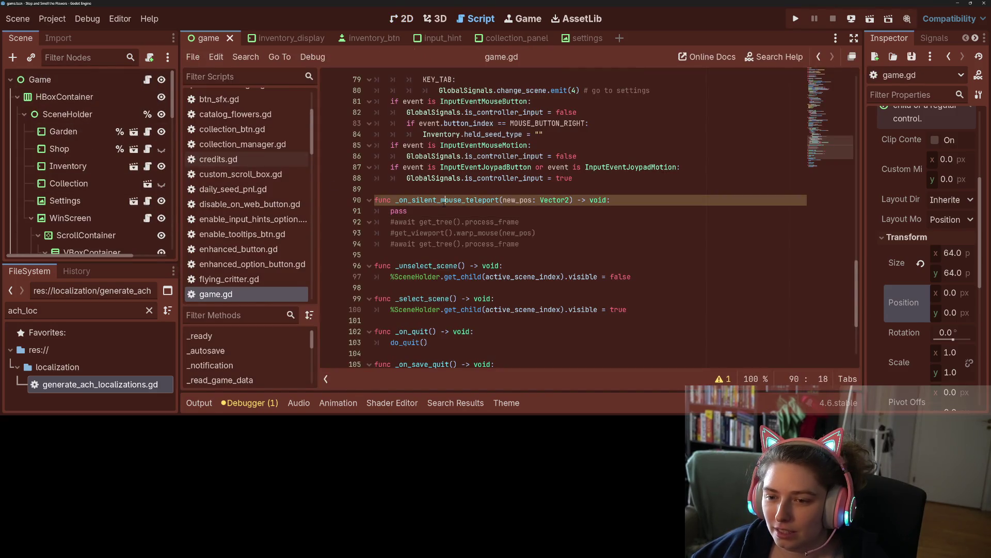
double_click(444, 202)
double_click(398, 211)
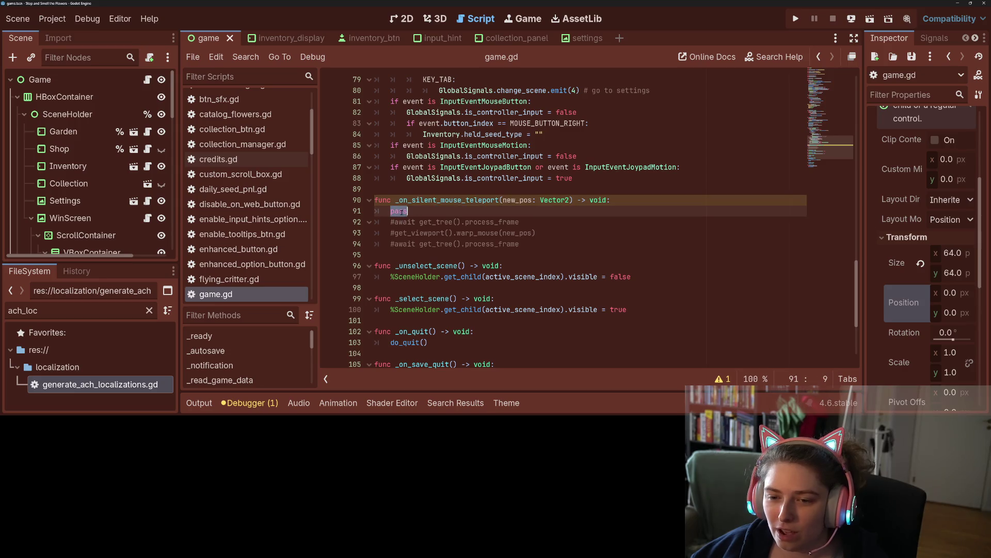
click(388, 233)
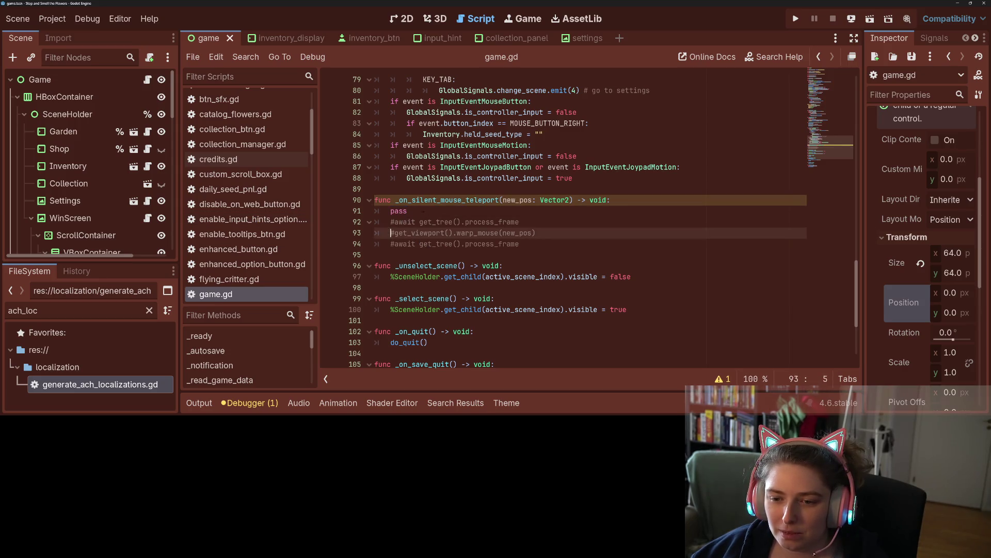
double_click(398, 211)
- Replace pass with %FakeMouse.global_position = new_pos, closing the accidental Find in Files dialog
text(%)
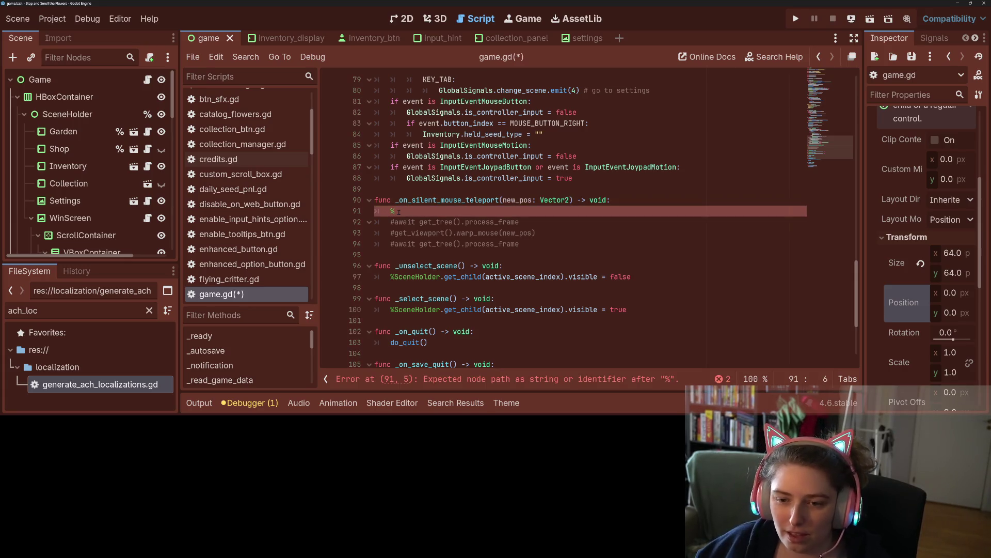
key(ctrl+shift+f)
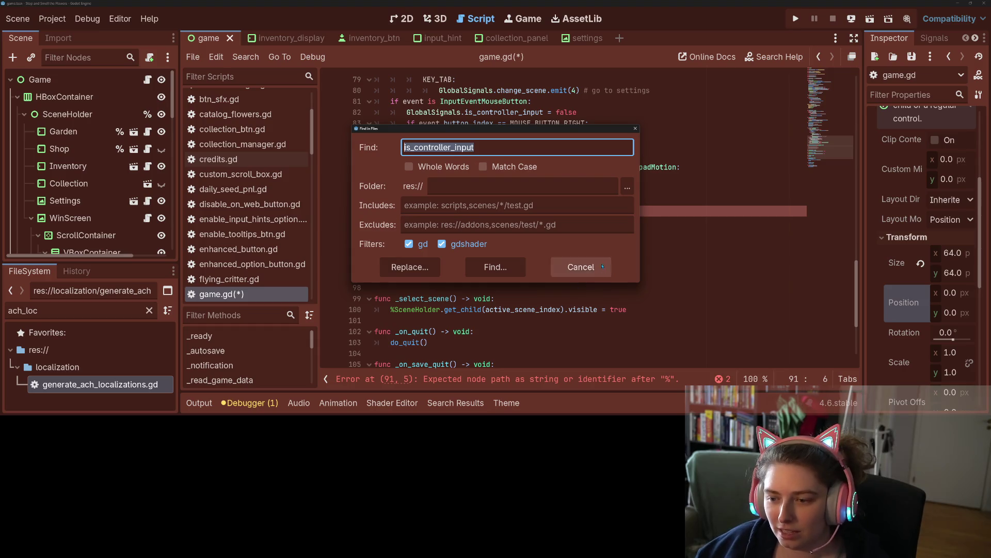
click(601, 263)
text(akeMouse)
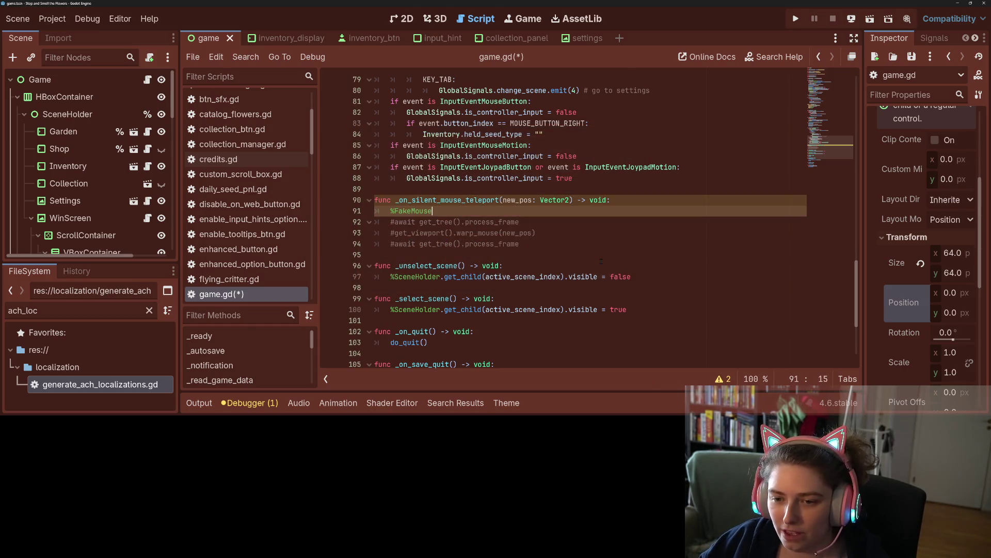
text(.pos)
key(Return)
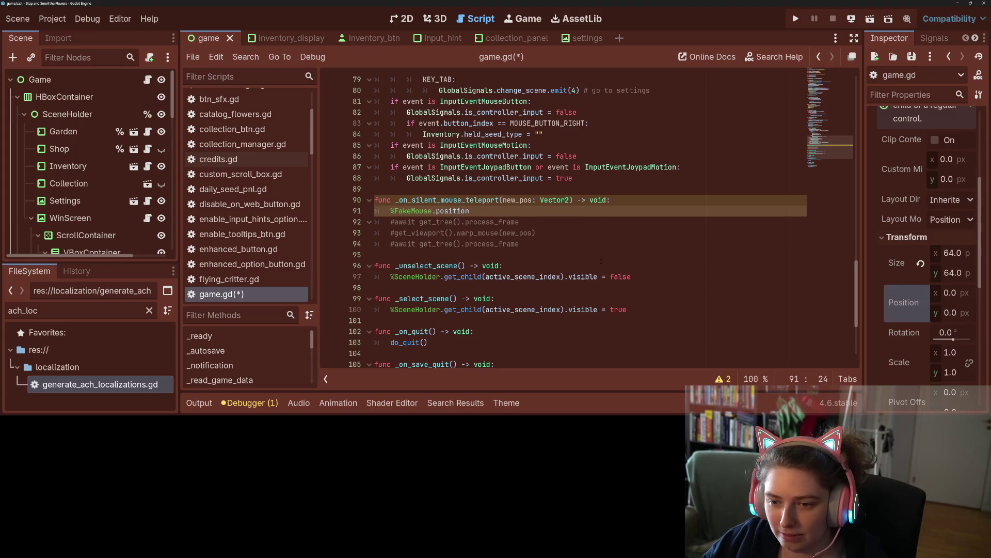
key(BackSpace)
key(BackSpace)
key(BackSpace)
text(gl)
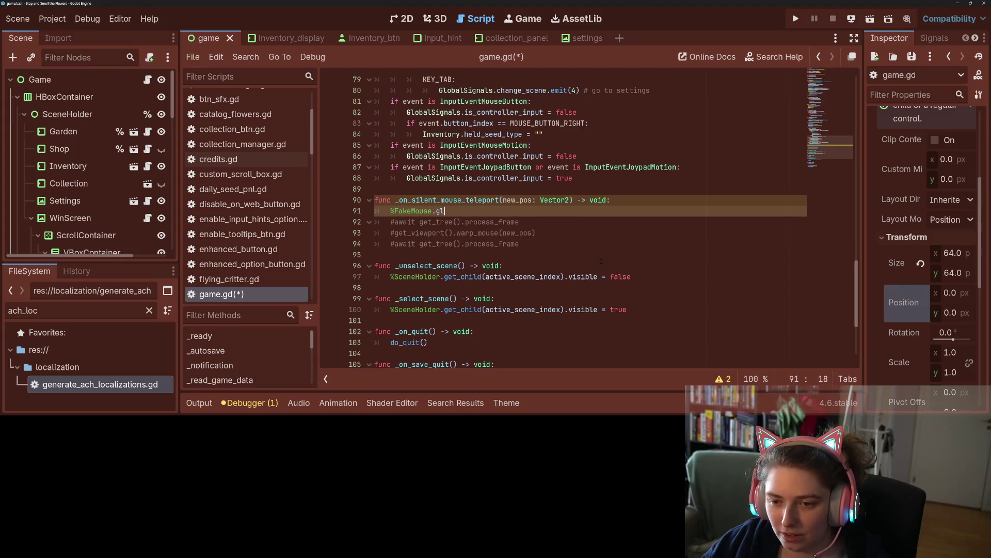
key(Return)
text(= )
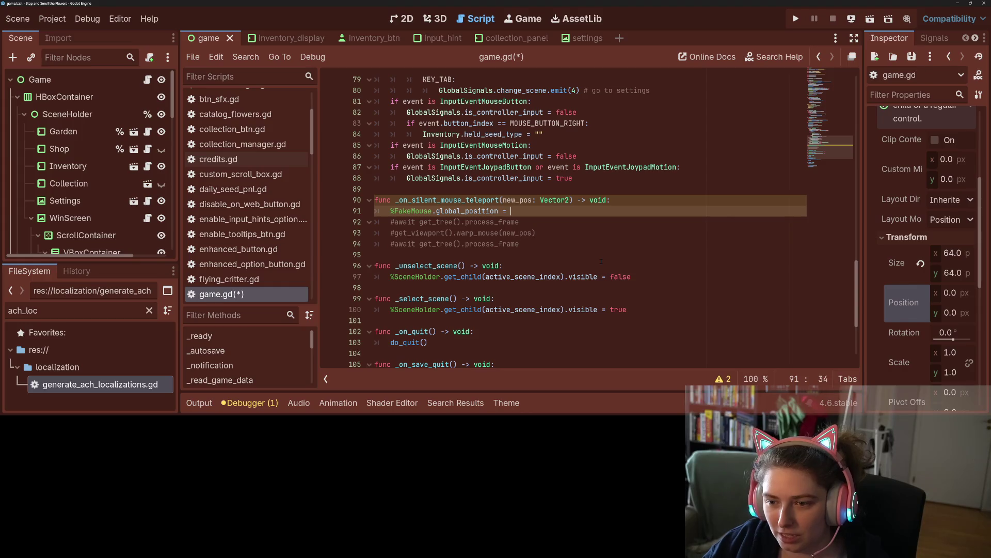
text(new)
key(Return)
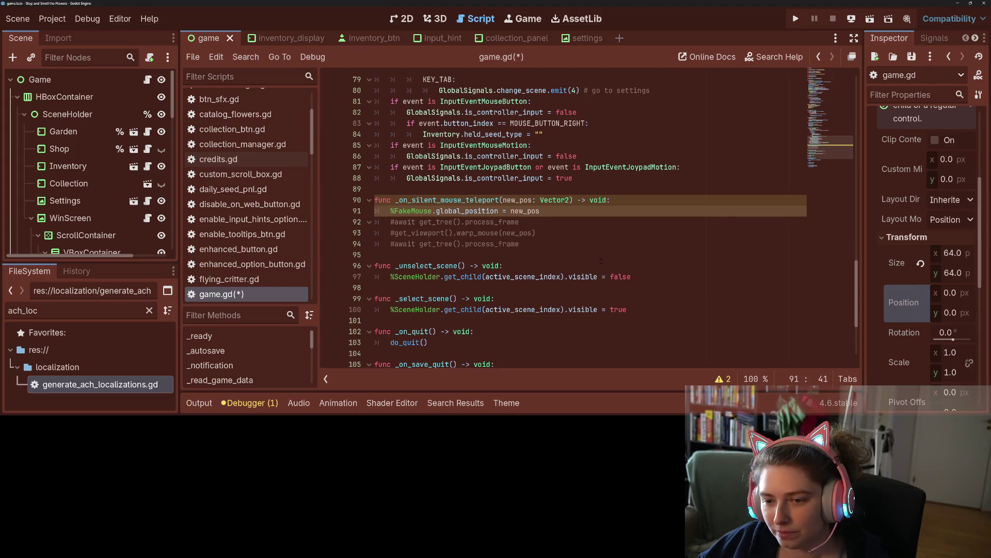
key(Home)
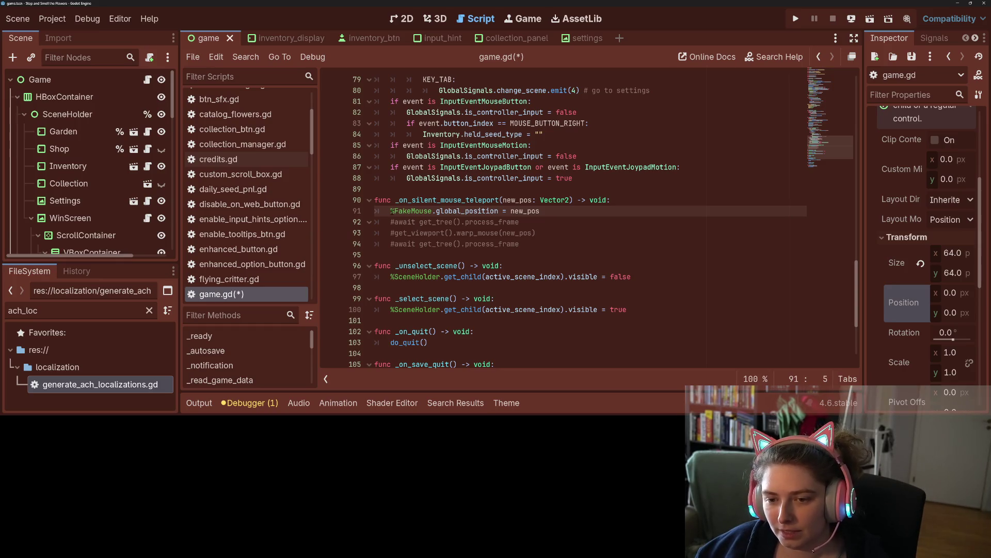
key(shift+Right)
key(shift+Right)
key(shift+Right)
key(ctrl+c)
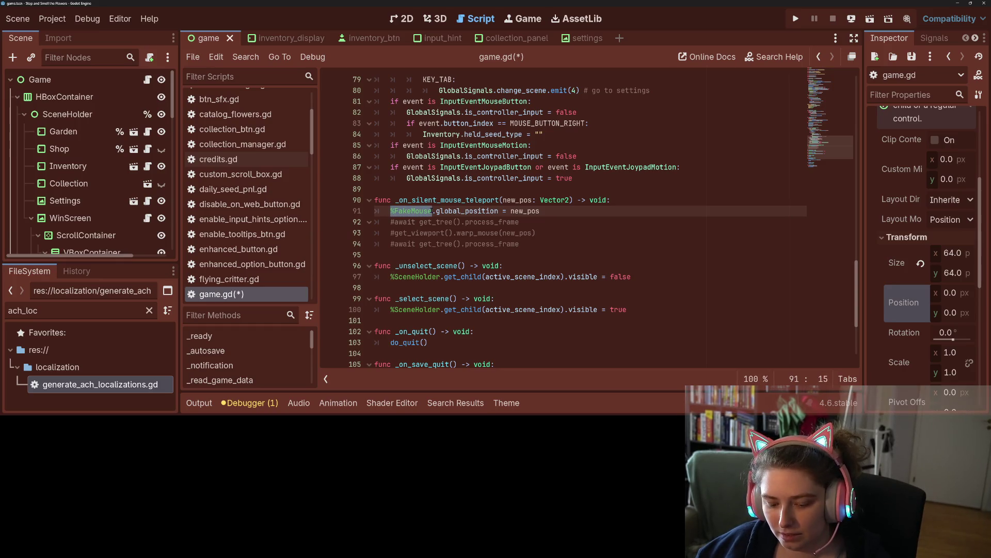
scroll(444, 226, up, 1)
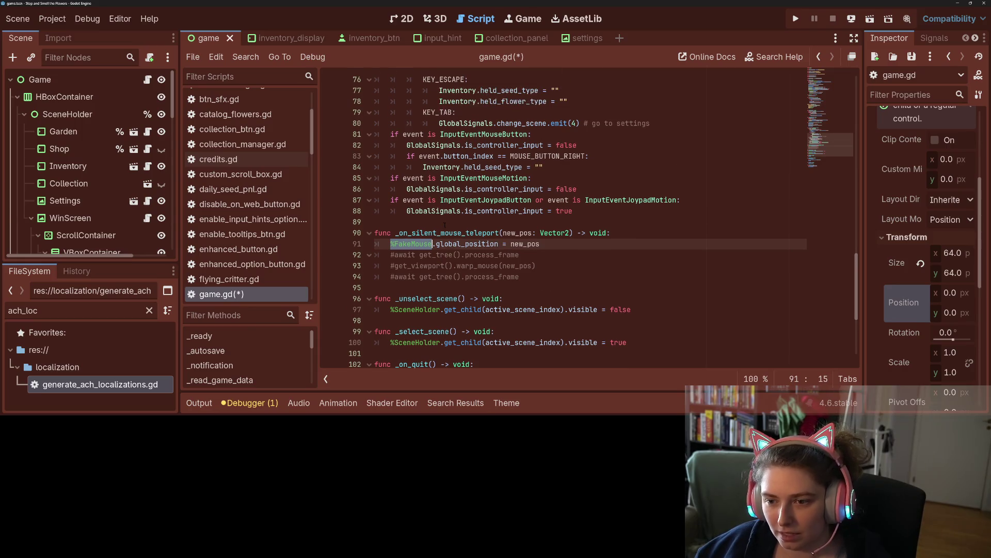
- Add %FakeMouse.visible = true under the joypad branch and copy that line
click(513, 220)
click(576, 211)
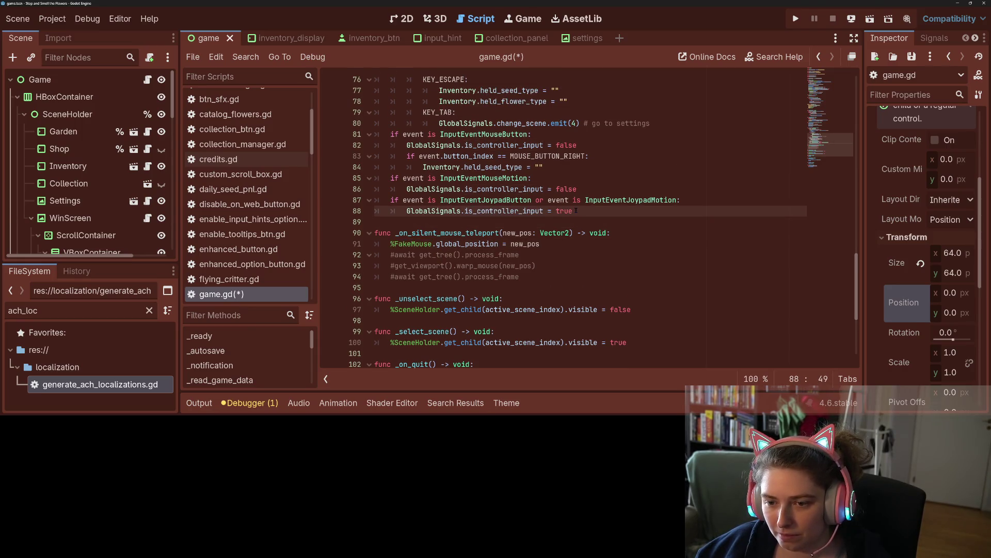
key(Return)
key(ctrl+v)
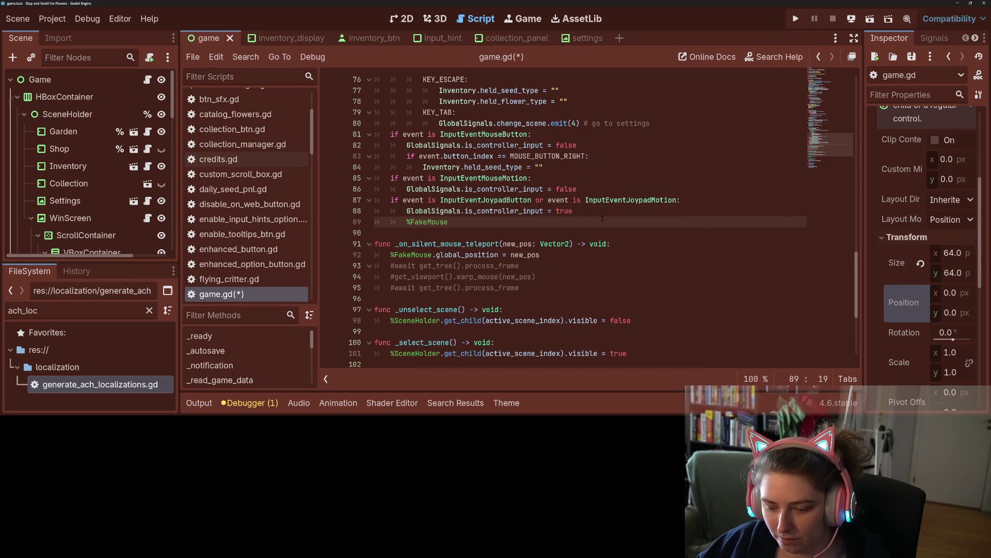
text(.visible =)
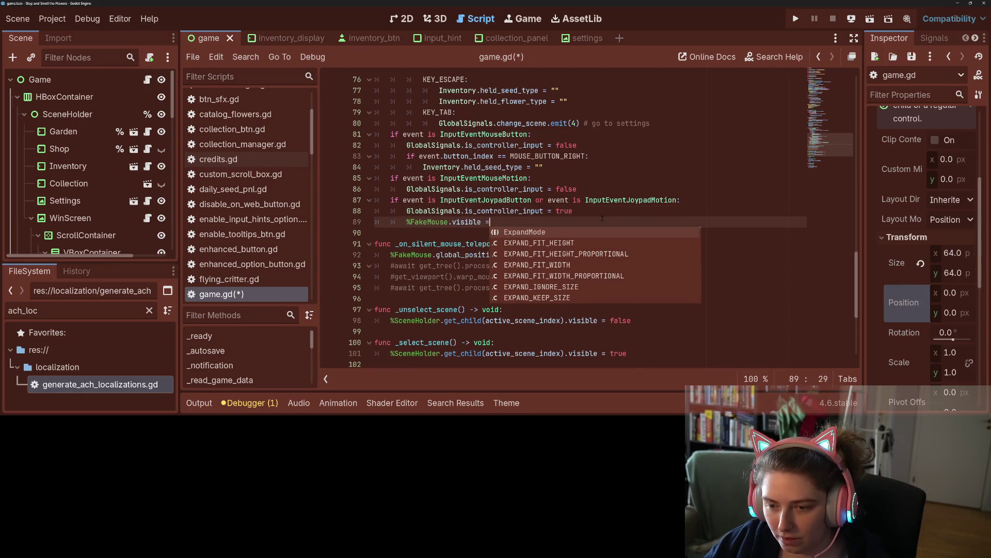
text( fale)
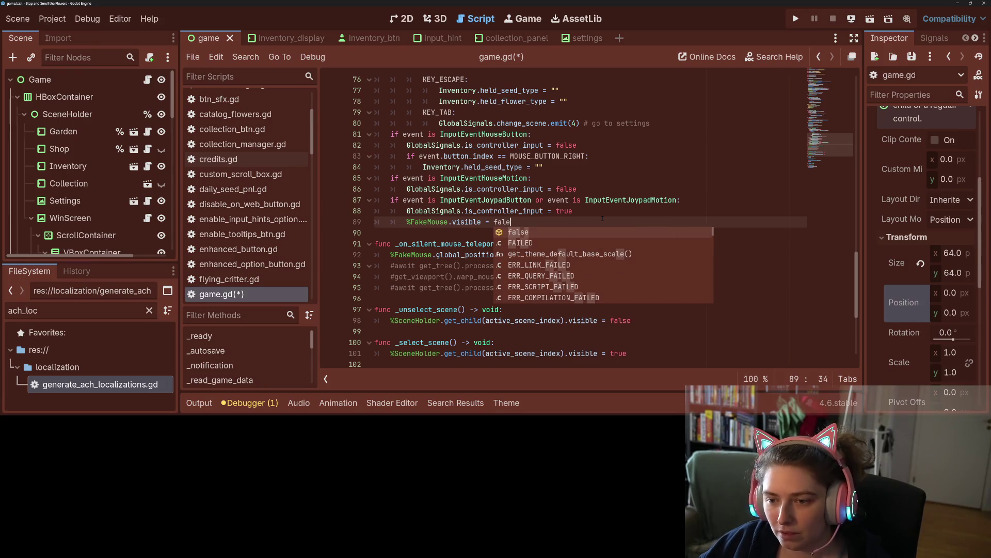
key(BackSpace)
key(BackSpace)
key(BackSpace)
key(BackSpace)
text(true)
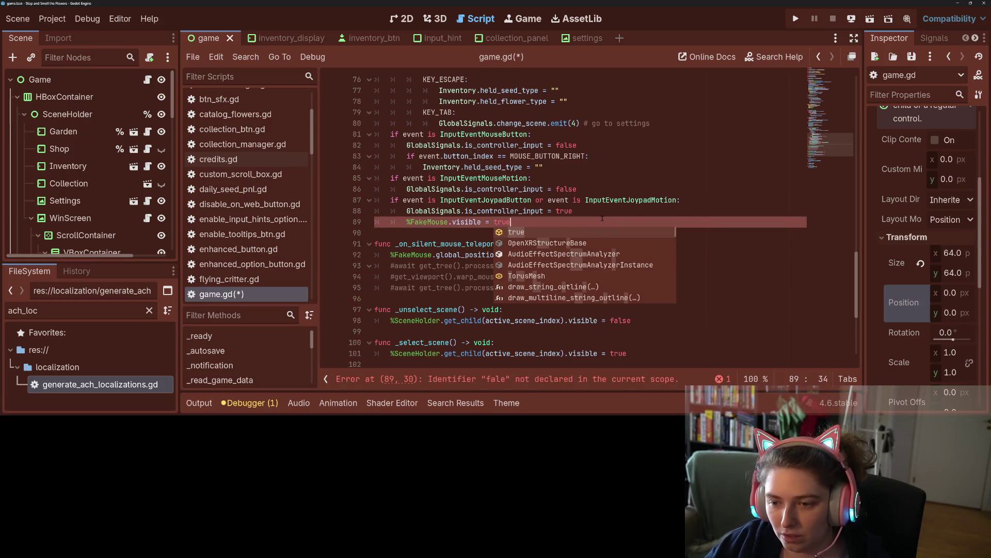
key(Escape)
drag(407, 222, 520, 222)
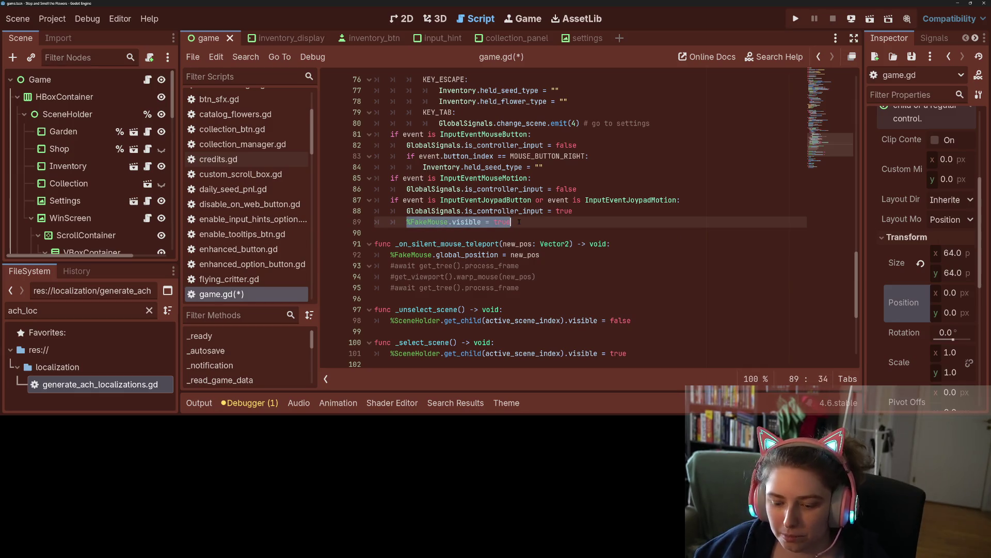
key(ctrl+c)
- Add %FakeMouse.visible = false in the mouse motion branch and save
click(600, 191)
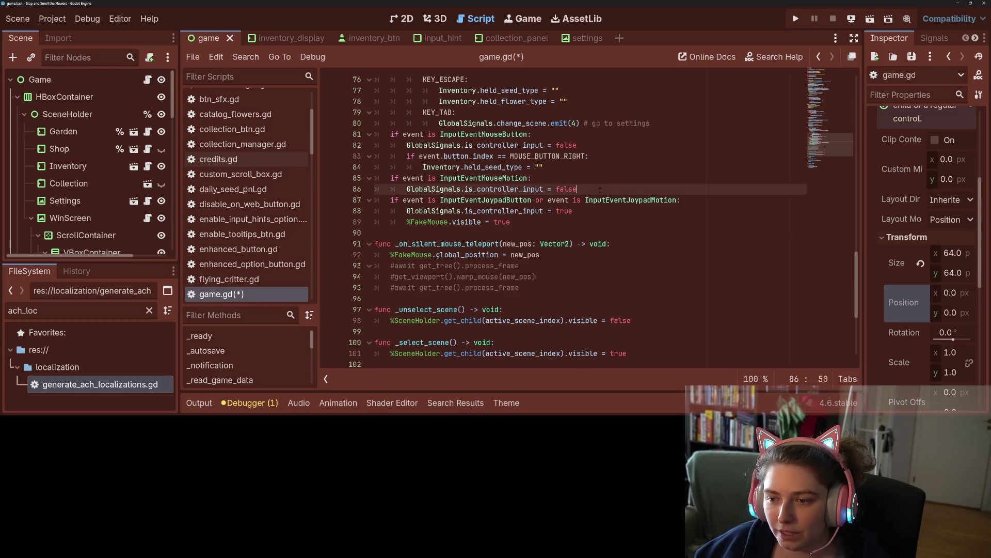
key(Return)
key(ctrl+v)
key(BackSpace)
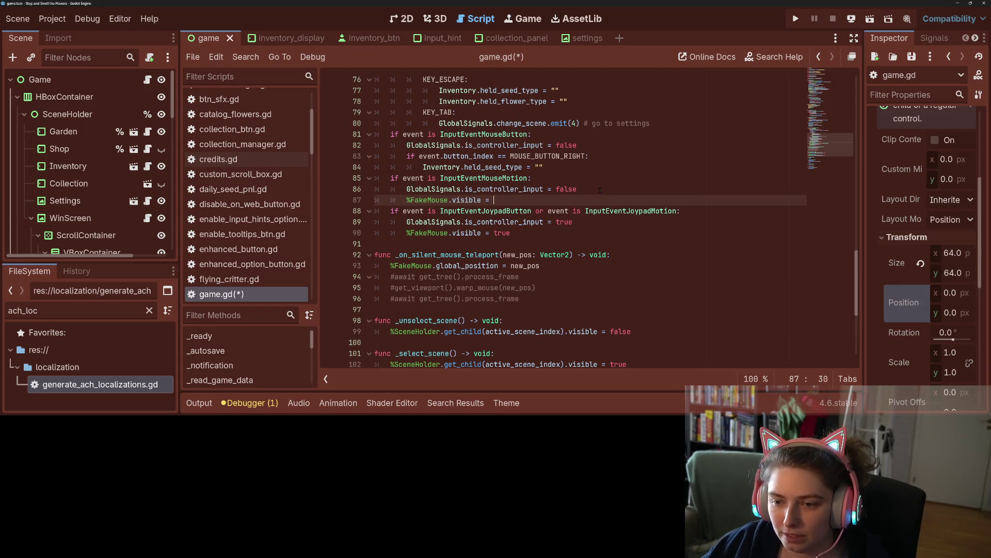
text(false)
key(ctrl+s)
scroll(553, 203, up, 1)
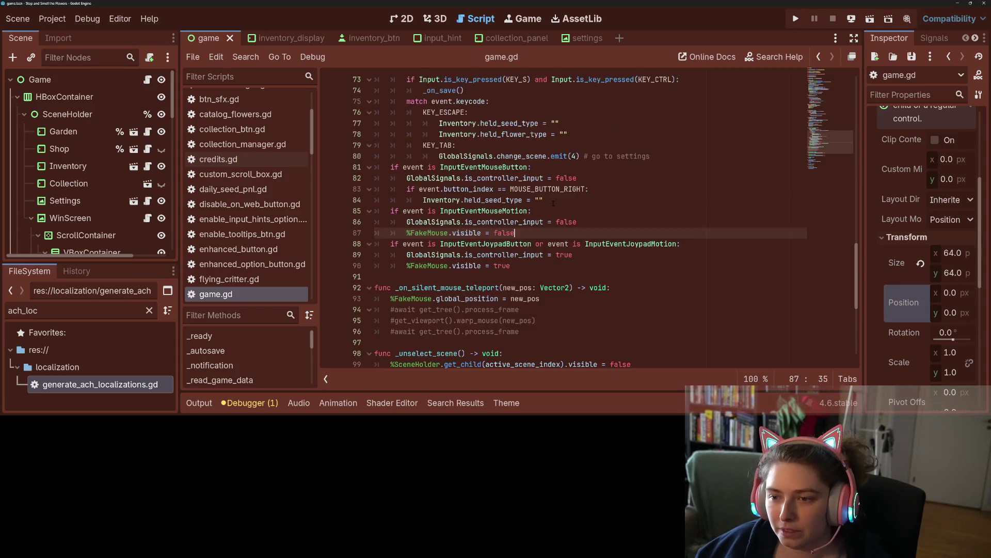
scroll(553, 203, up, 1)
double_click(503, 255)
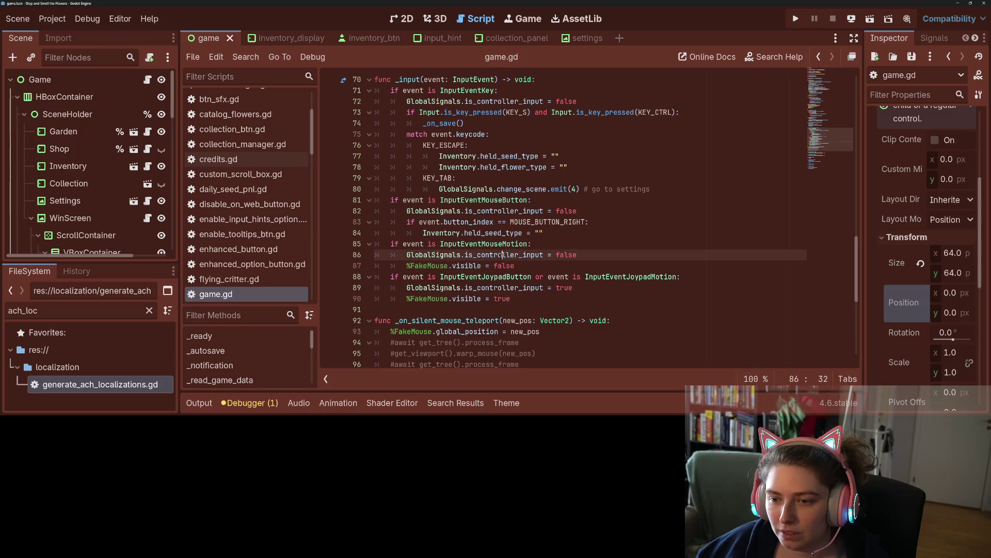
- Add %FakeMouse.visible assignments to the mouse button and key event branches, saving game.gd
click(589, 210)
key(Return)
text(%FakeMouse.visible = tru)
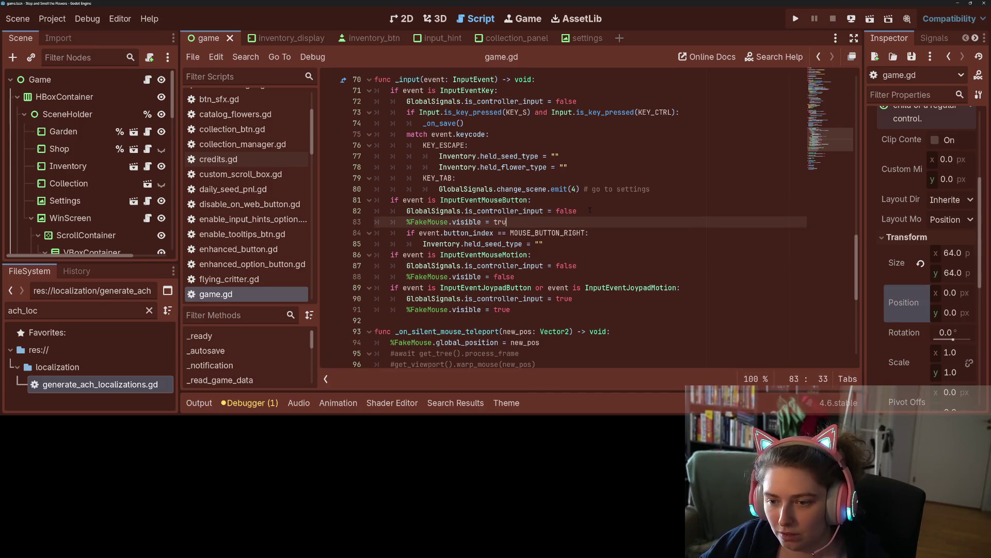
text(e)
key(ctrl+s)
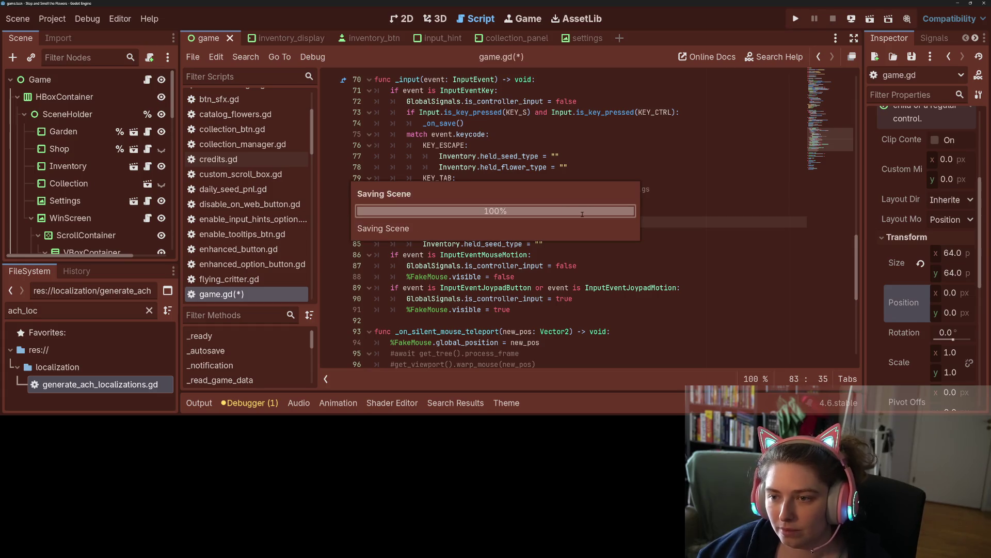
click(588, 101)
key(Return)
key(ctrl+v)
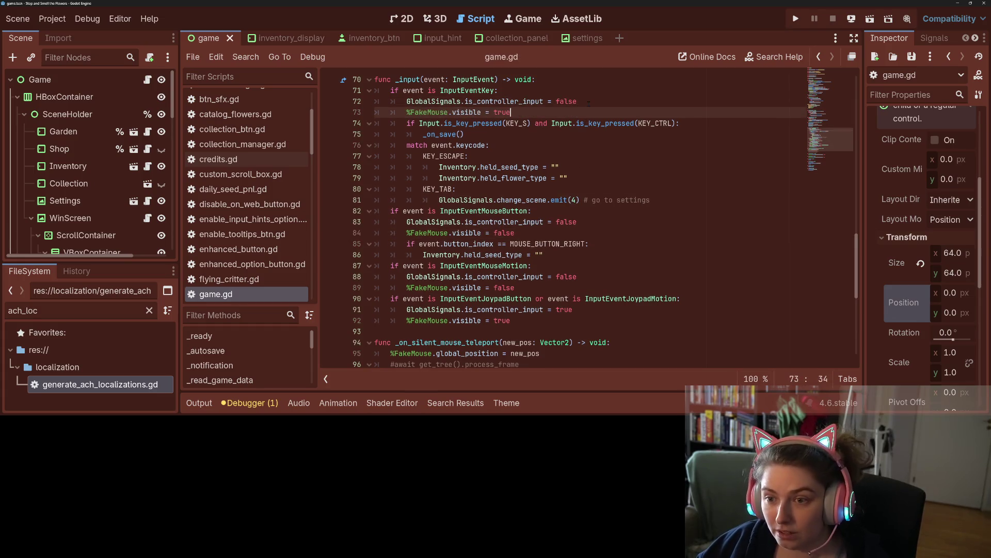
text(lse)
key(ctrl+s)
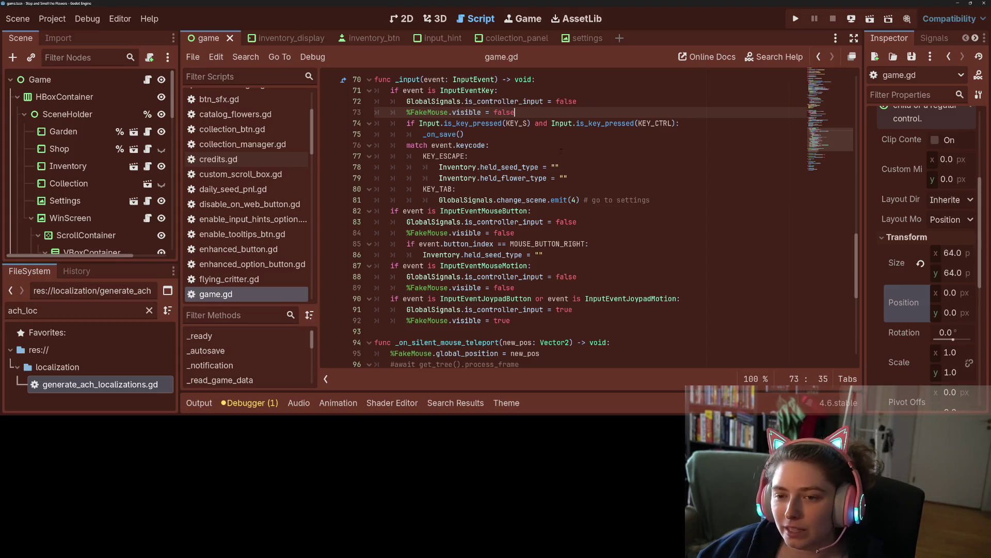
click(528, 200)
scroll(532, 197, up, 2)
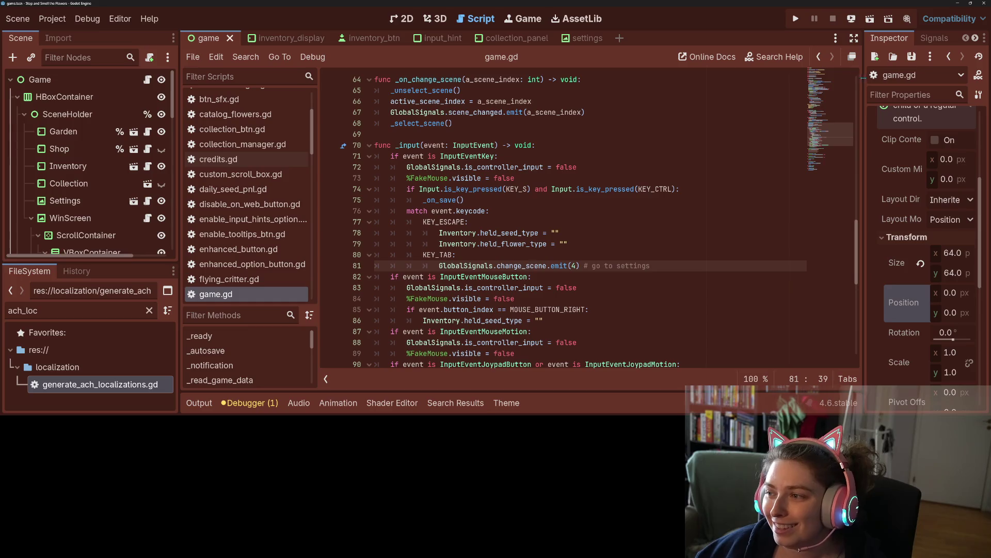
- Run the game and harvest the blue, top-row and pale purple flowers
drag(863, 79, 773, 79)
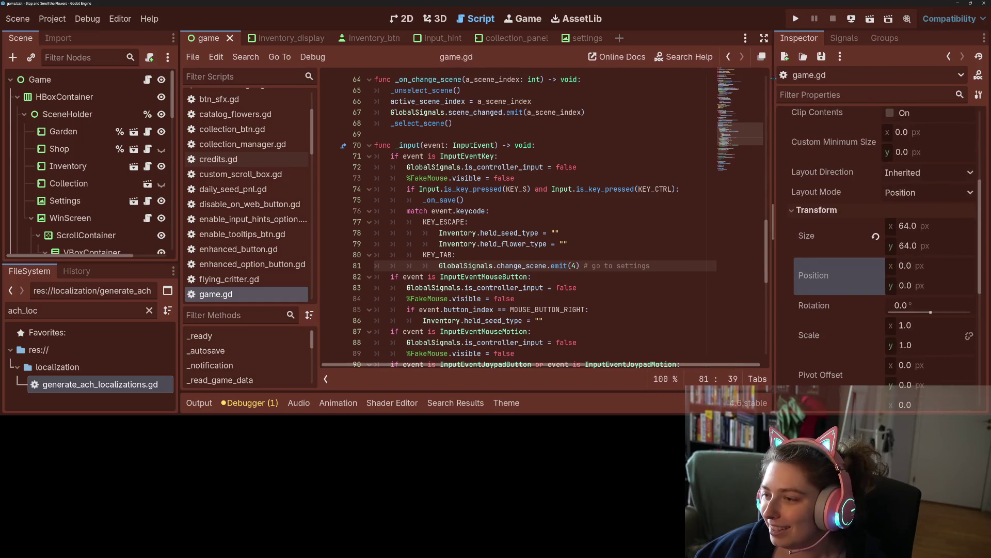
click(796, 18)
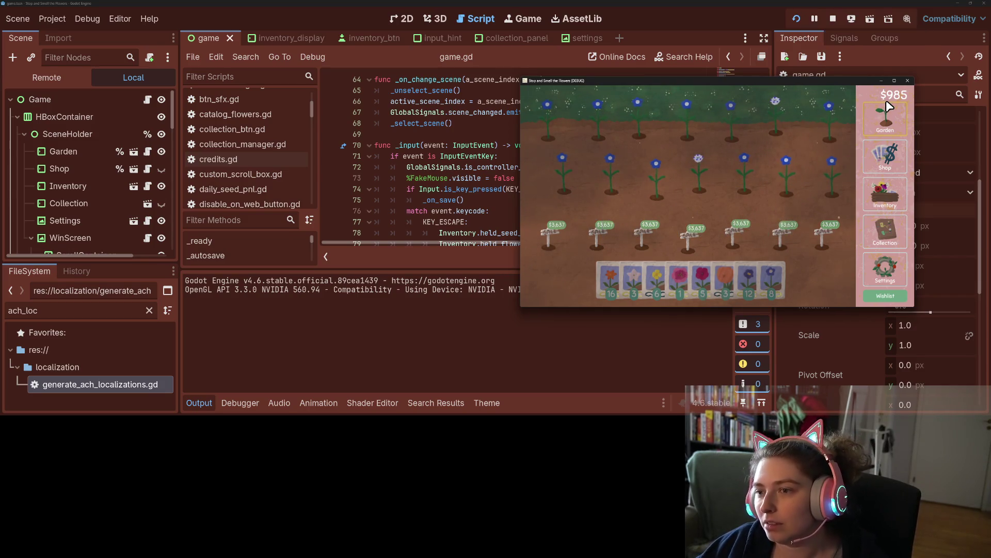
click(796, 199)
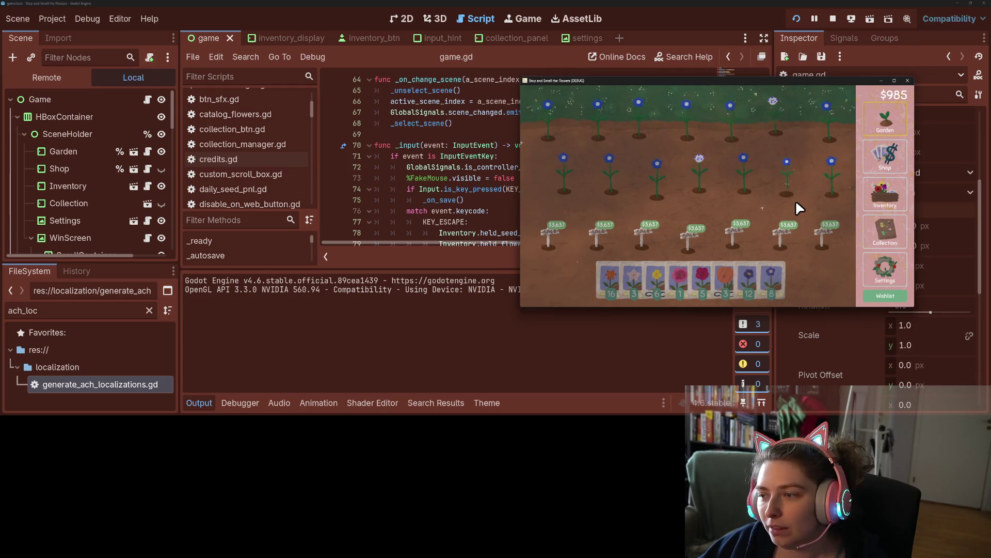
click(740, 144)
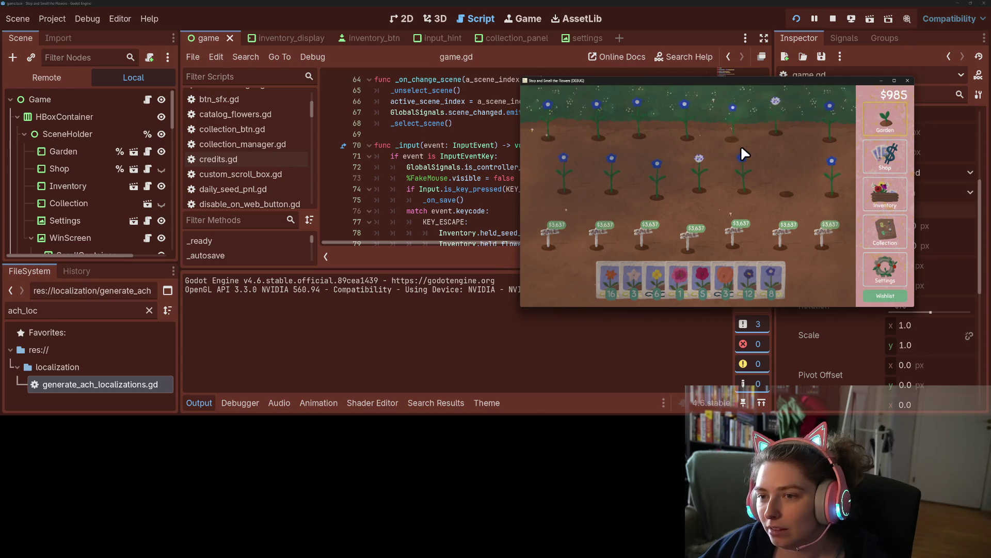
click(708, 198)
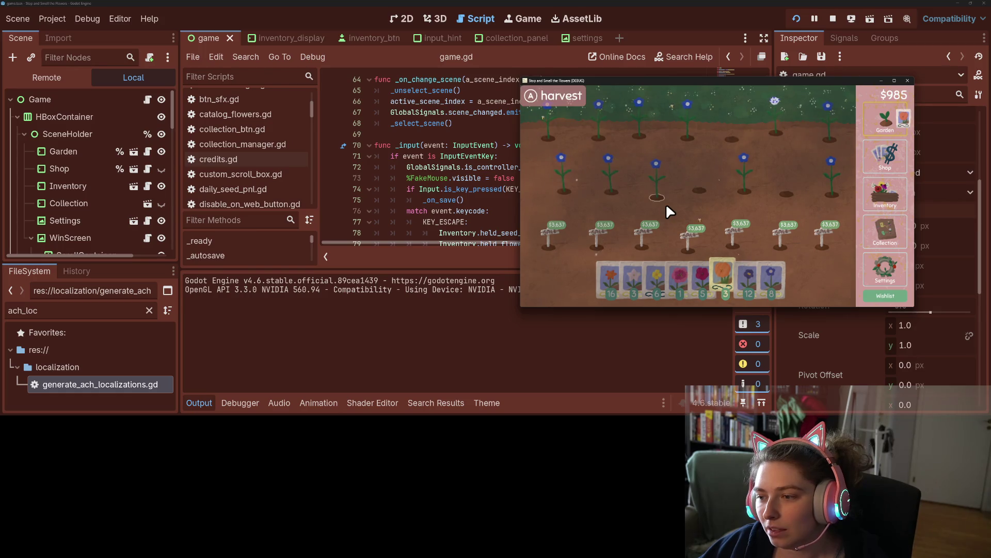
- Plant three orange seeds in the empty plots, quit the game and hide the Output panel
click(708, 198)
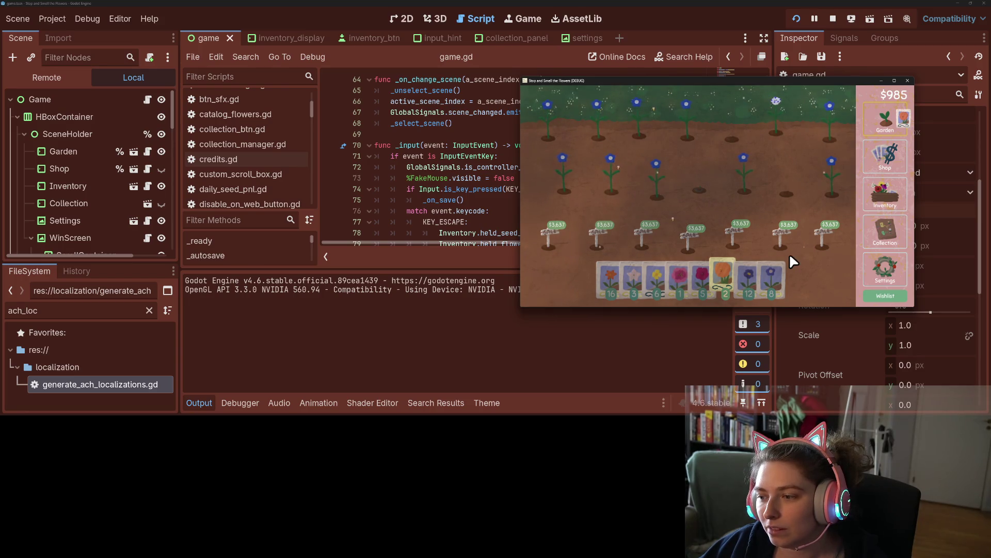
click(795, 200)
click(742, 147)
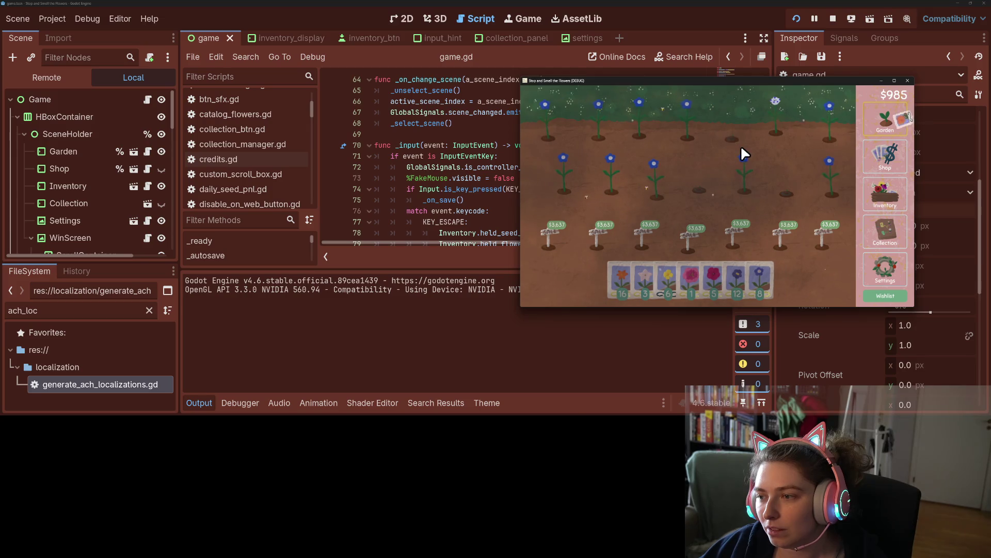
click(908, 81)
click(671, 220)
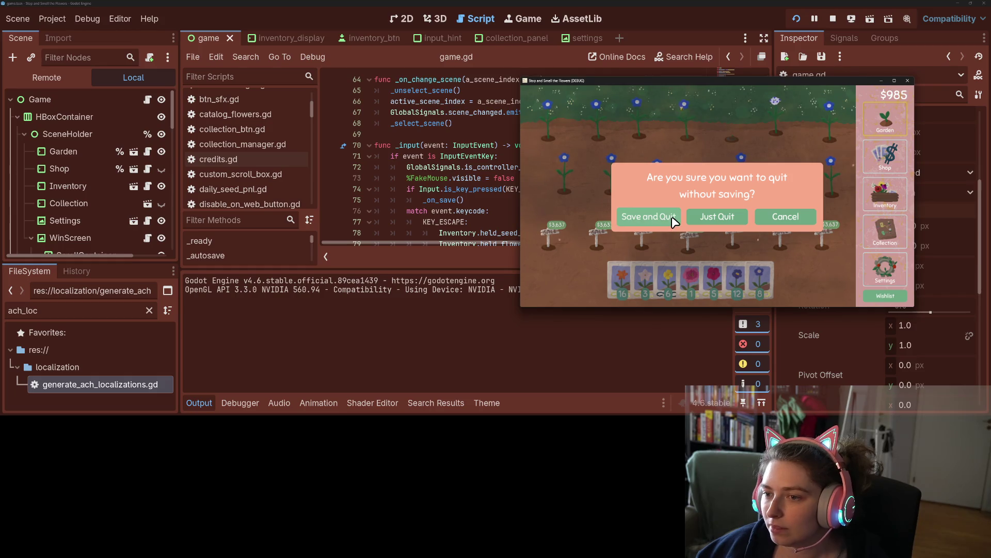
click(199, 403)
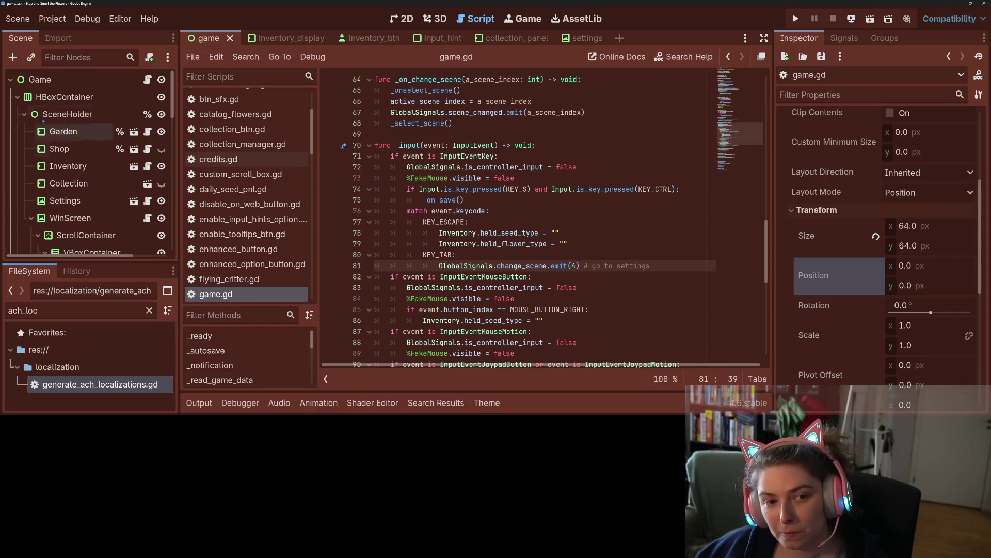
- Collapse HBoxContainer and open MouseBuddy's mouse_buddy.gd script, scrolling through it
click(17, 97)
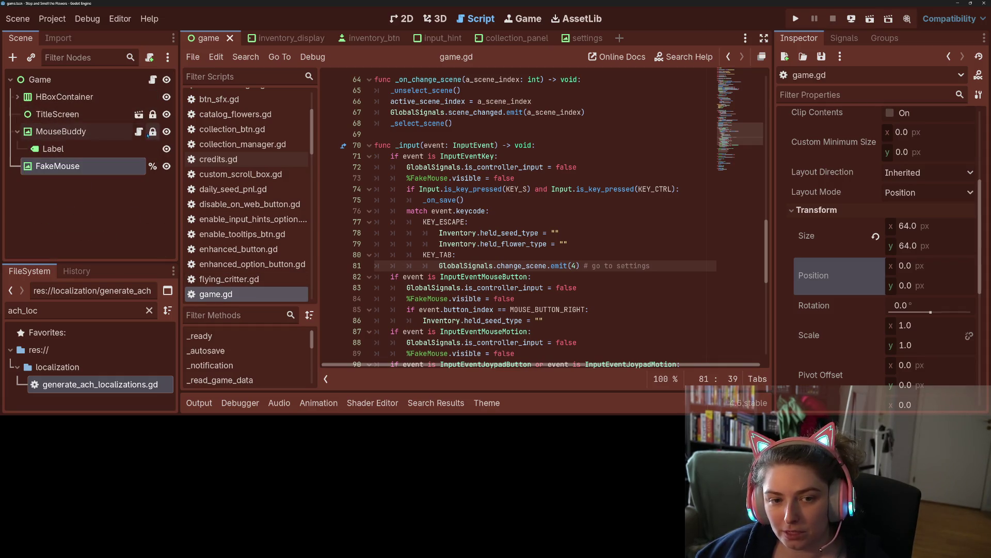
click(139, 131)
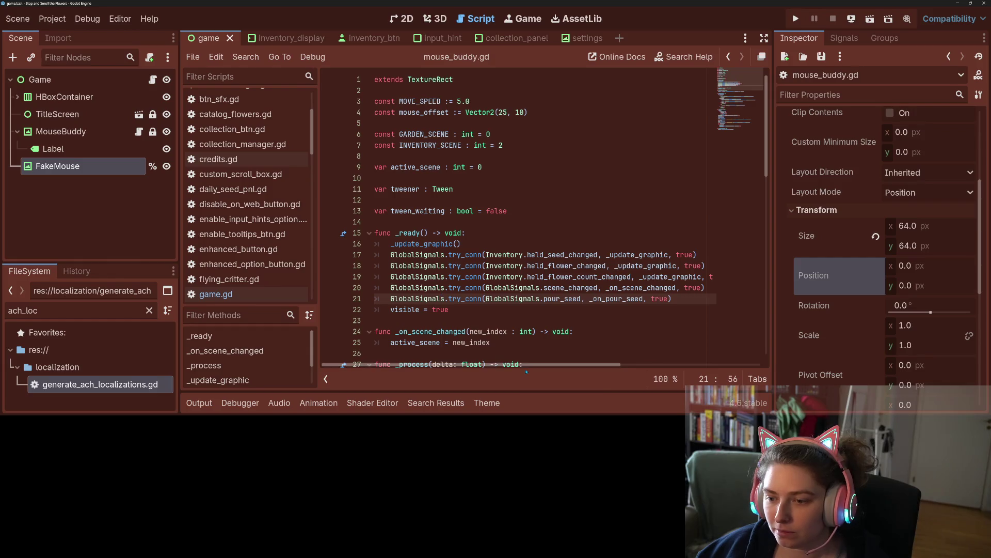
scroll(516, 258, down, 4)
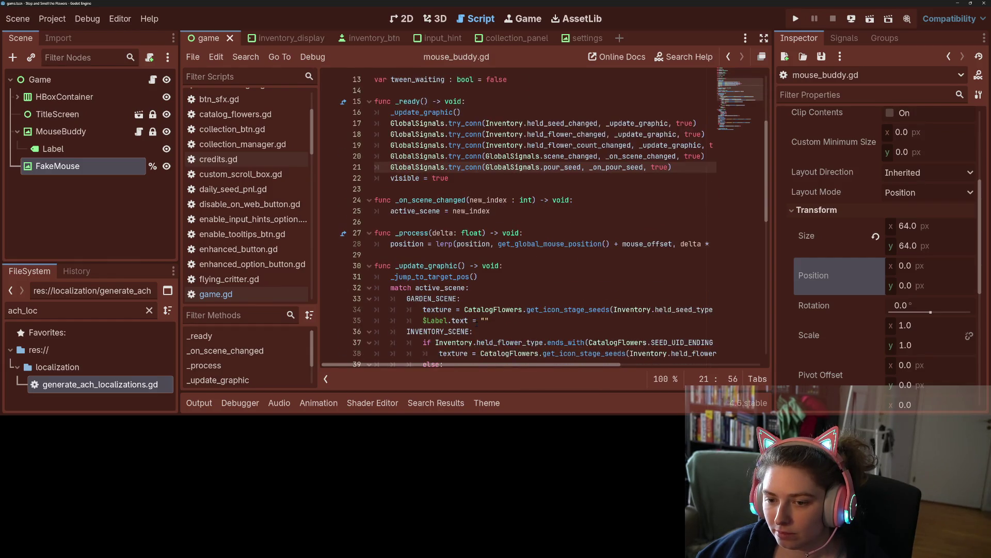
scroll(476, 324, down, 4)
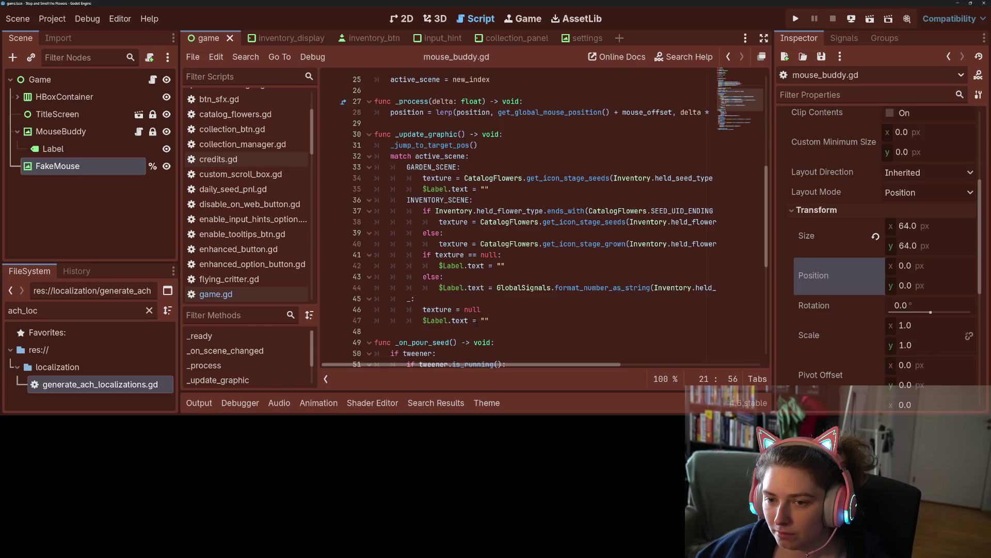
scroll(476, 323, down, 1)
scroll(476, 323, down, 3)
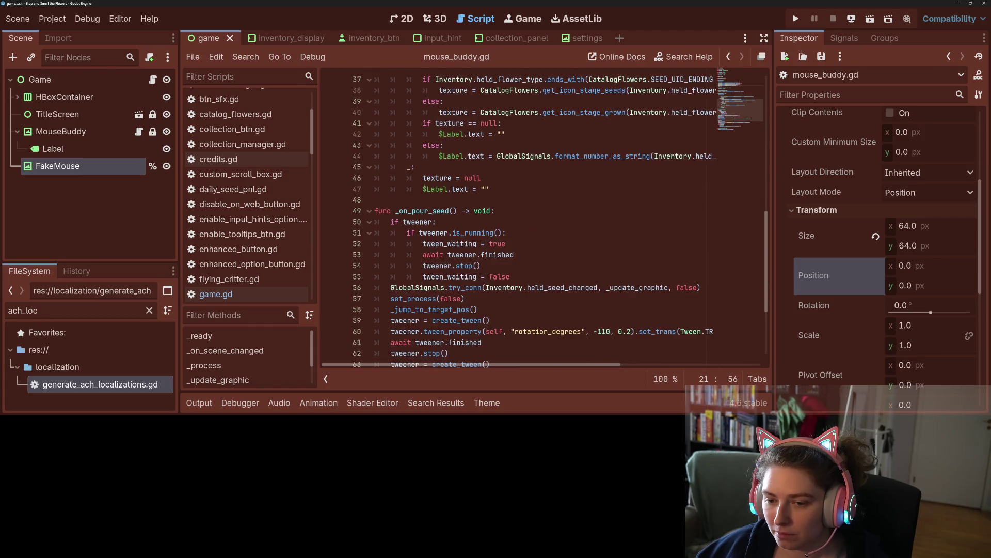
scroll(476, 323, down, 4)
scroll(477, 322, up, 2)
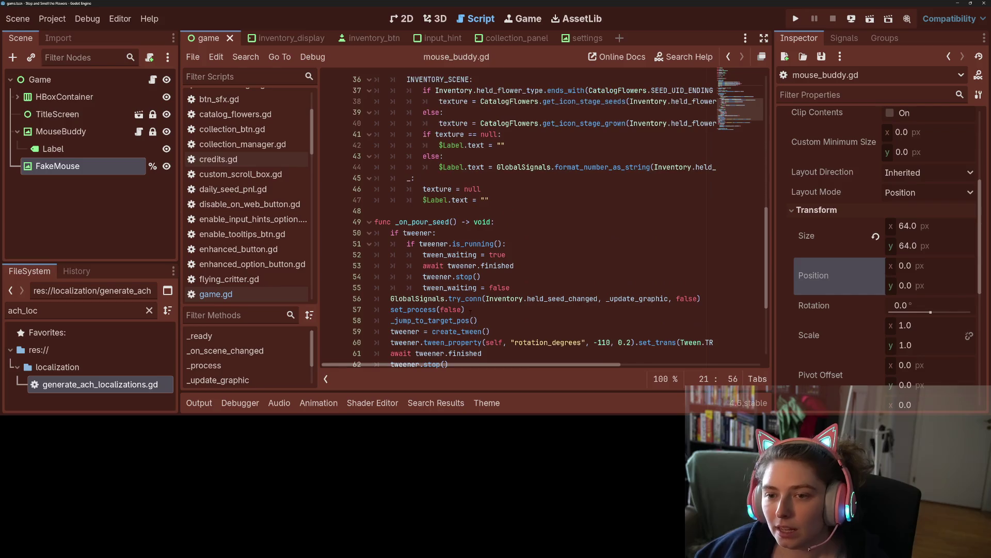
- Inspect the _jump_to_target_pos call on line 58, then place the caret at the end of line 27
click(441, 255)
double_click(441, 254)
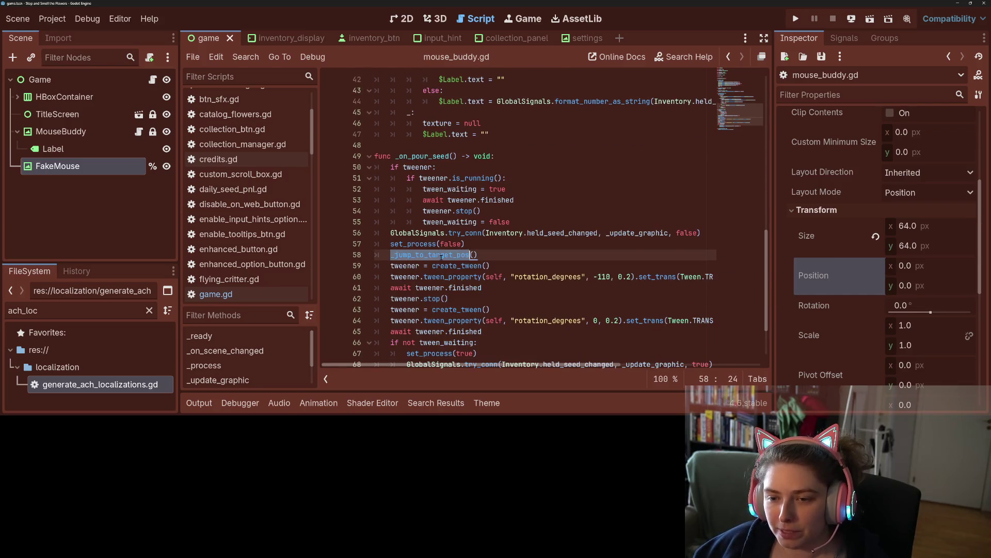
scroll(437, 266, down, 2)
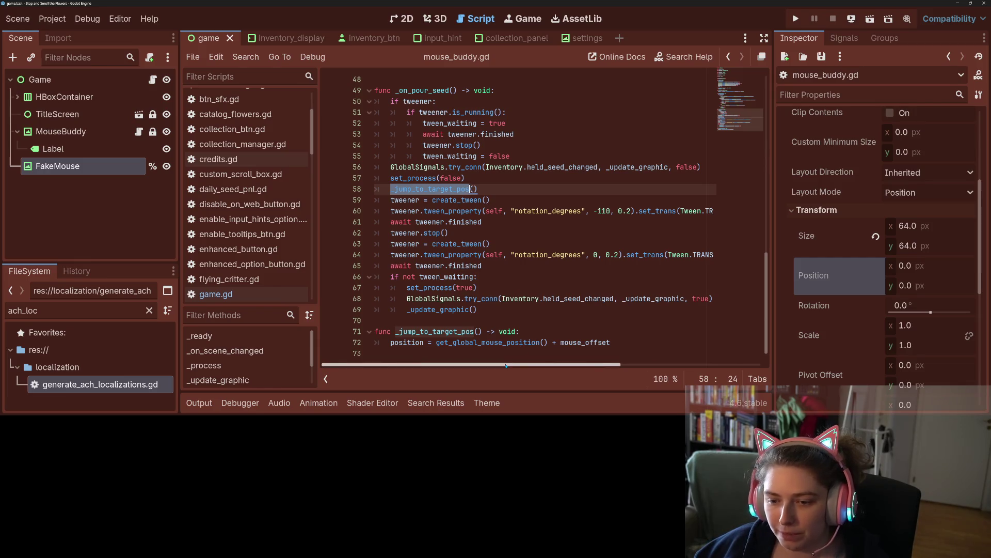
mouse_move(538, 364)
mouse_down()
mouse_move(679, 361)
mouse_move(538, 363)
mouse_up()
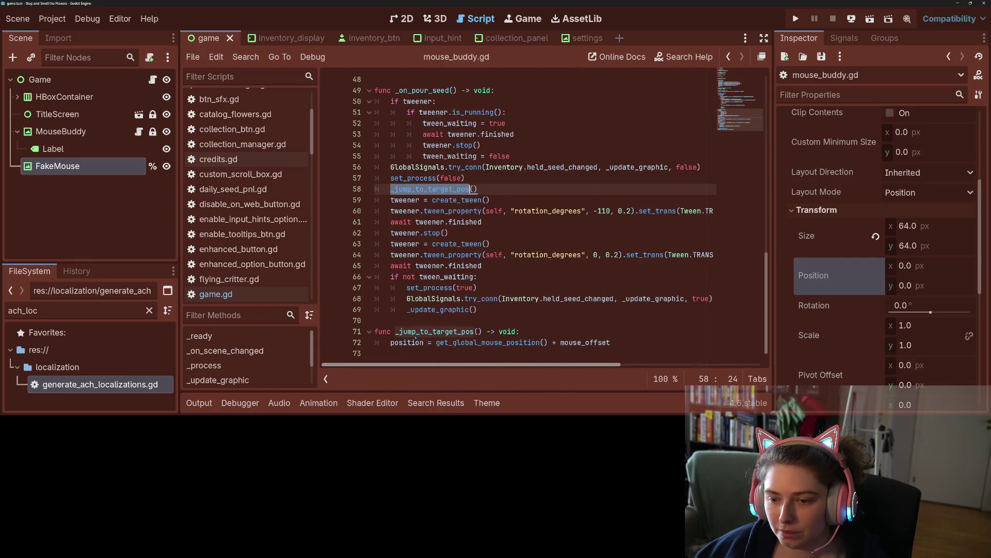
scroll(409, 332, up, 8)
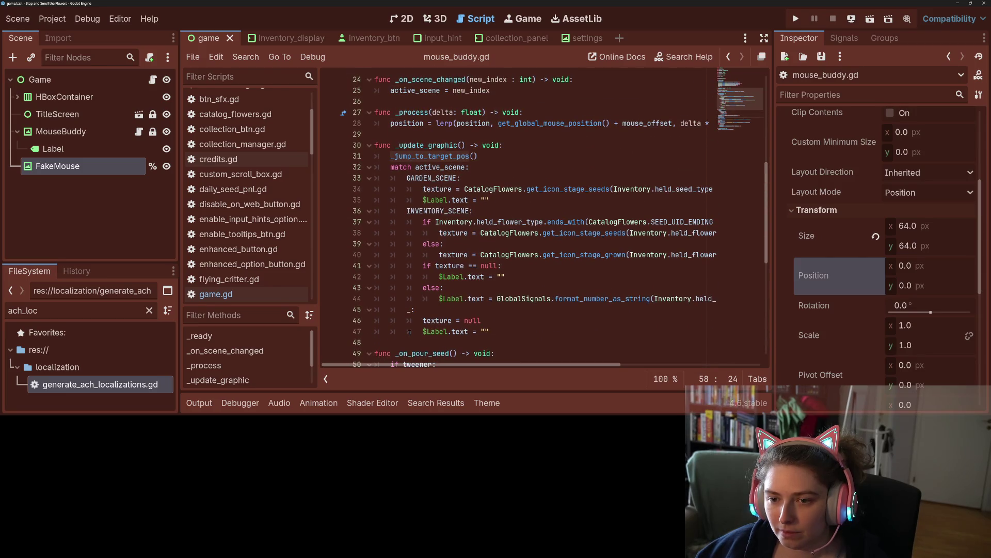
scroll(409, 331, up, 3)
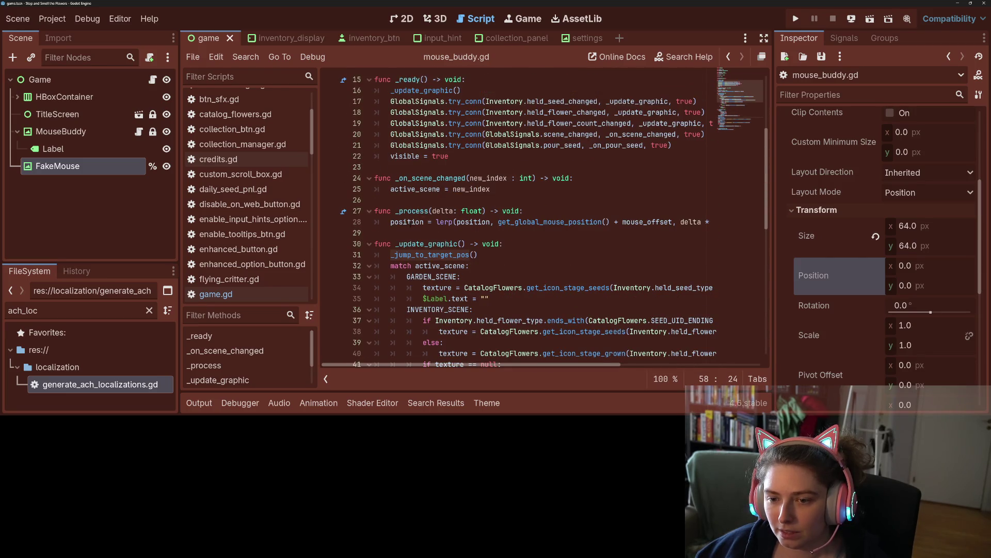
double_click(408, 223)
click(538, 211)
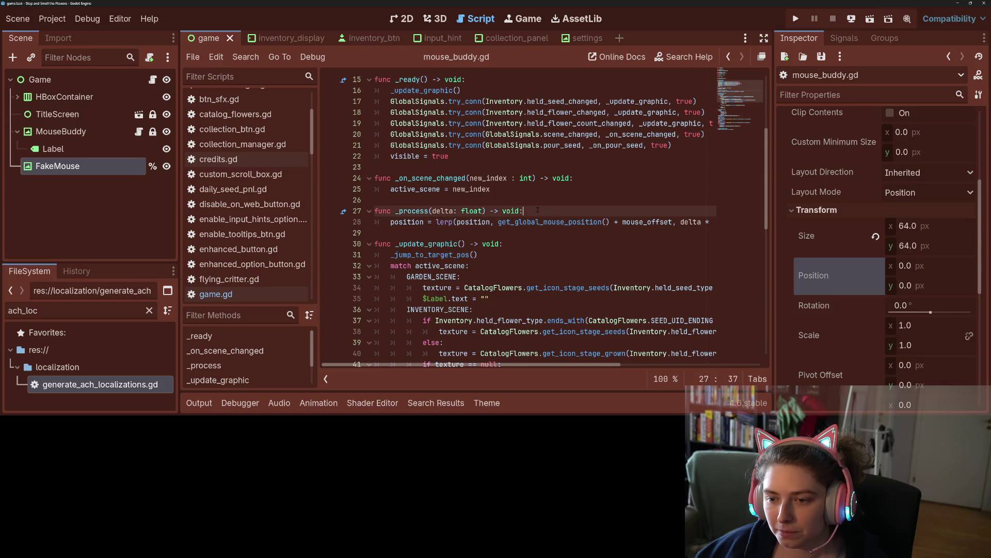
- Declare target_pos and set it to %FakeMouse.global_position when GlobalSignals.is_controller_input
key(Return)
text(v)
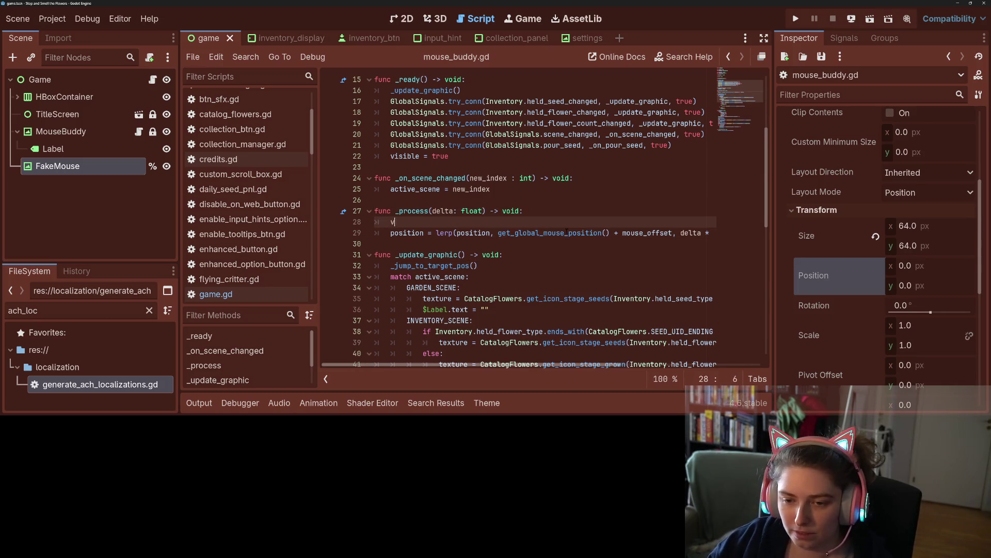
text(ar target_pos)
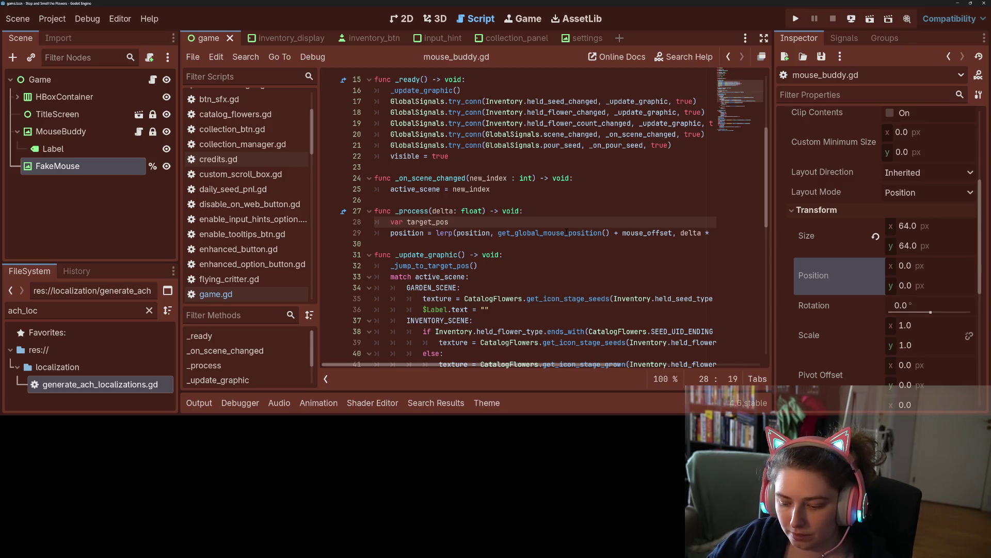
key(Return)
text(if G)
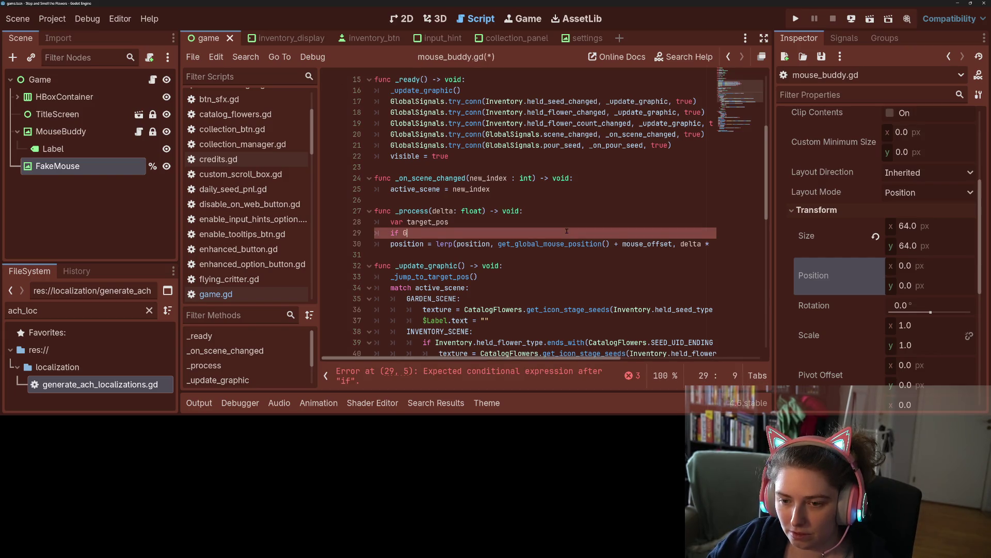
text(lobalSignals.)
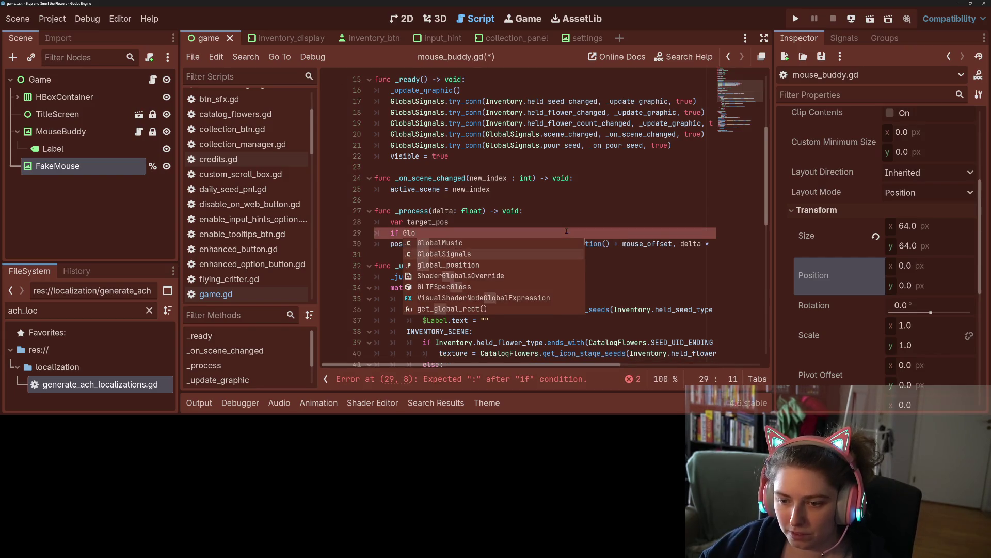
text(is)
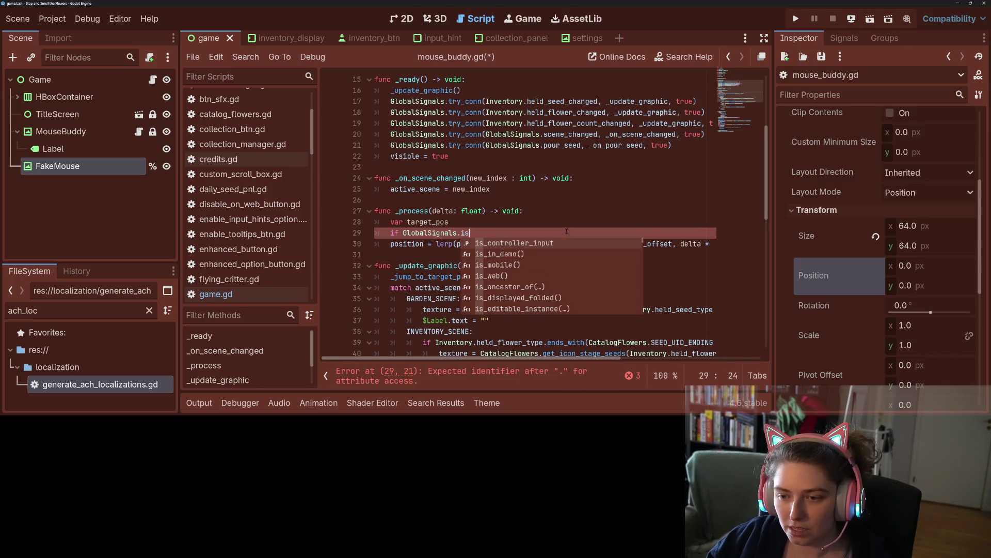
key(Return)
text(:)
key(Return)
text(target_pos =)
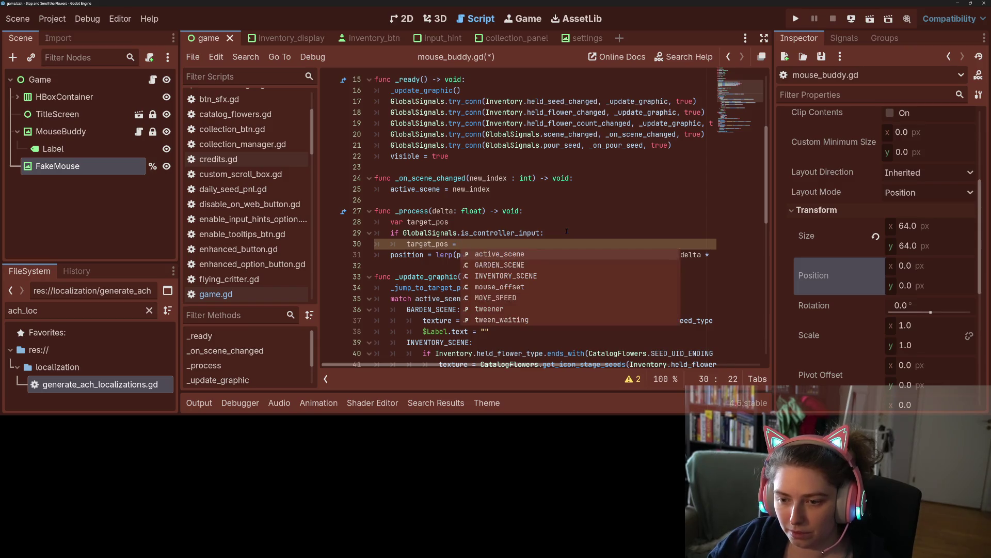
text( %)
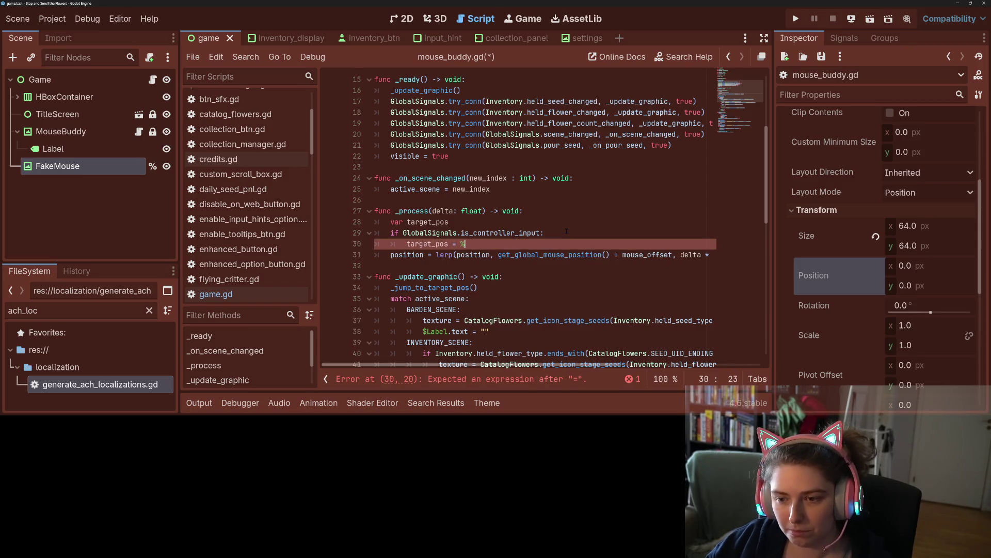
text(Fake)
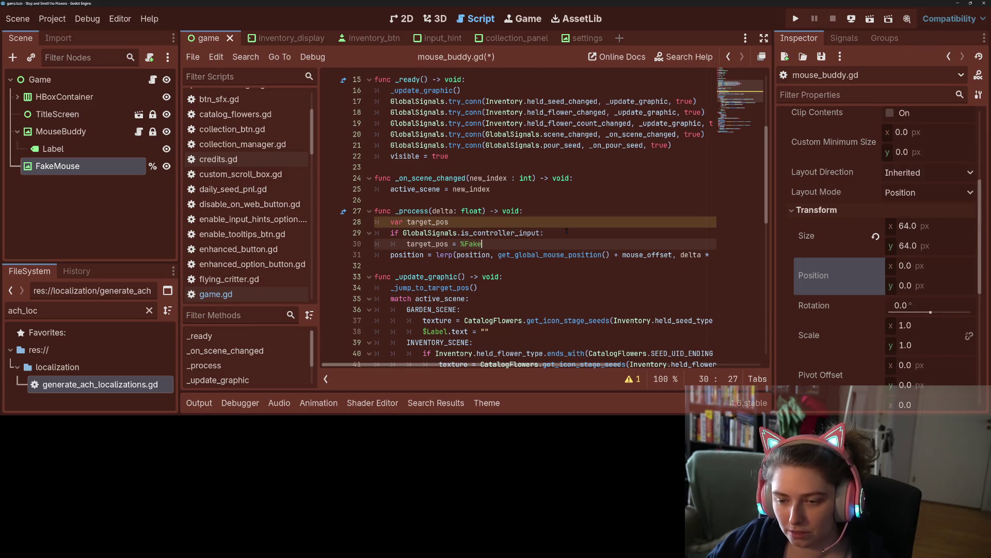
text(Mouse.global_position)
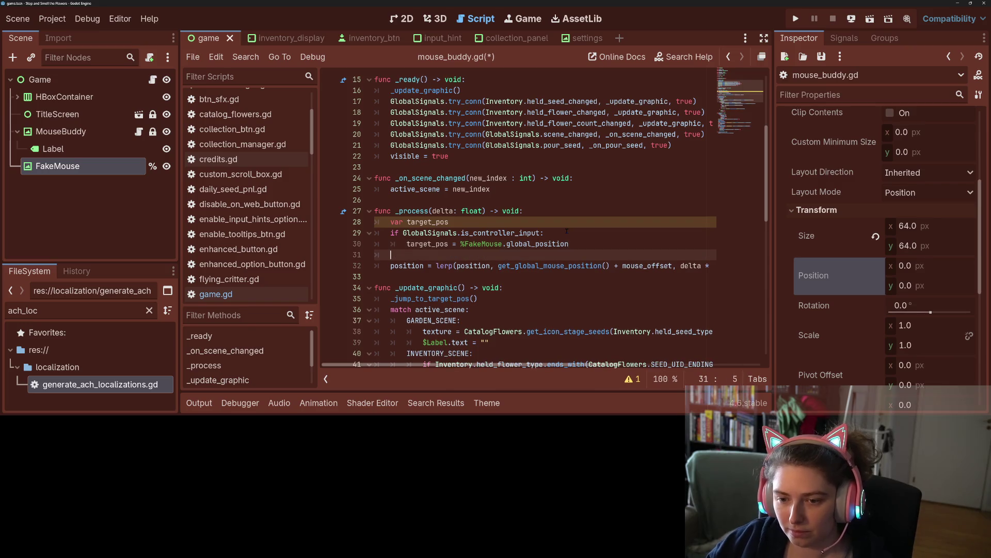
- Add an else branch setting target_pos to get_global_mouse_position()
text(:)
key(Return)
text(tar)
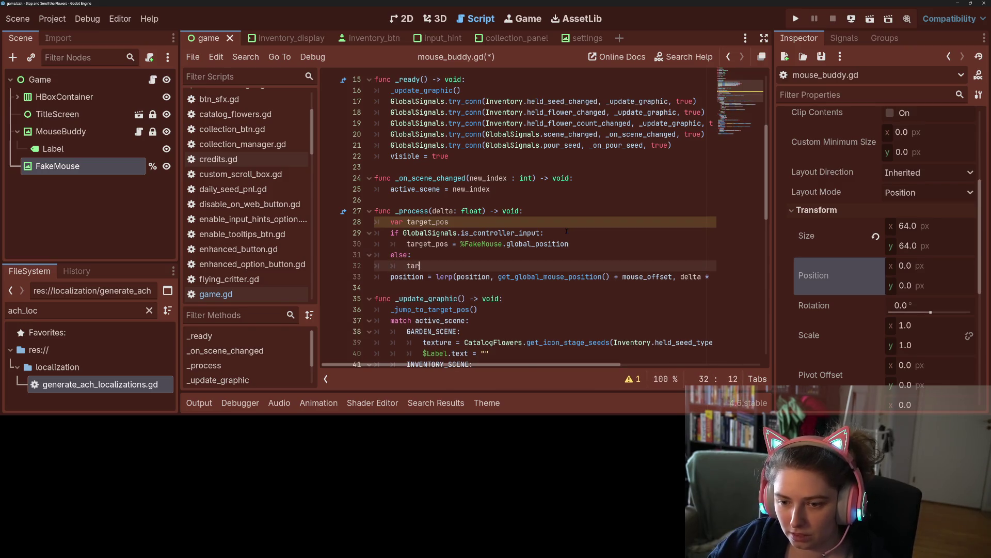
text(get_pos =)
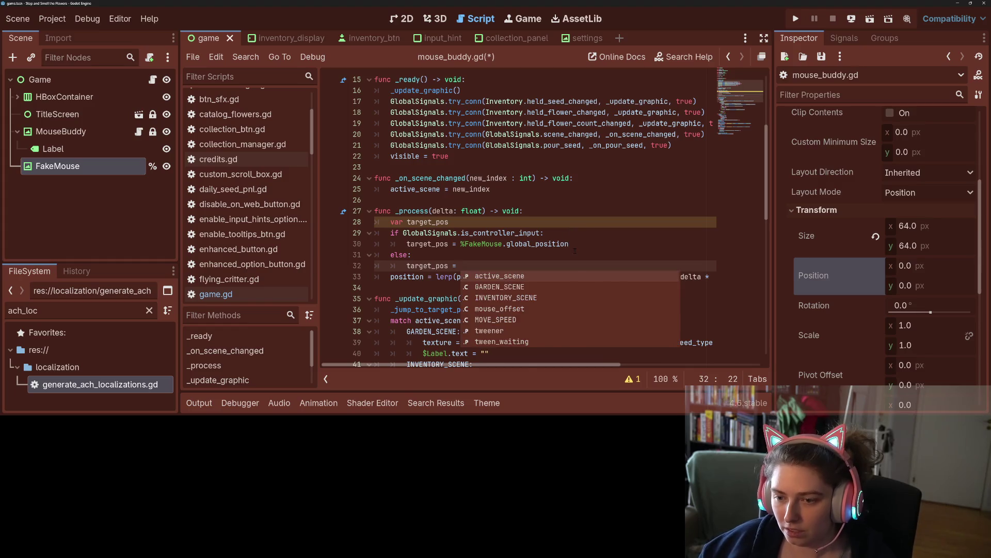
click(612, 258)
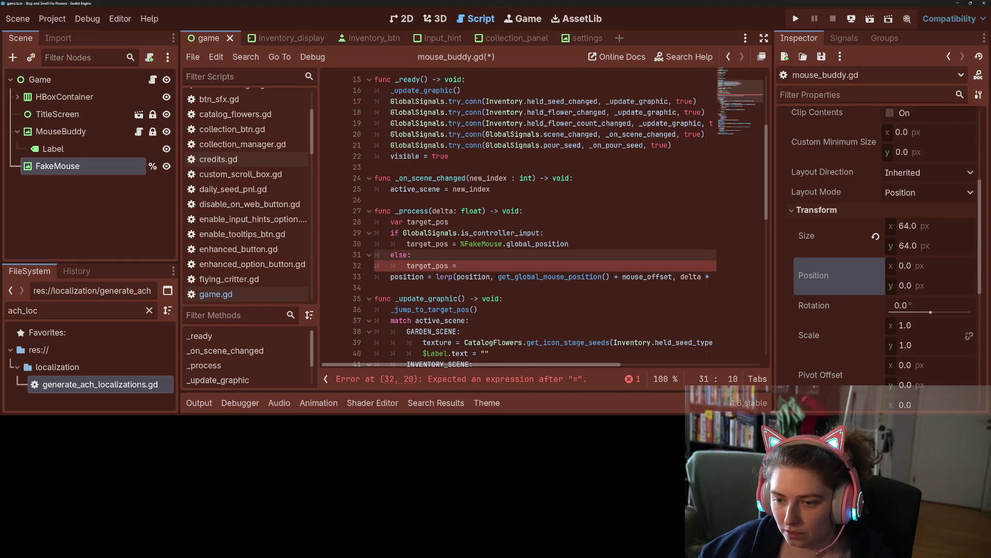
mouse_move(498, 277)
mouse_down()
mouse_move(671, 276)
mouse_move(614, 277)
mouse_up()
key(ctrl+c)
click(541, 266)
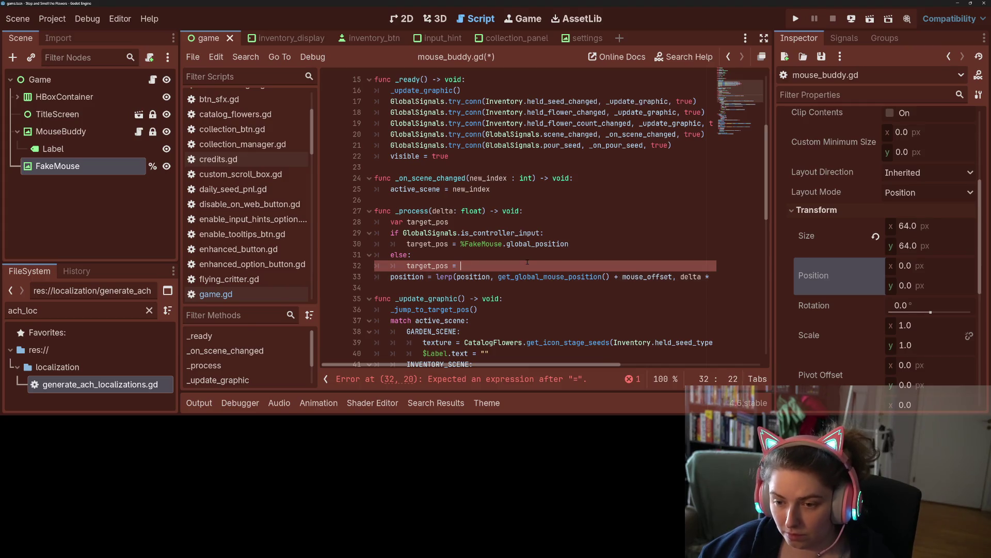
key(ctrl+v)
- Make the lerp use target_pos, type the declaration as Vector2, and save
double_click(427, 265)
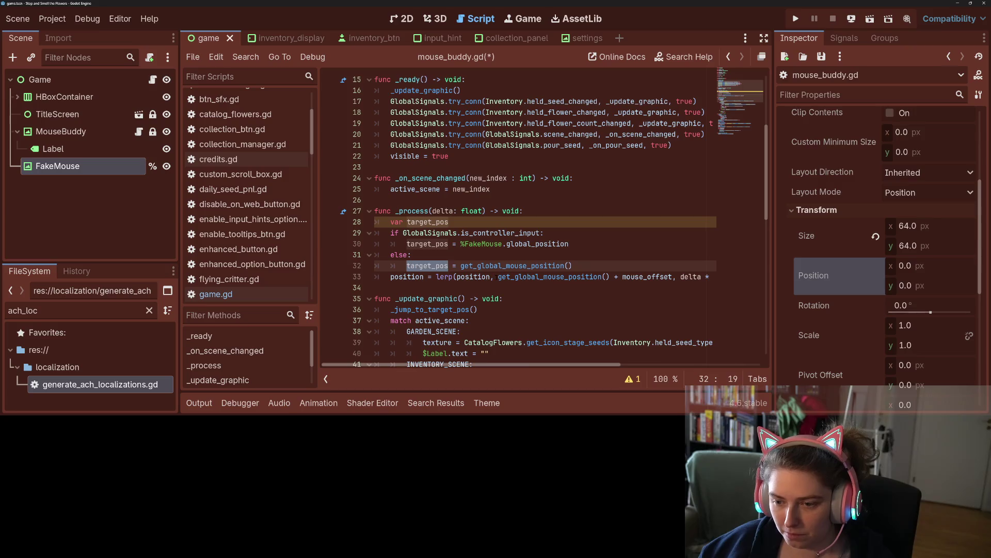
drag(498, 277, 610, 277)
key(ctrl+v)
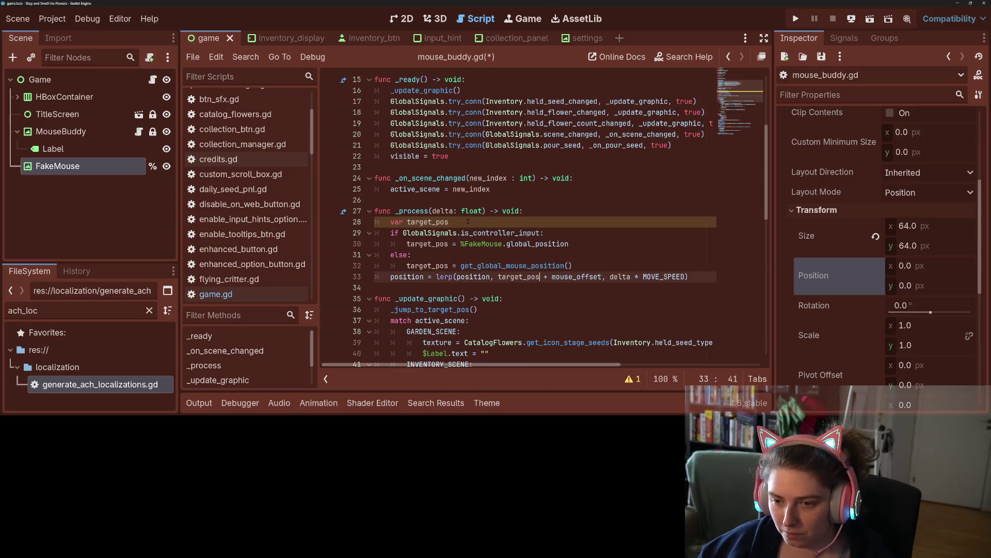
click(469, 222)
text(e)
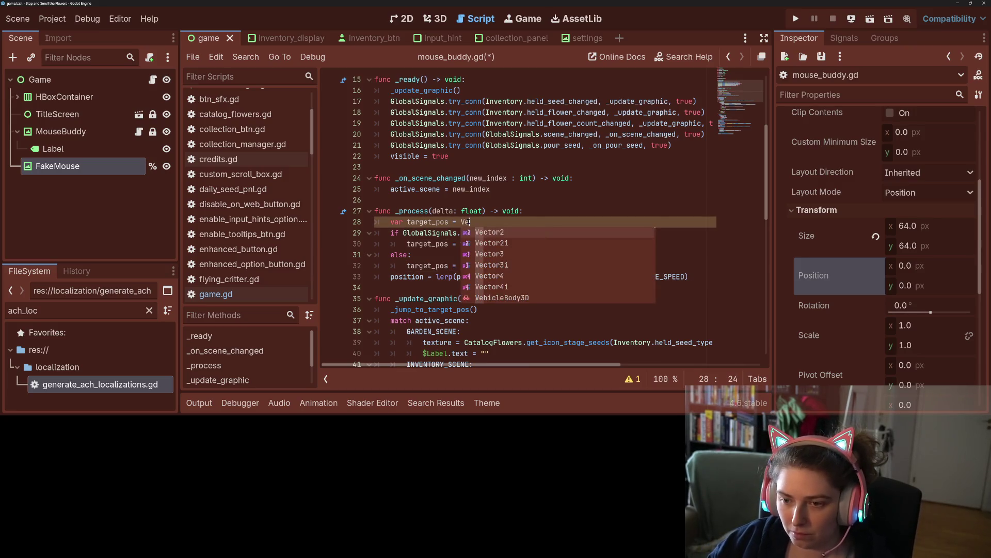
key(Return)
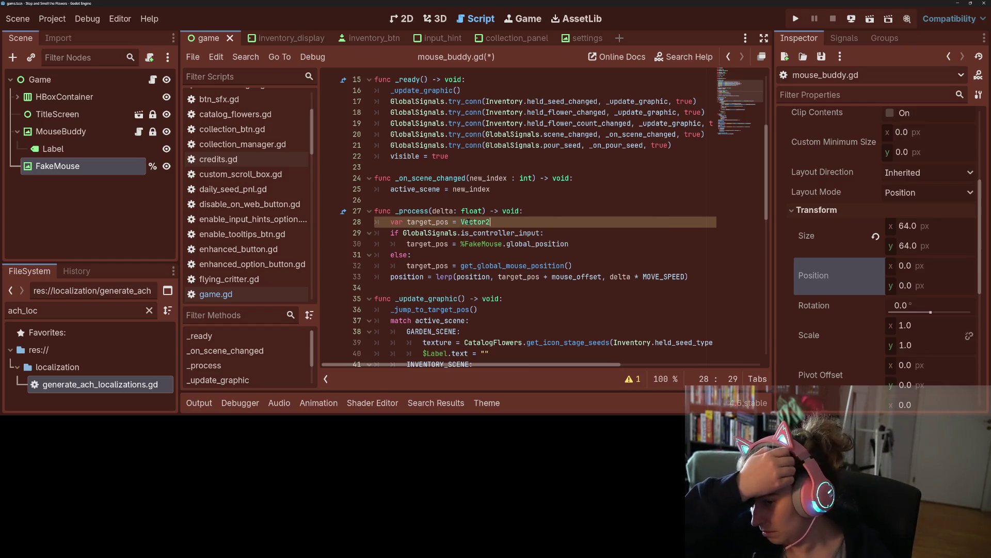
key(ctrl+s)
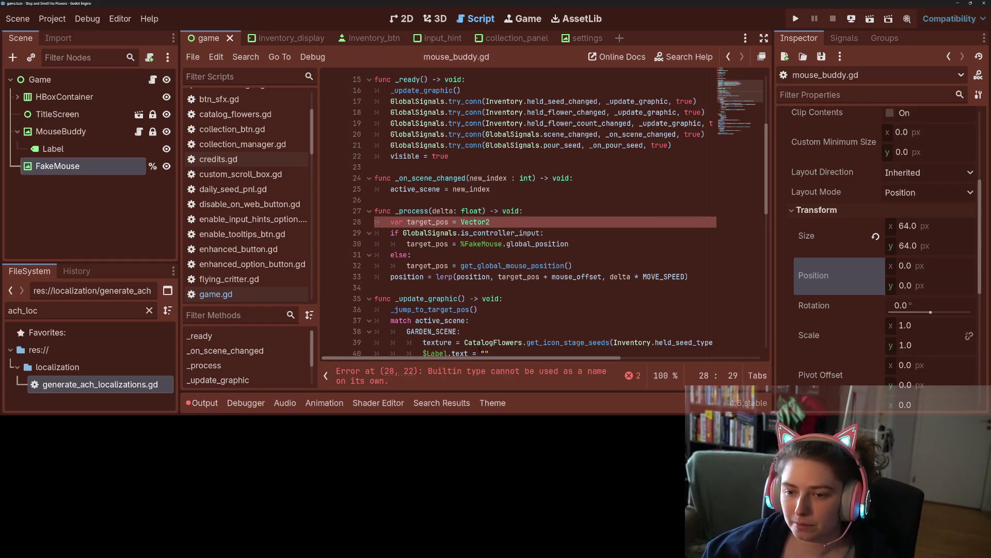
- Fix the declaration to var target_pos : Vector2 and save again
click(454, 221)
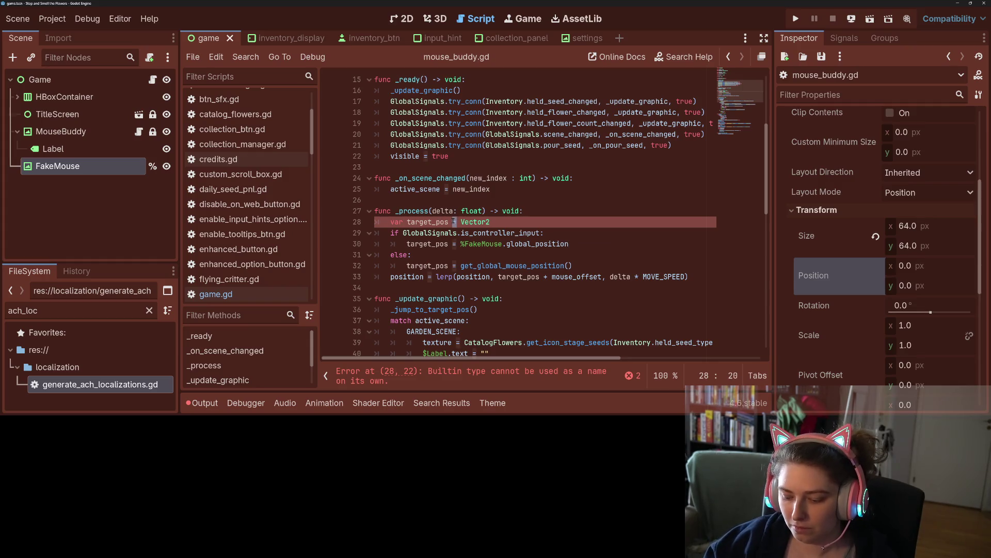
key(Delete)
text(:)
key(ctrl+s)
scroll(510, 321, down, 4)
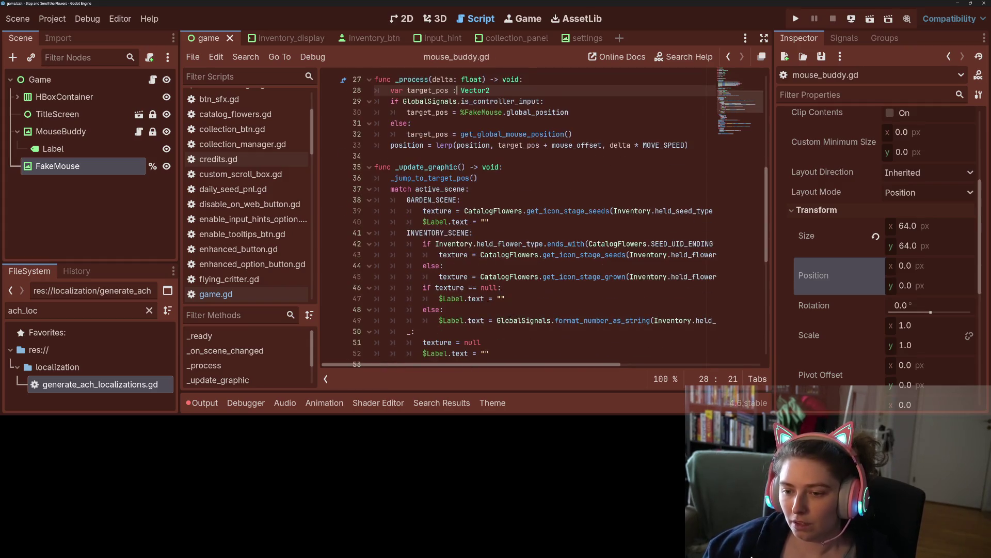
scroll(510, 320, down, 4)
scroll(509, 320, up, 3)
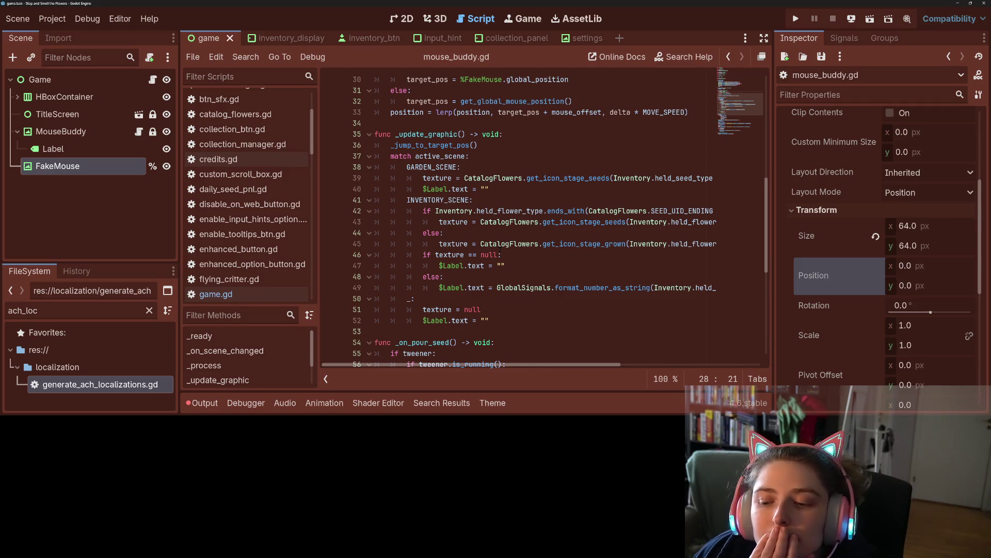
scroll(491, 194, up, 1)
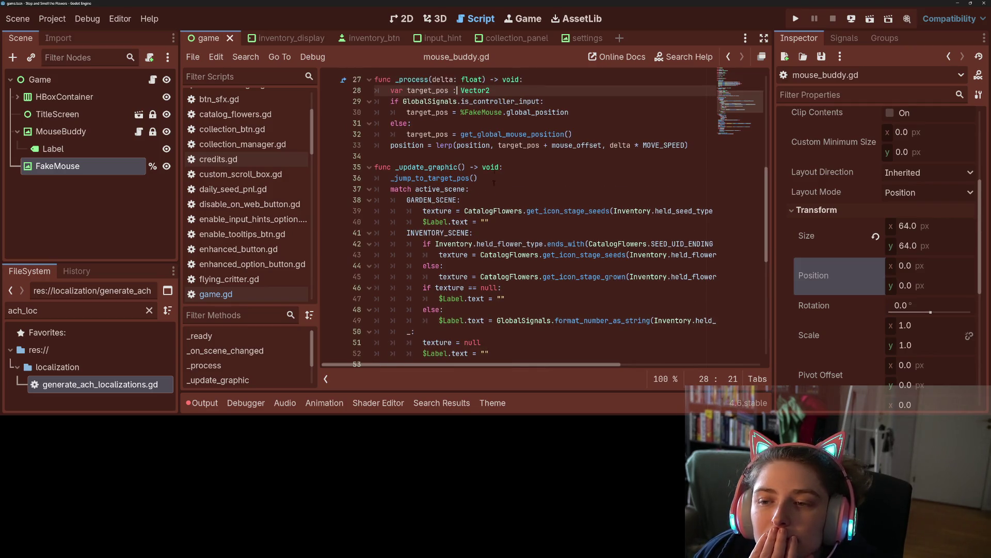
scroll(490, 161, down, 8)
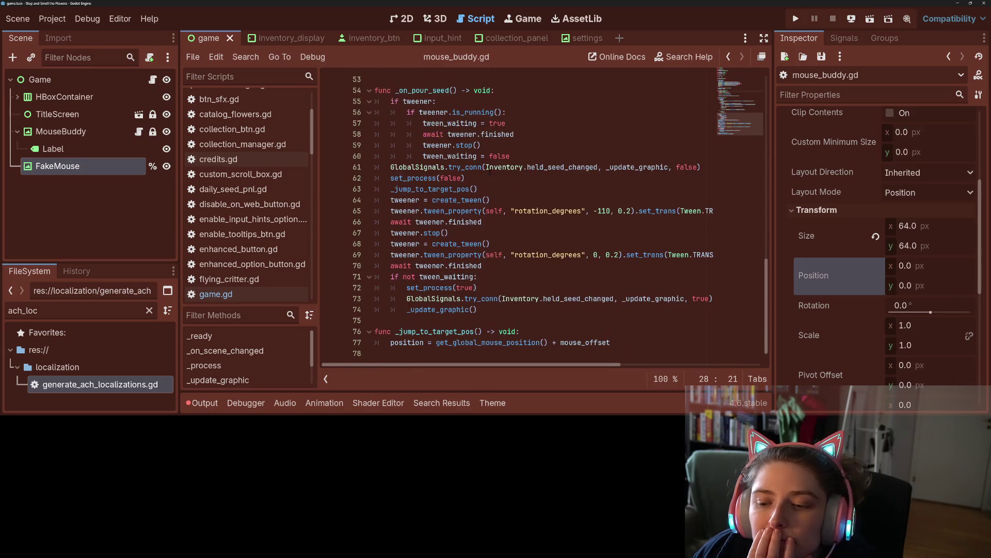
double_click(457, 189)
scroll(519, 278, up, 9)
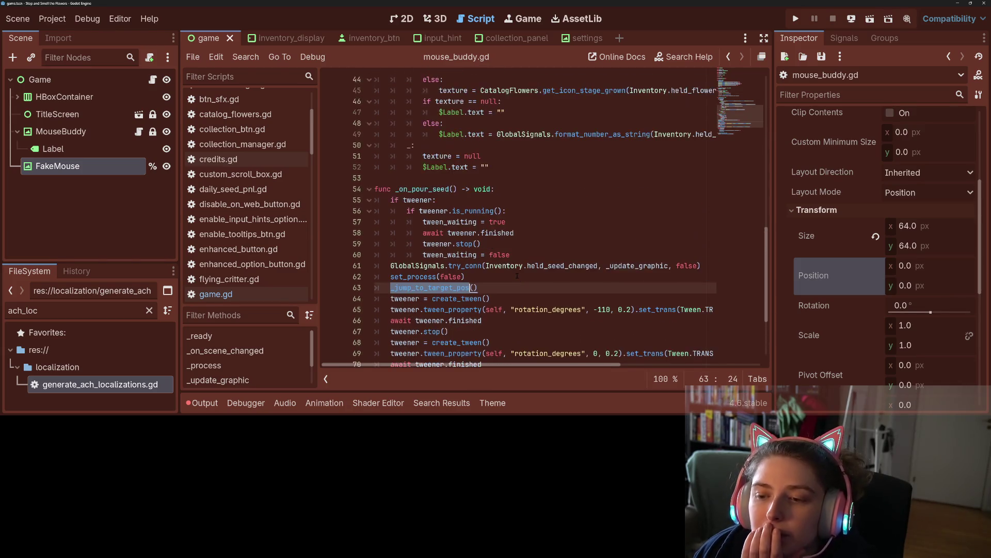
click(445, 211)
scroll(444, 173, up, 2)
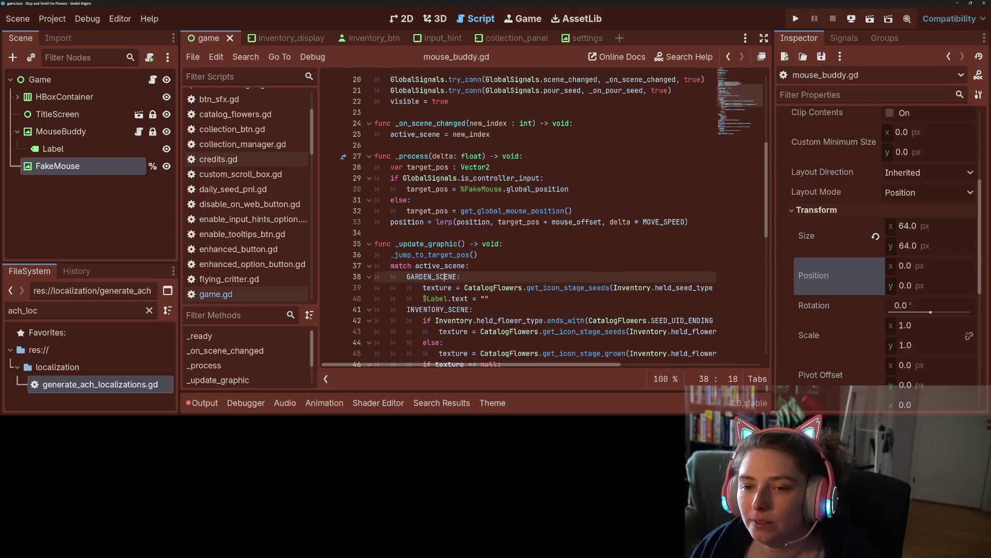
- Copy the target_pos selection logic from _process into the start of _jump_to_target_pos
mouse_move(376, 167)
mouse_down()
mouse_move(610, 223)
mouse_move(610, 213)
mouse_up()
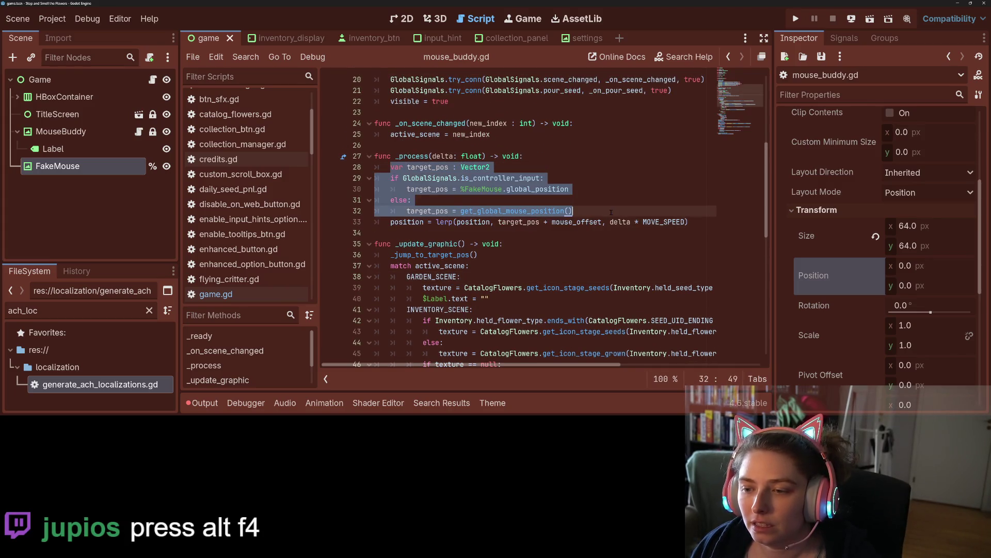
scroll(593, 241, down, 4)
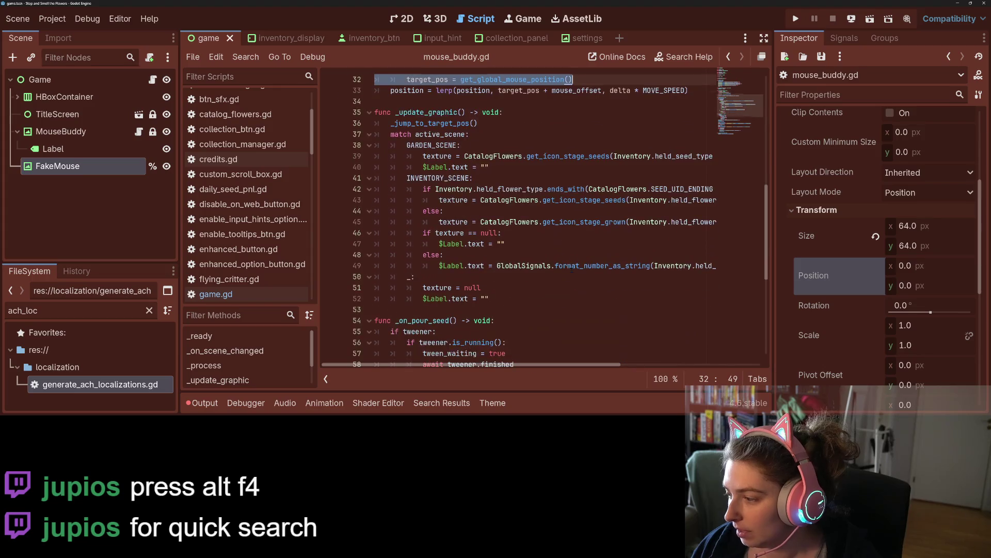
scroll(572, 268, down, 7)
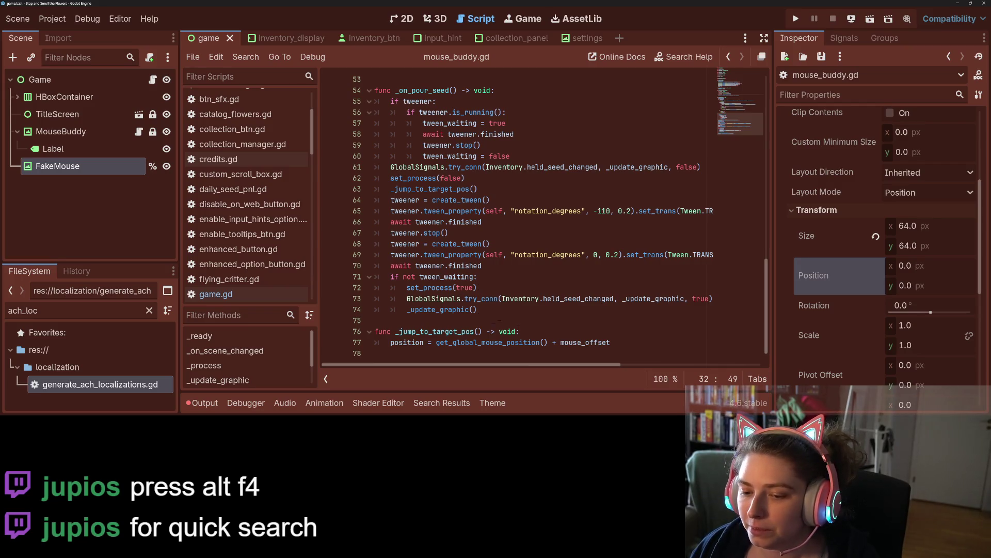
click(547, 331)
key(Return)
key(ctrl+v)
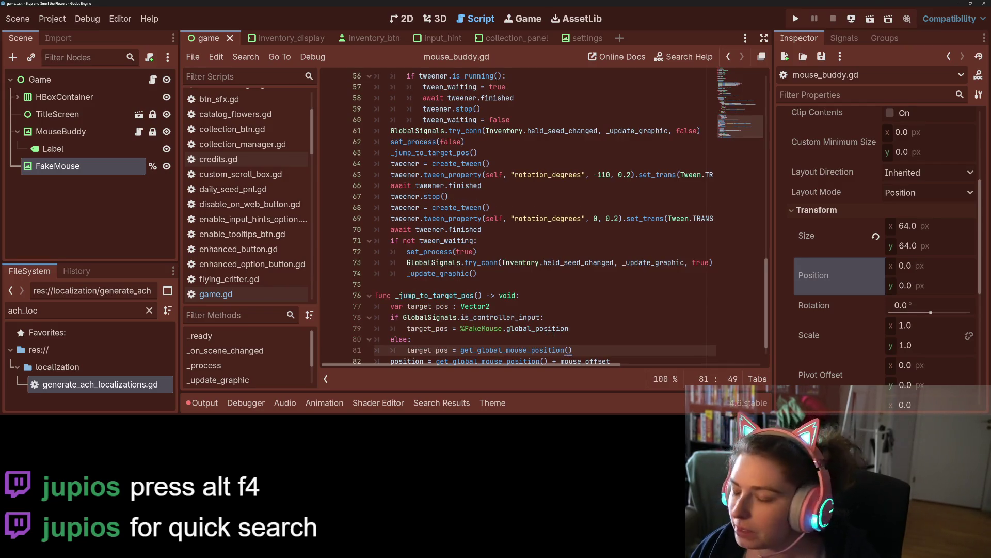
- Replace the mouse-position call on line 82 with target_pos, save, and dismiss the documentation popup
scroll(551, 333, down, 1)
click(490, 298)
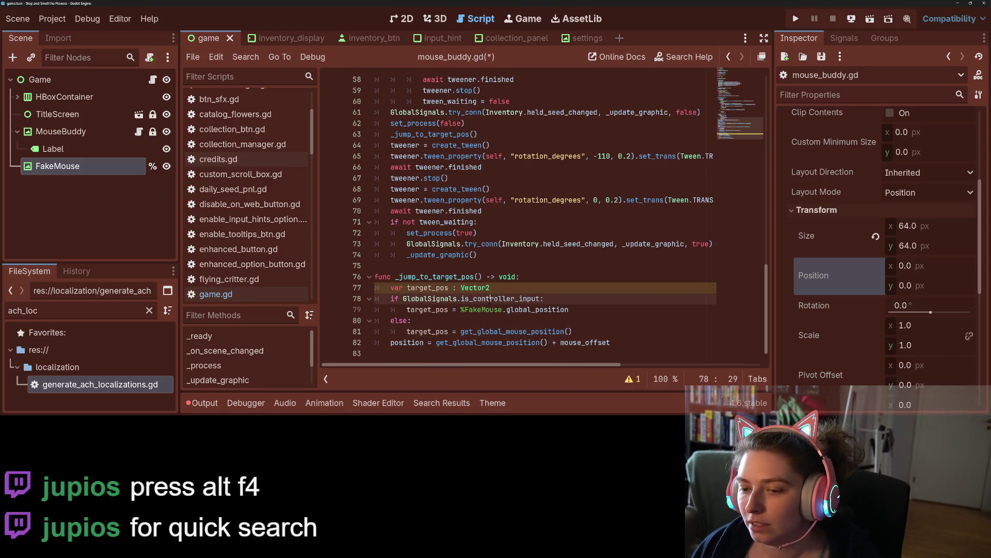
click(473, 288)
double_click(420, 288)
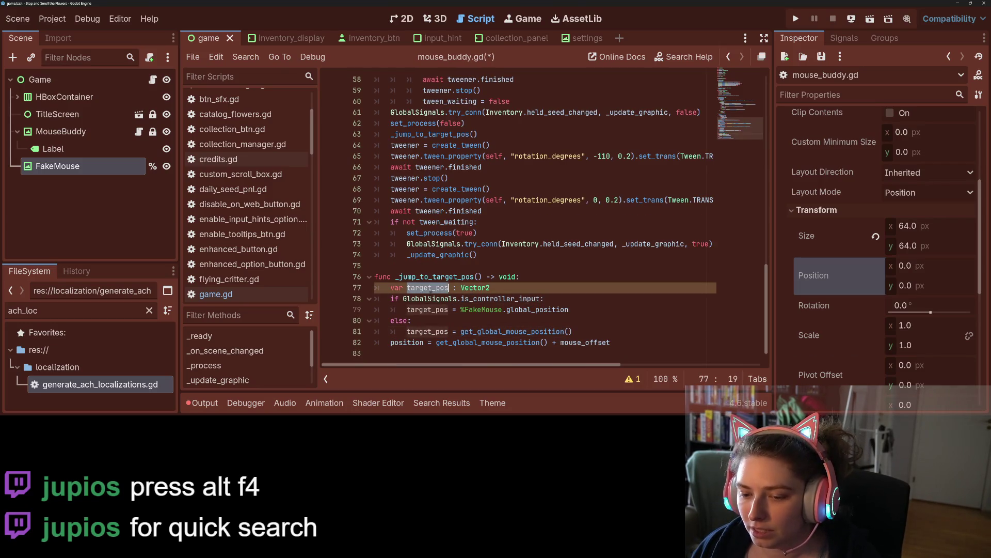
drag(573, 343, 436, 342)
key(ctrl+v)
key(ctrl+s)
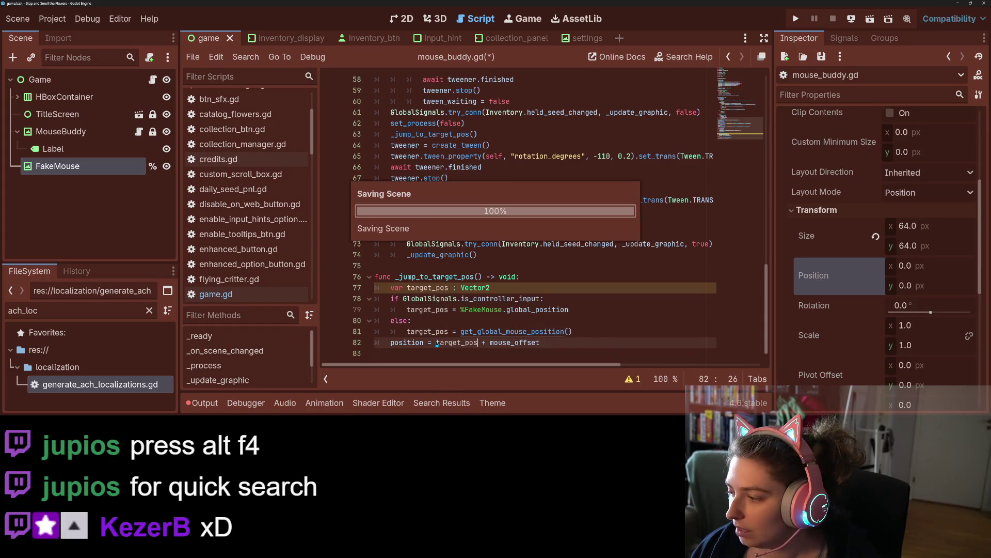
mouse_move(498, 332)
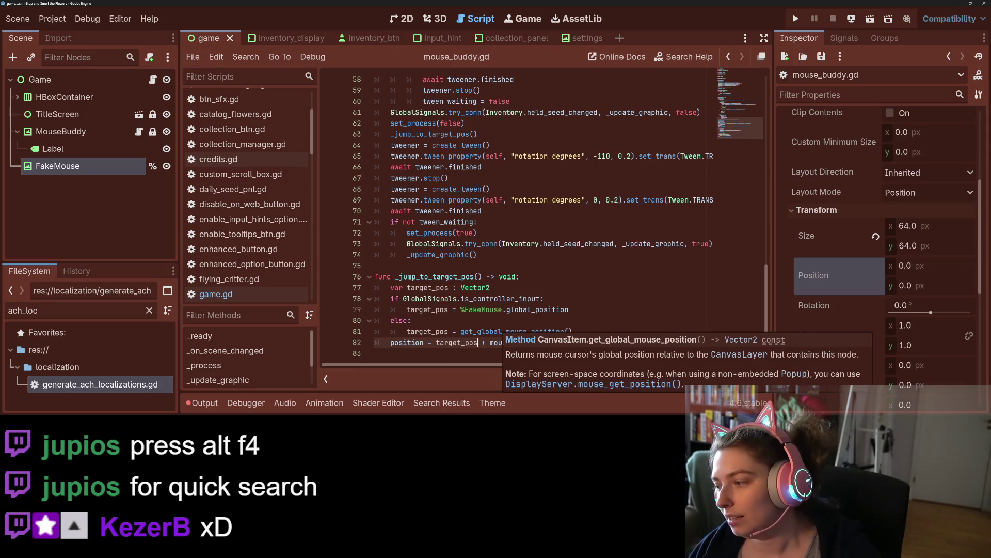
click(503, 262)
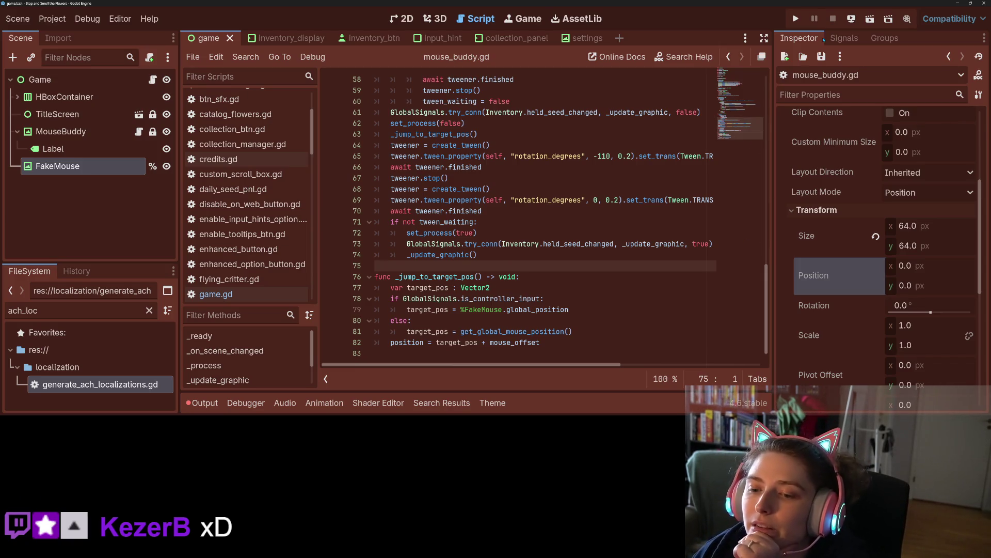
- Run the project, then close the game window and choose Just Quit
click(797, 19)
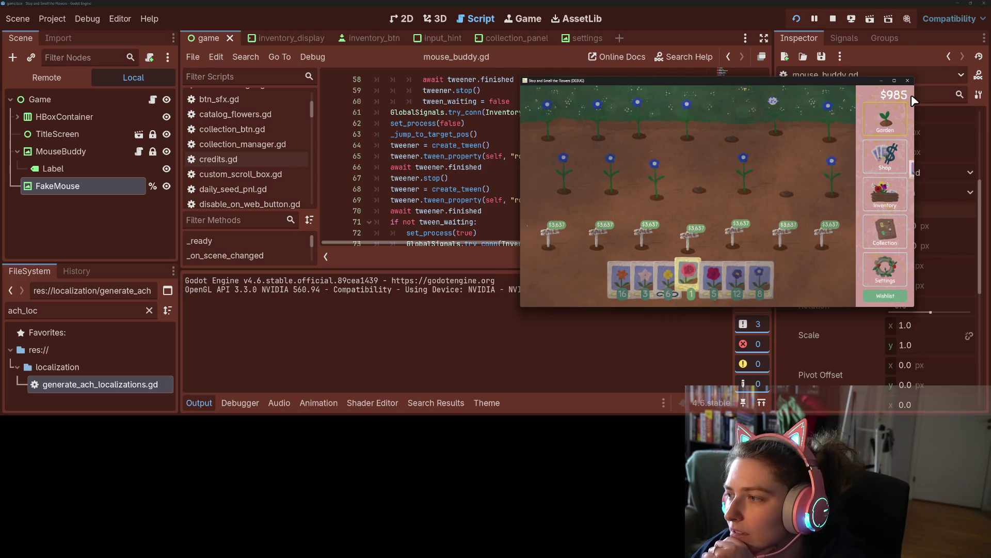
click(908, 81)
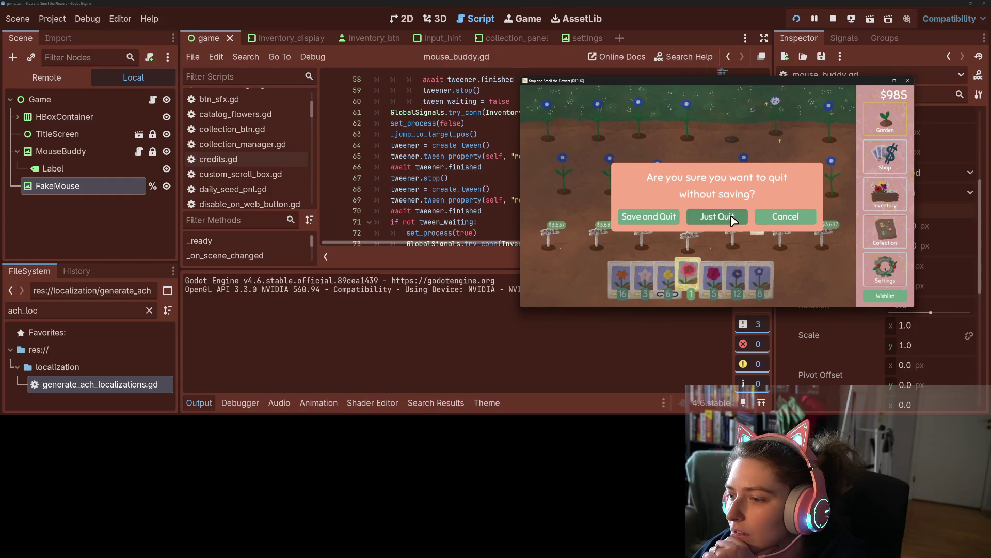
click(717, 216)
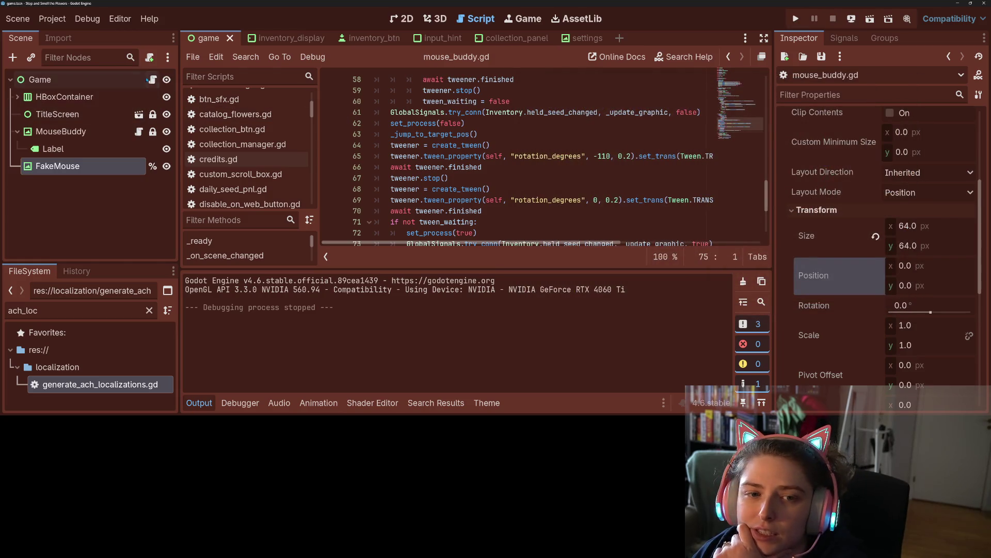
- Hide FakeMouse, run the game, pick the slot-8 seed and harvest the top-row blue flower
click(167, 166)
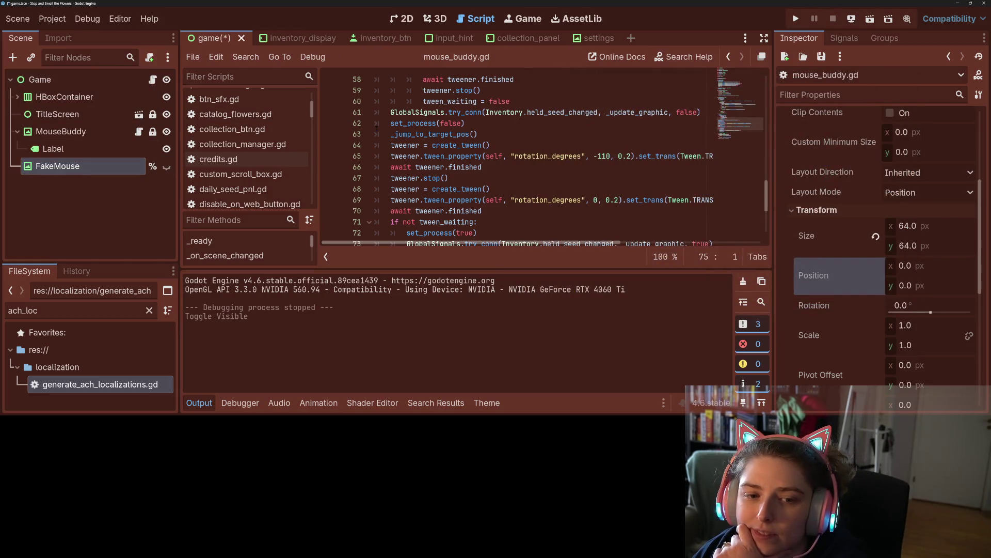
click(798, 19)
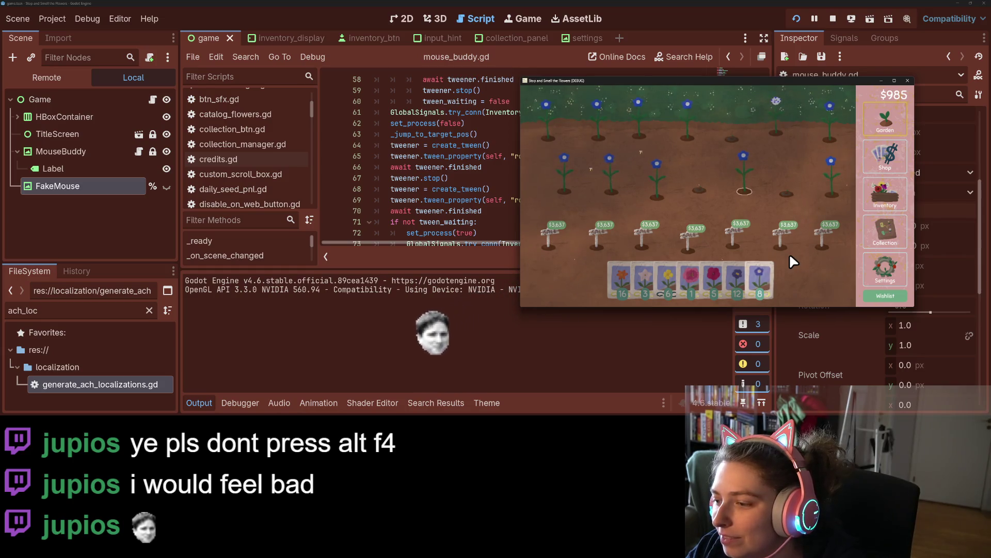
key(8)
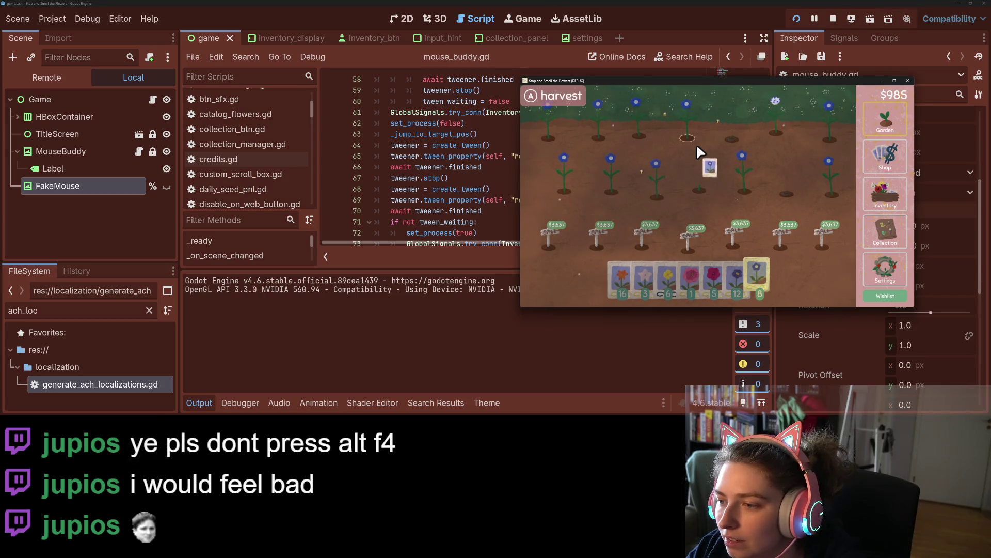
click(608, 143)
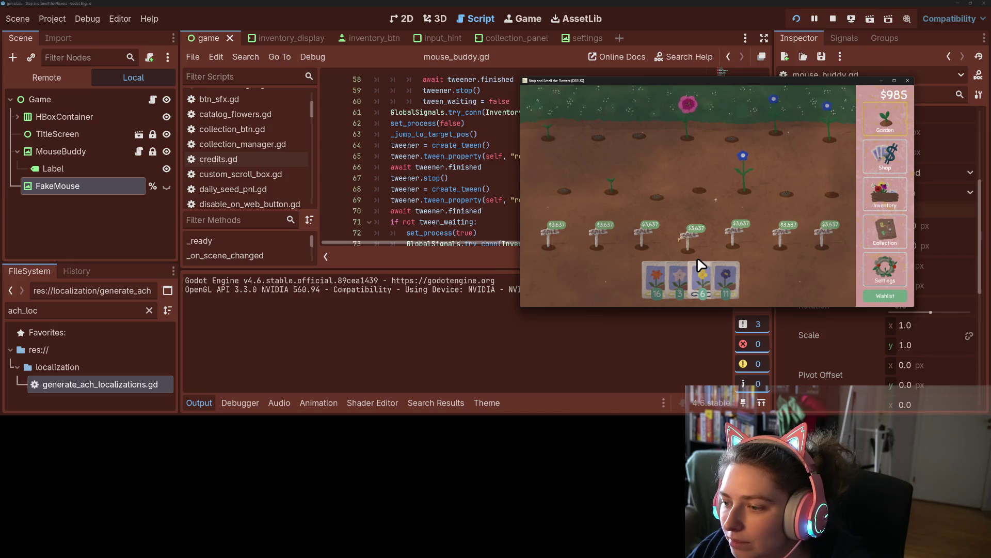
- Plant red seeds in the empty garden holes and harvest the blue flowers
click(651, 256)
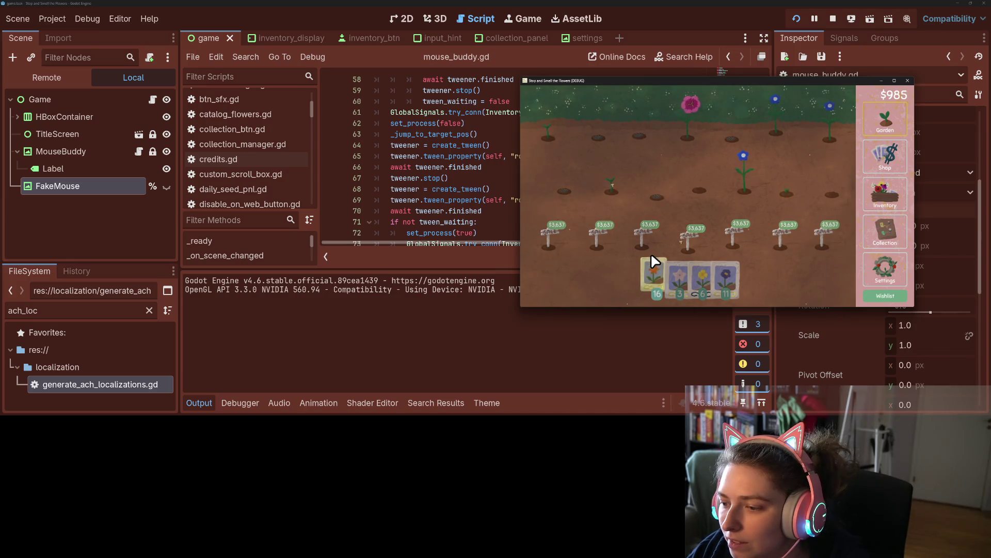
click(705, 187)
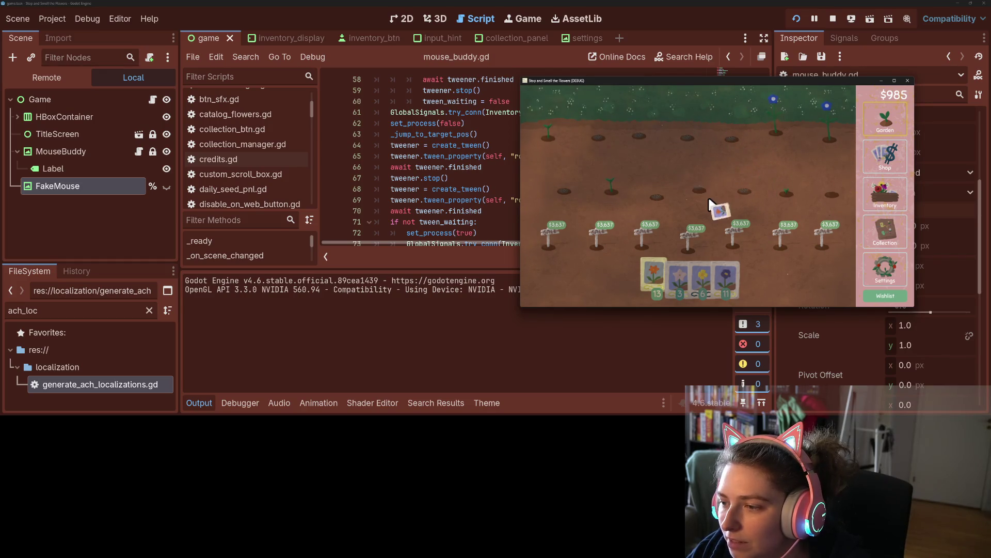
click(717, 204)
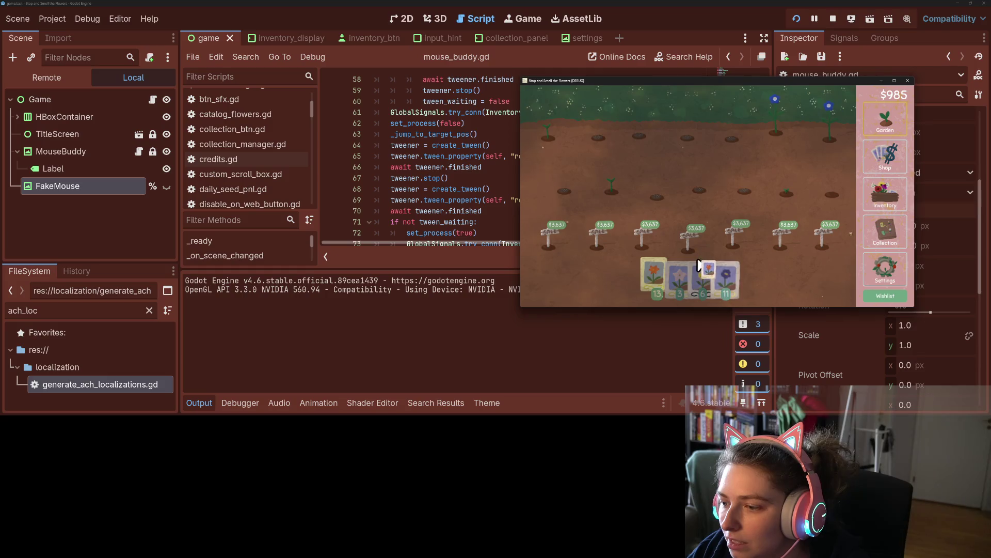
click(832, 136)
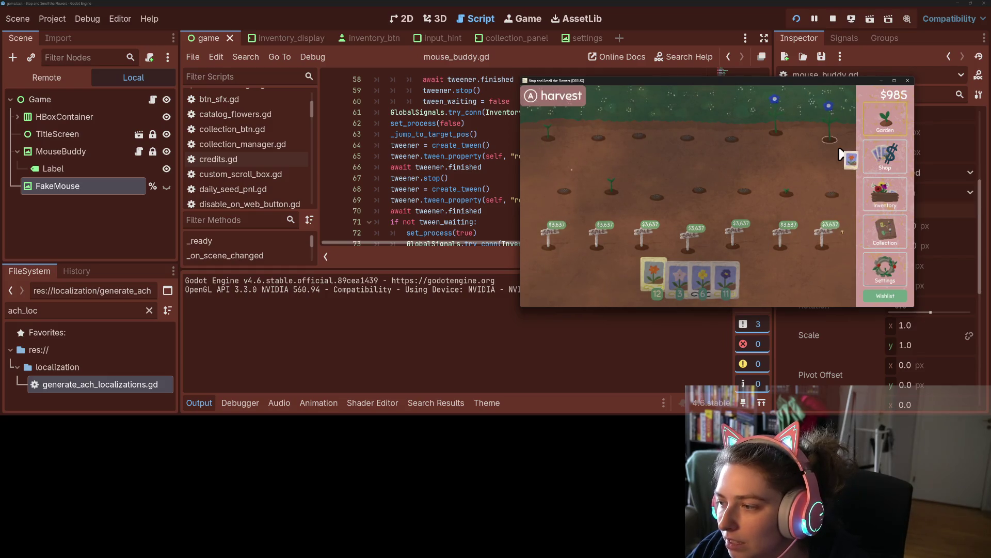
click(733, 139)
click(777, 134)
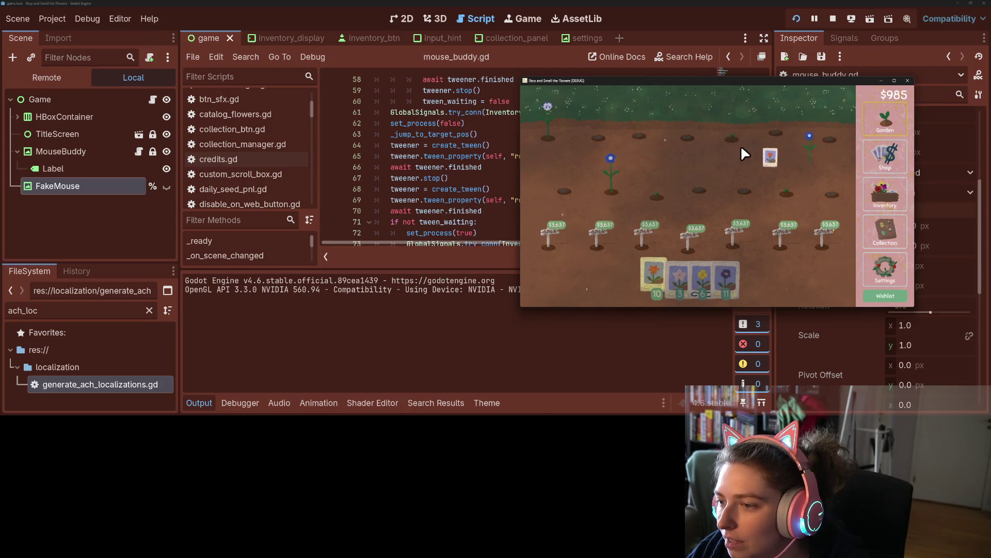
click(688, 138)
click(615, 181)
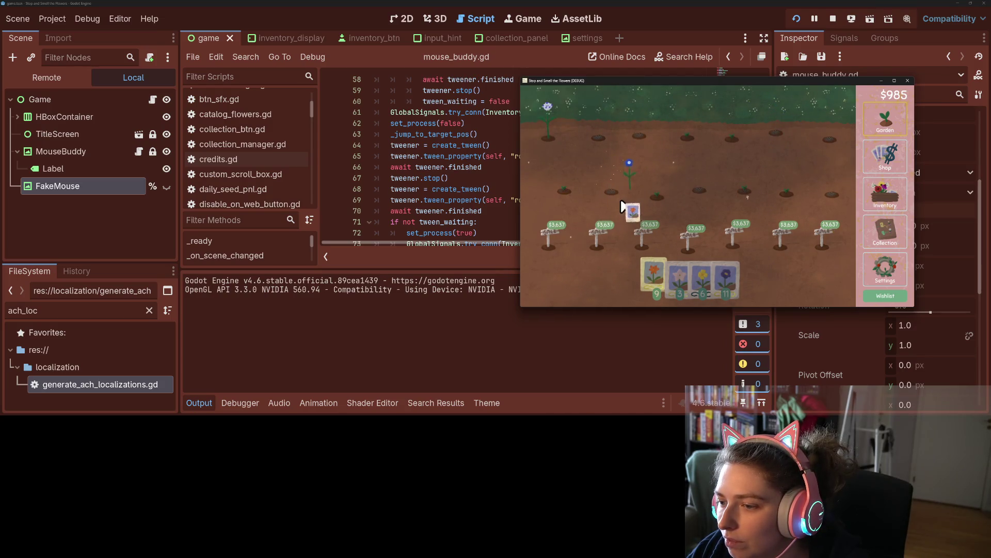
click(599, 139)
click(555, 142)
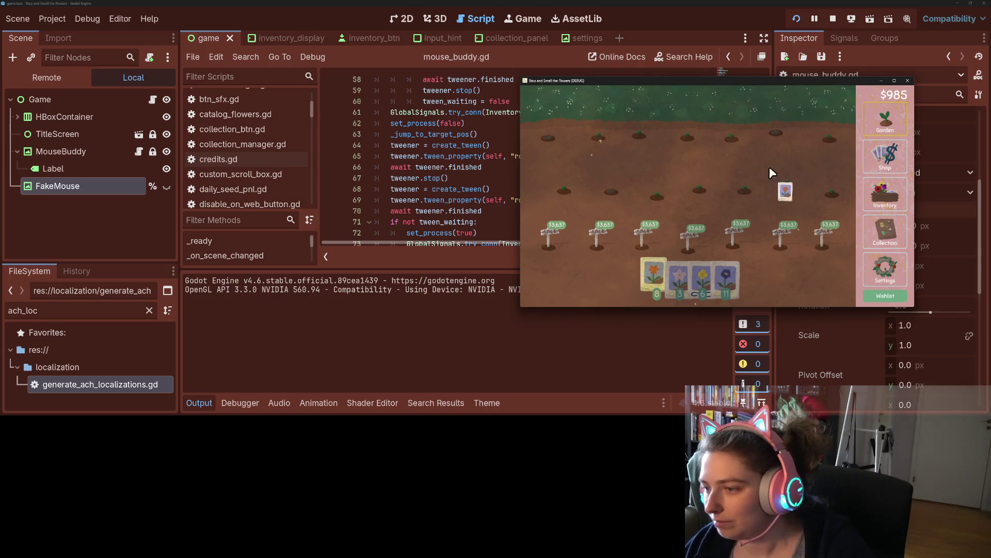
click(783, 179)
- Pick up the yellow seed packet, check the inventory screen, then grab the blue seed packet
click(700, 276)
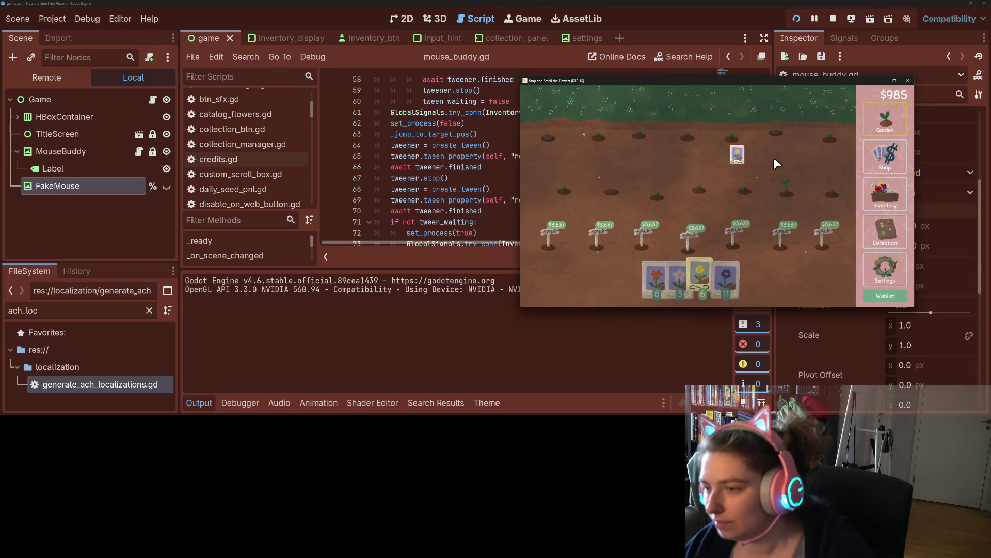
click(884, 193)
click(884, 126)
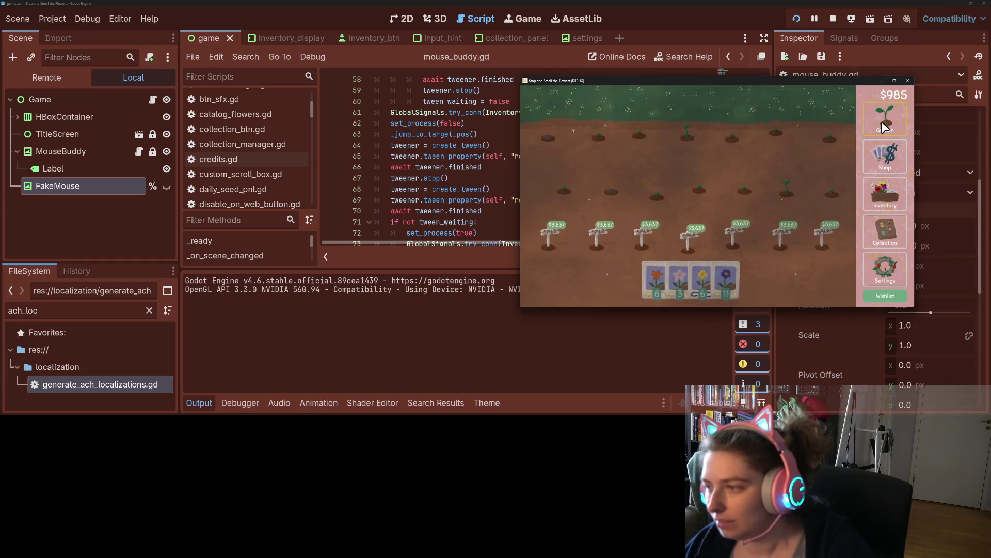
click(725, 279)
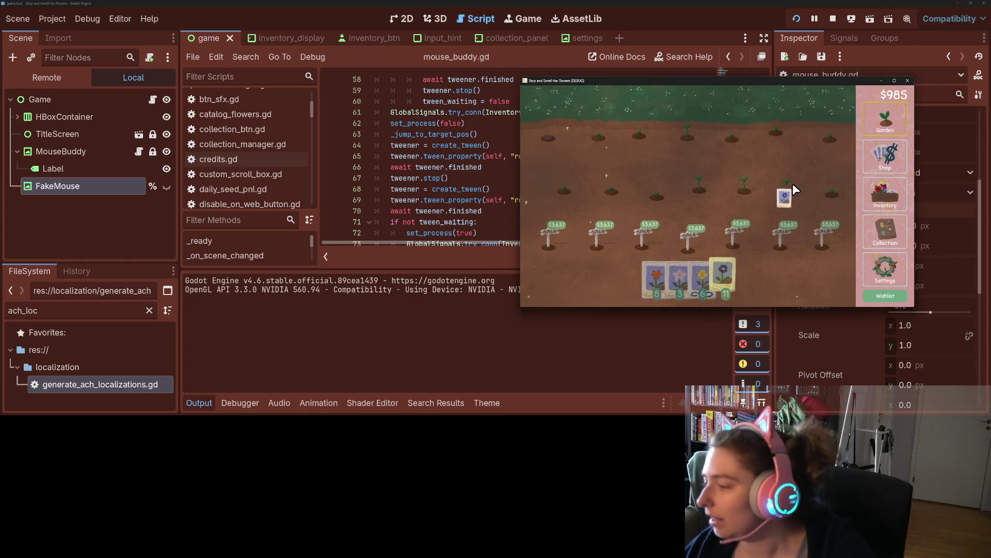
- Close the game window with Just Quit and hide the output panel
click(908, 82)
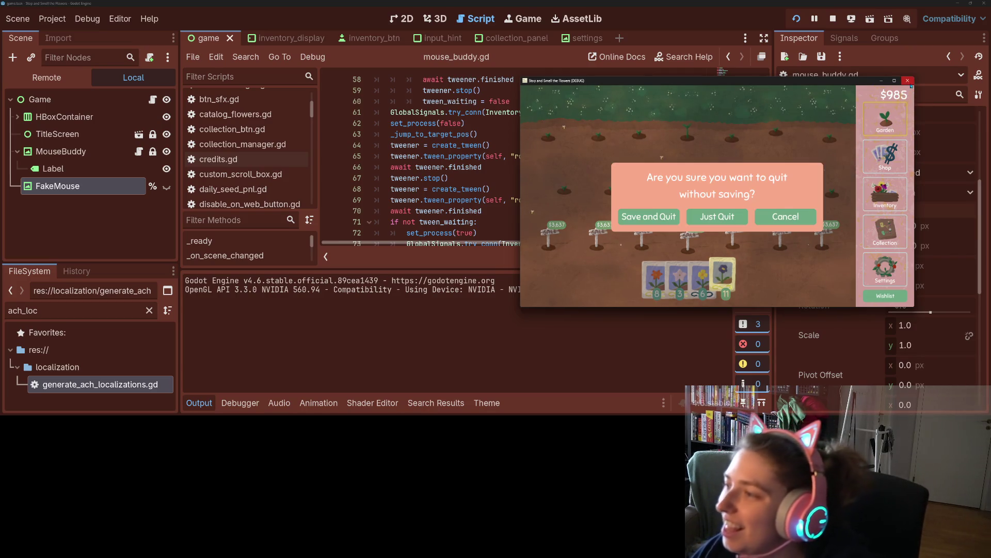
click(659, 218)
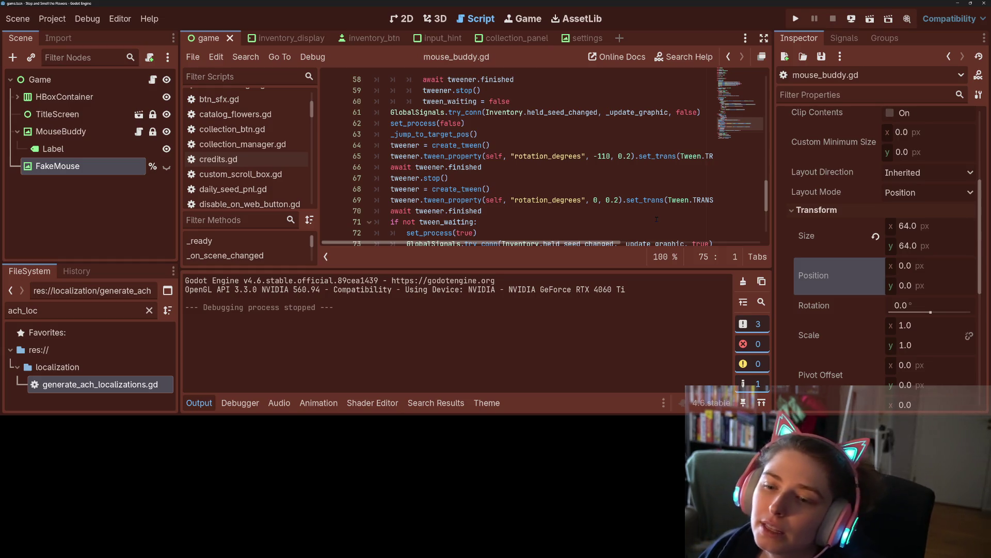
click(199, 402)
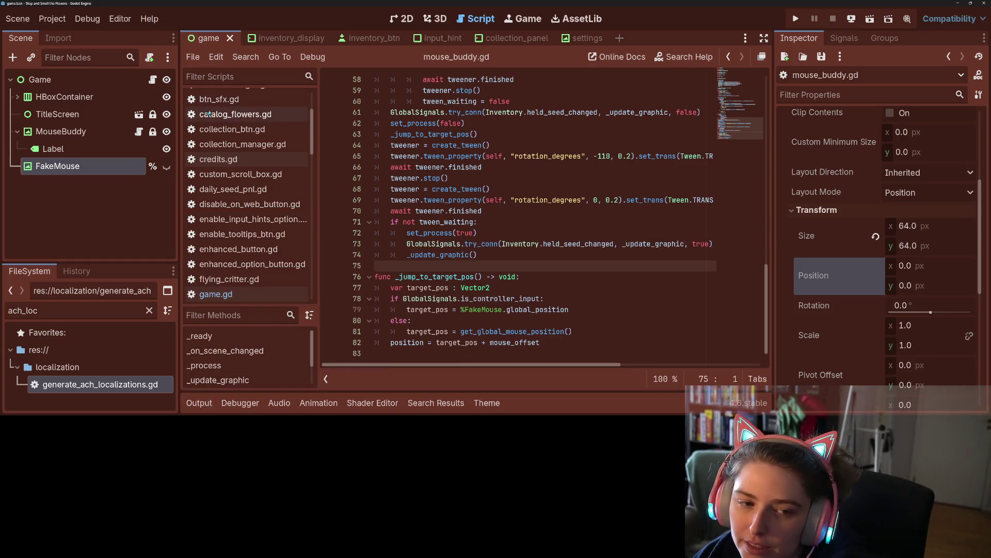
- In game.gd, add '%FakeMouse.visible = false' as the first line of _ready
click(152, 79)
scroll(484, 265, up, 20)
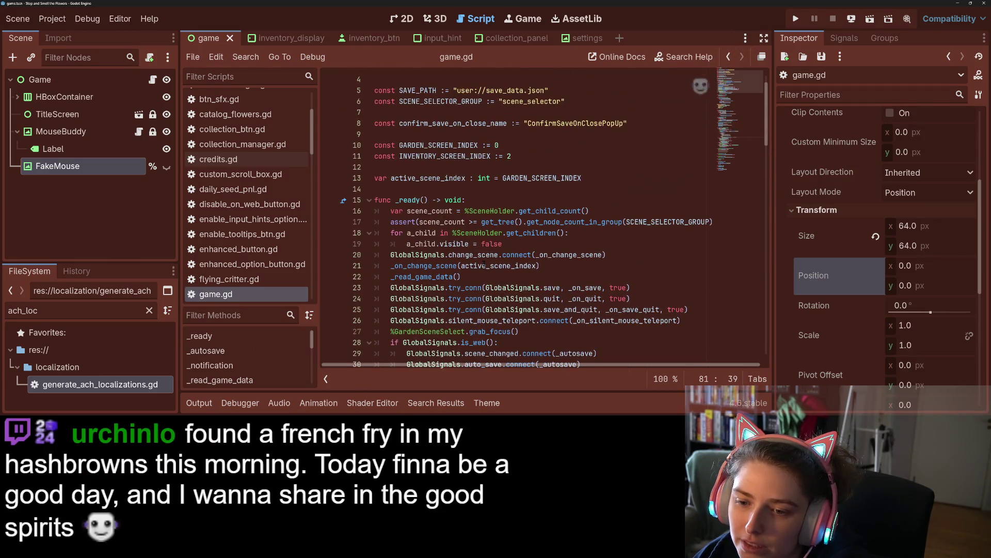
scroll(483, 265, down, 1)
click(507, 177)
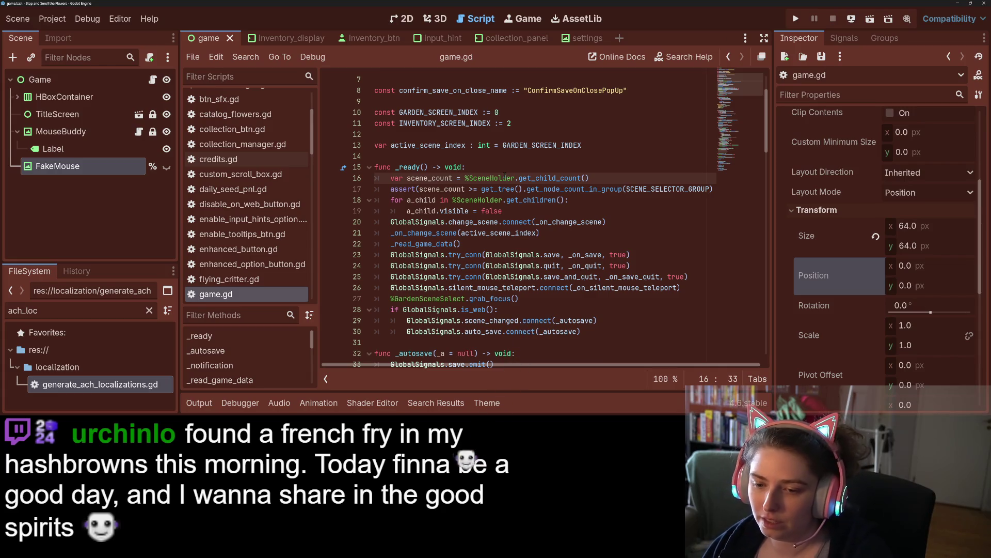
key(Up)
key(Return)
text(%FakeMouse)
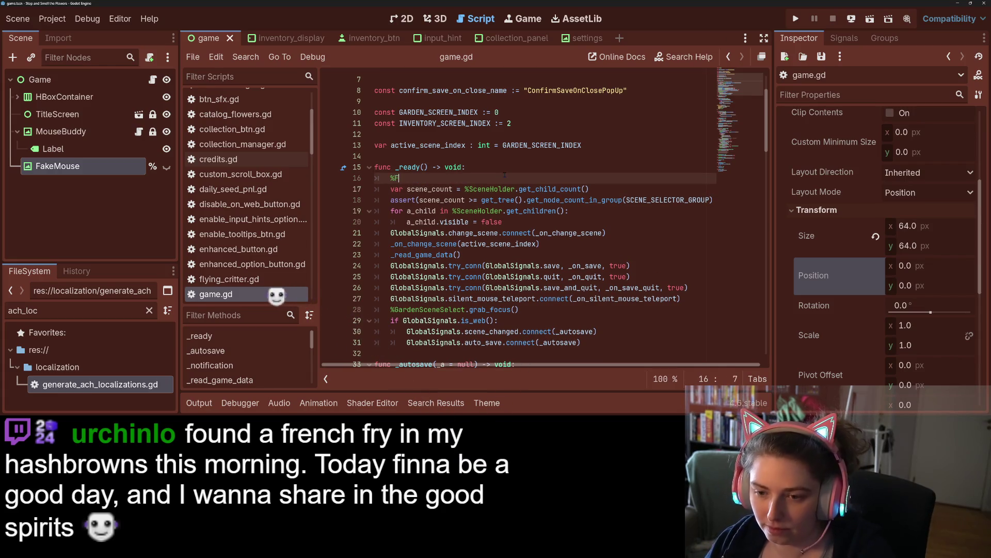
key(BackSpace)
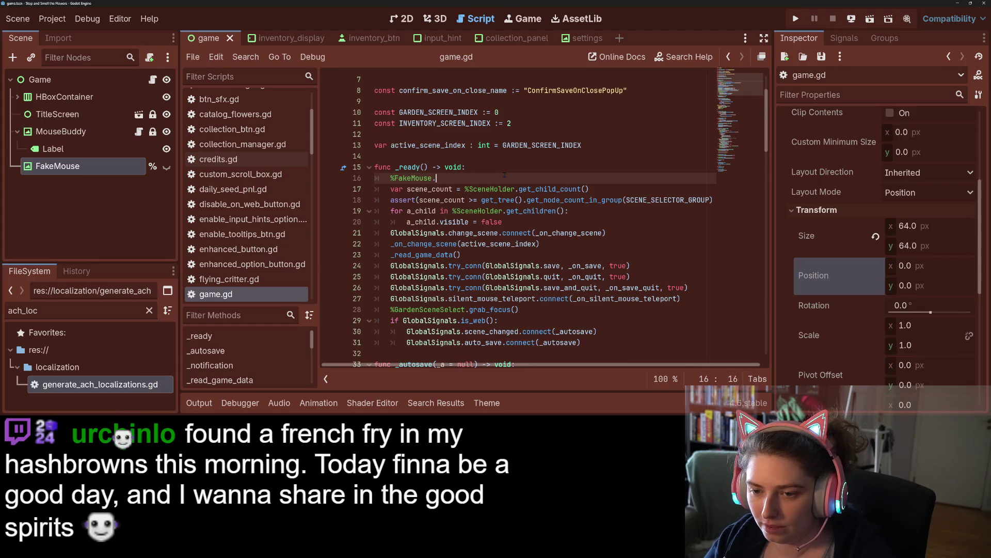
text(.visible = false)
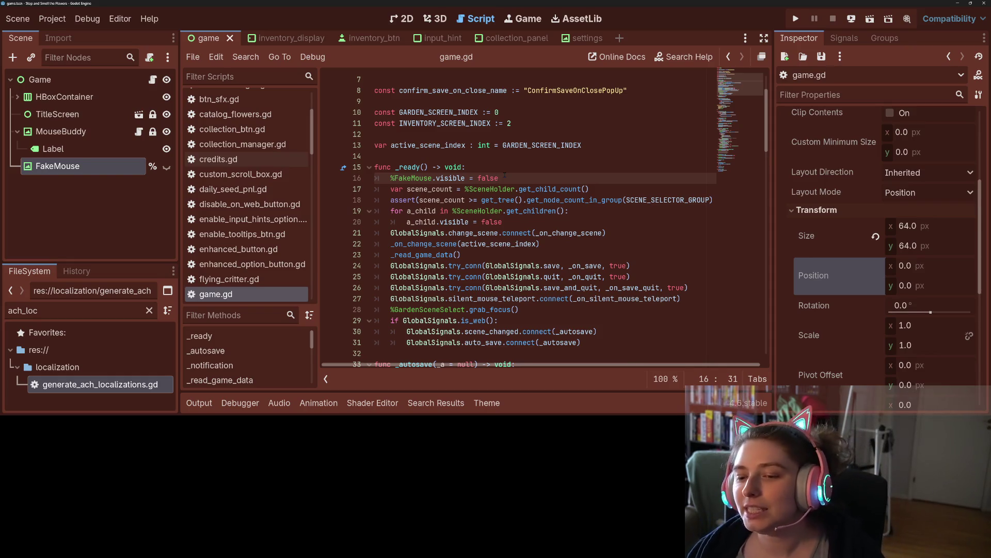
- Scroll through game.gd and inspect global_position and new_pos in the teleport function
scroll(580, 164, down, 10)
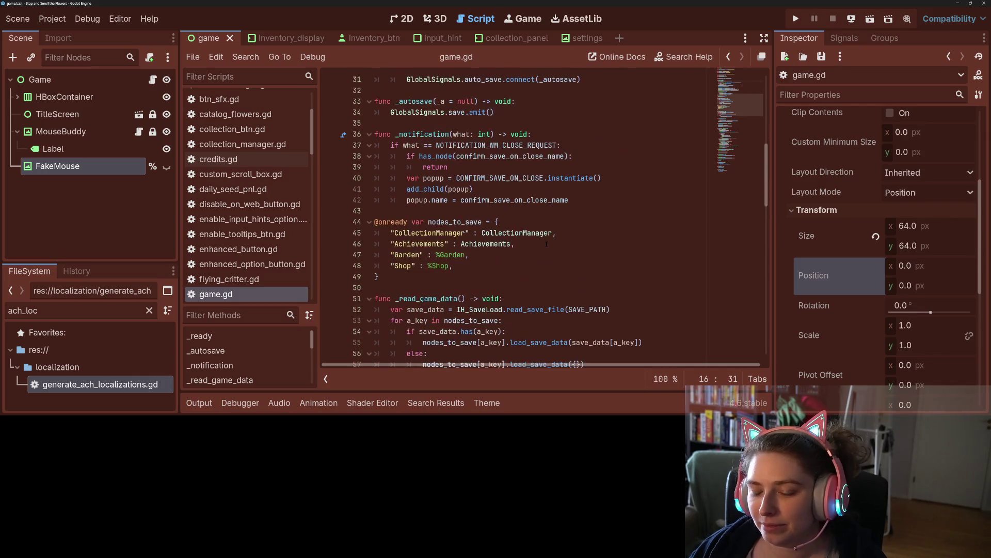
scroll(546, 243, down, 10)
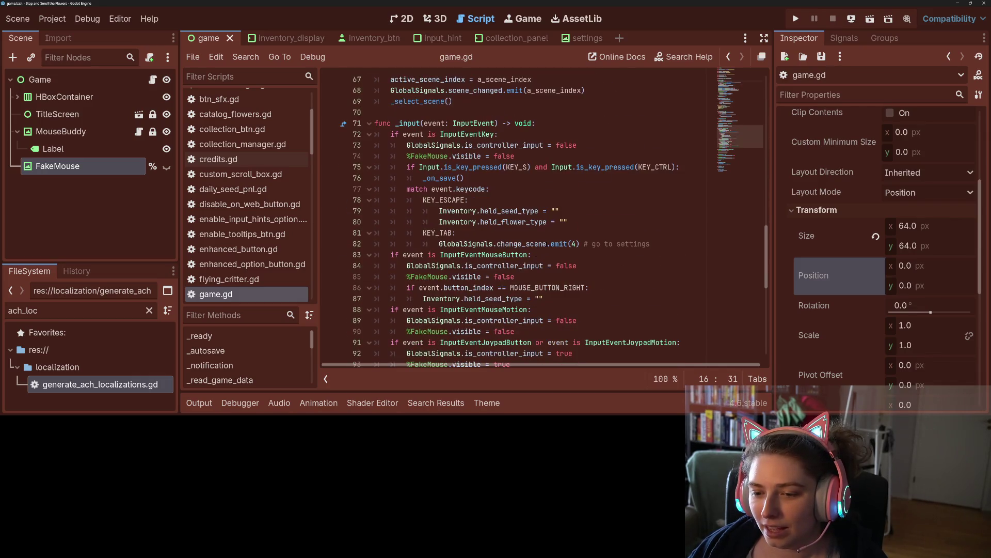
scroll(547, 244, down, 5)
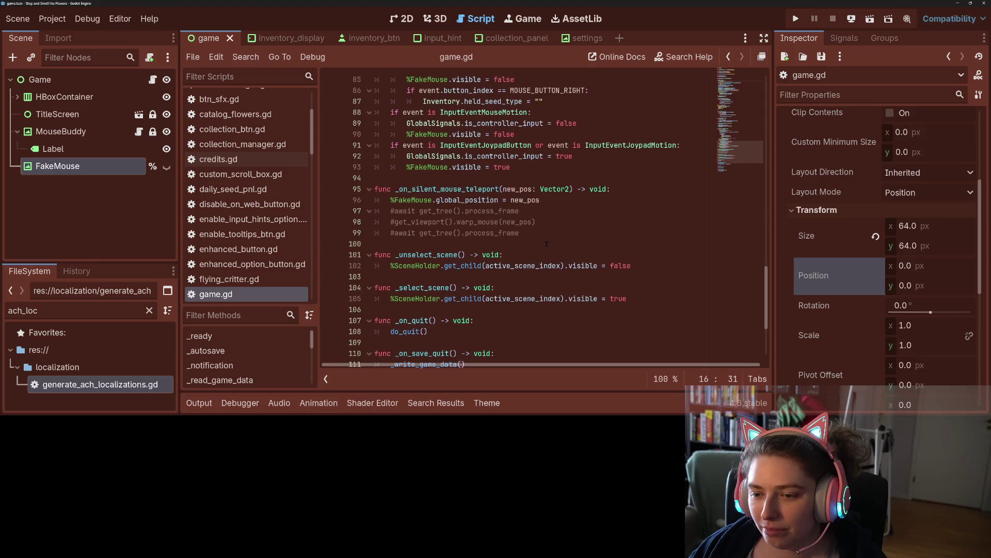
double_click(480, 201)
double_click(518, 200)
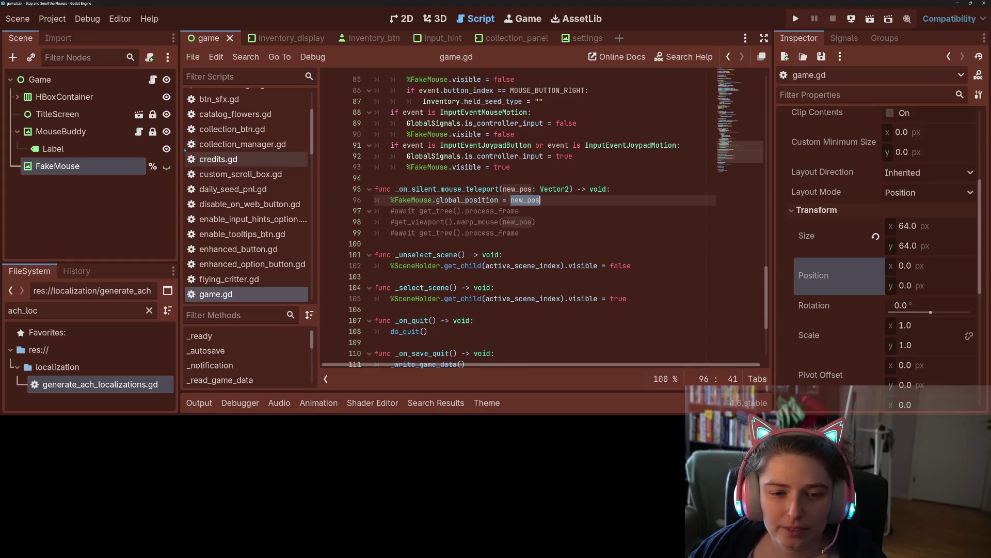
- Open mouse_buddy.gd and scroll up to its _process code targeting %FakeMouse
click(139, 132)
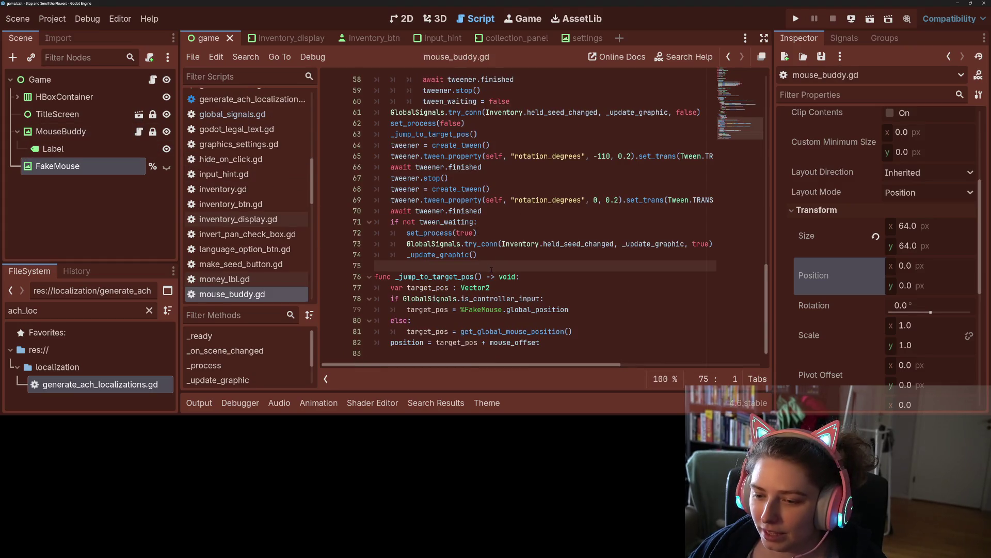
double_click(516, 310)
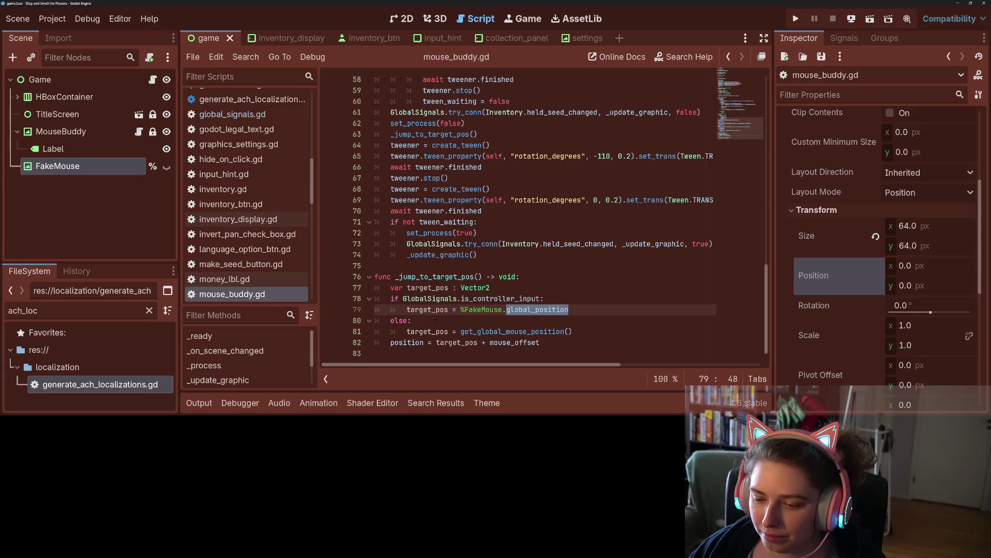
click(447, 331)
scroll(490, 324, up, 4)
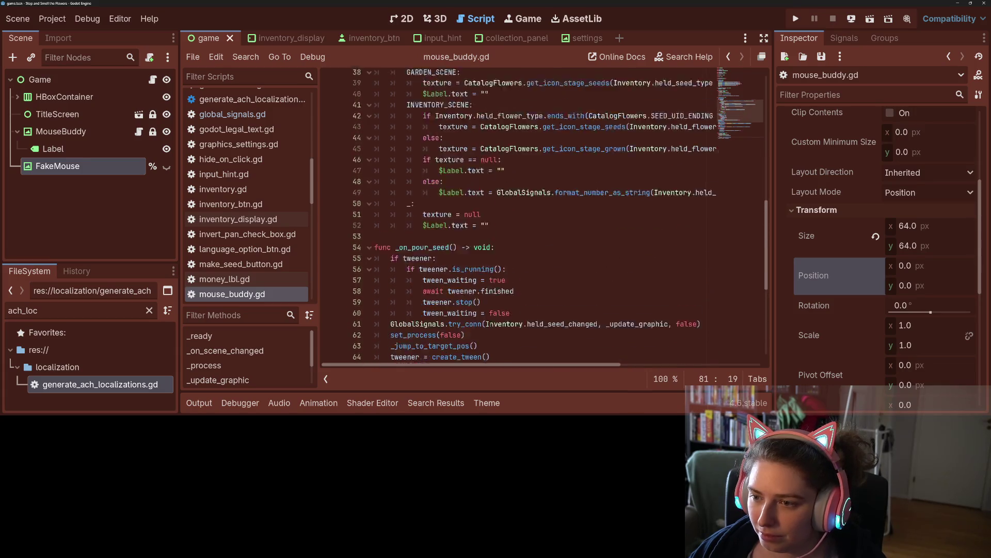
scroll(491, 324, up, 2)
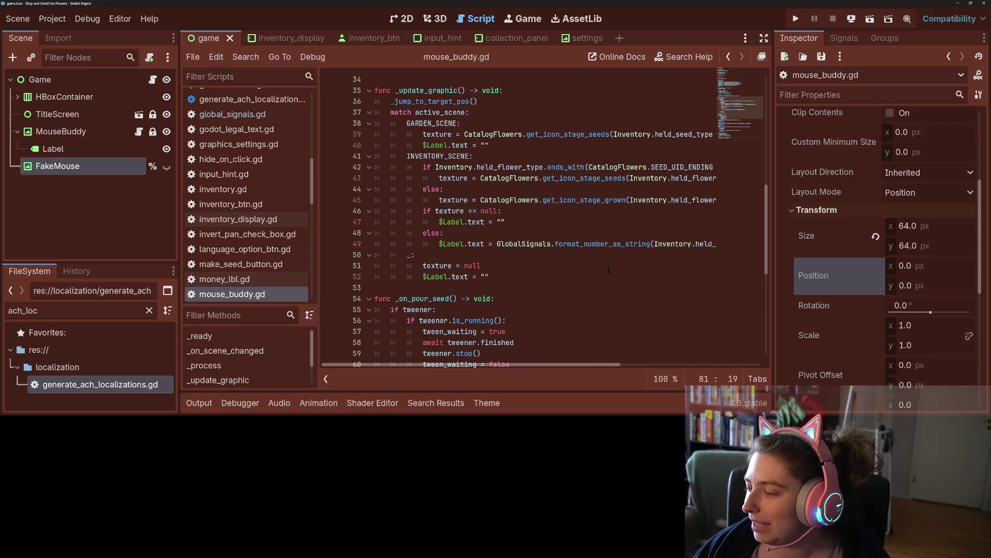
scroll(611, 265, up, 3)
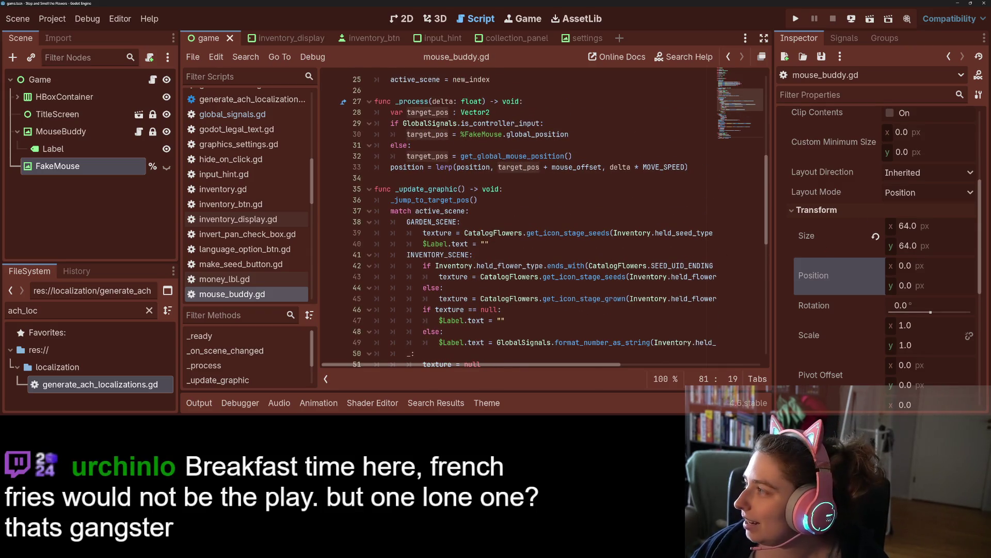
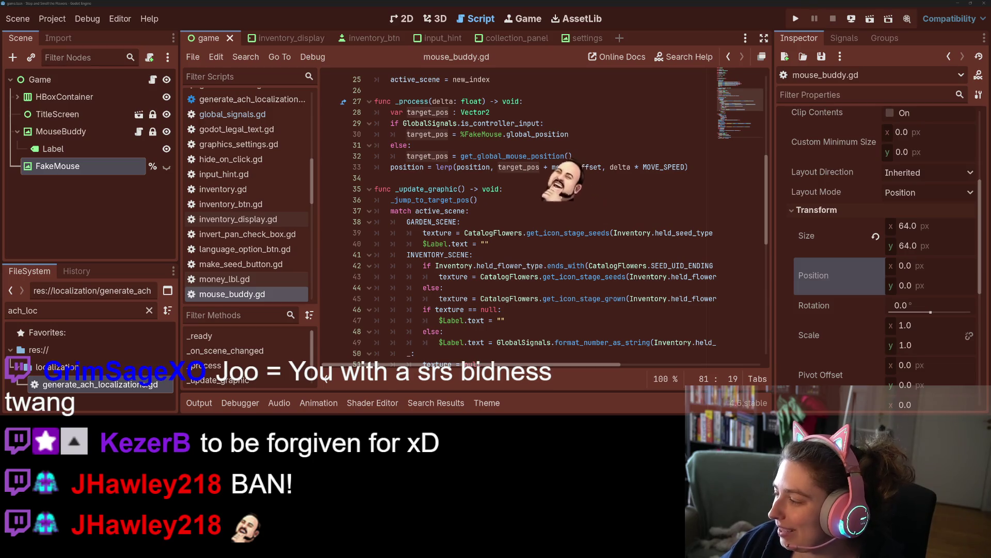
- Switch to Firefox, open a new tab and begin searching for 'brussel sr'
key(alt+Tab)
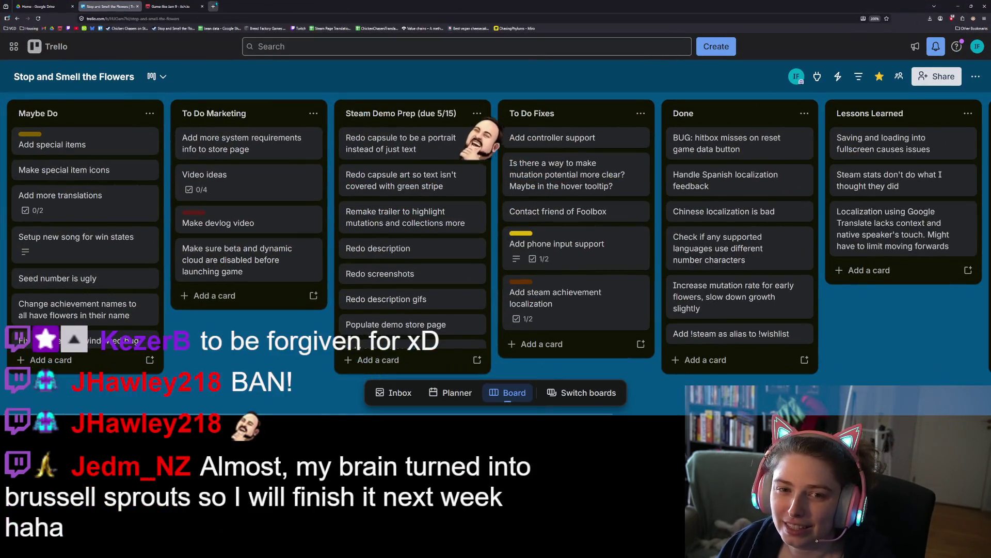
key(ctrl+t)
text(brussel sr)
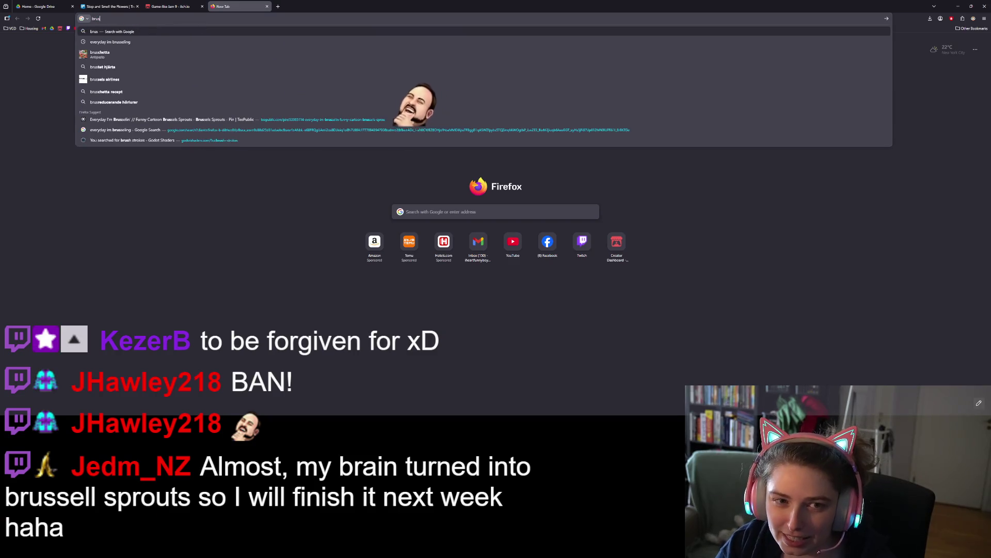
- Correct the query to 'brussel sprouts', search, and show image results
key(BackSpace)
text(prouts)
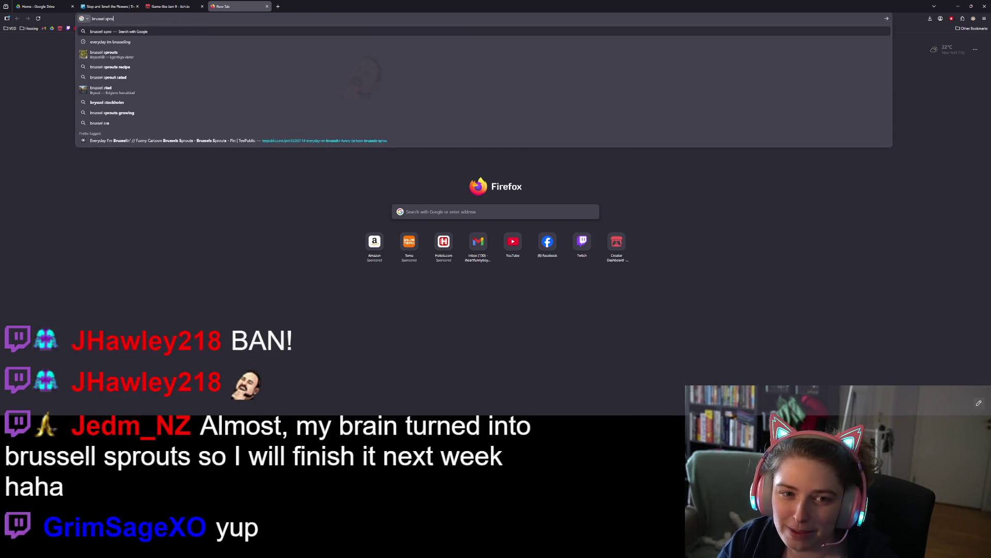
key(Return)
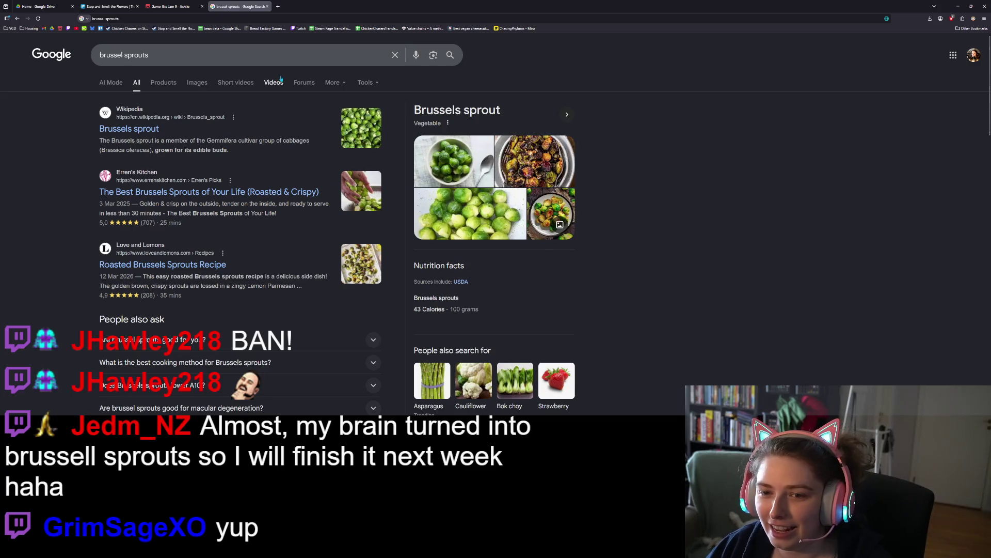
click(197, 83)
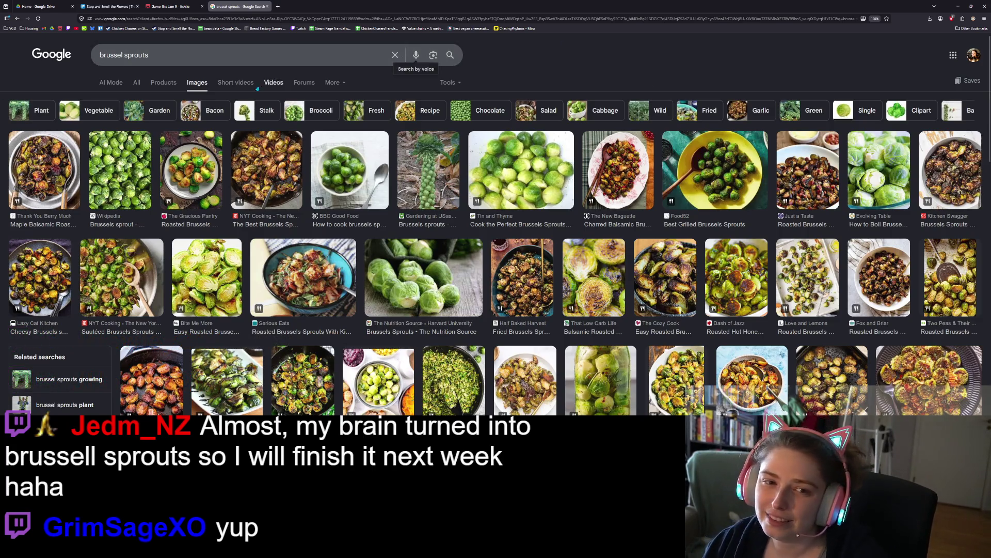
- Refine the image search to 'brussel sprouts dancing'
click(272, 59)
text(dancing fart)
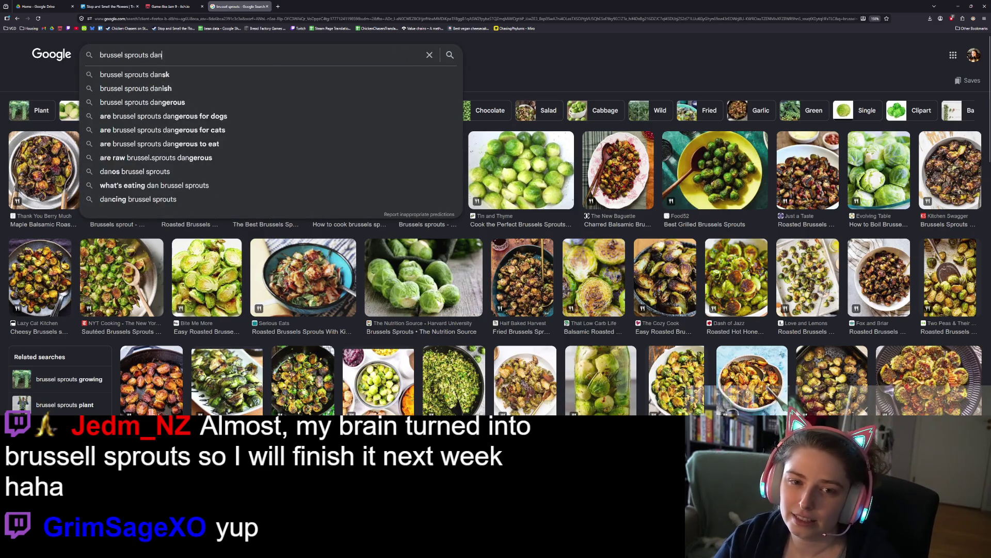
key(Return)
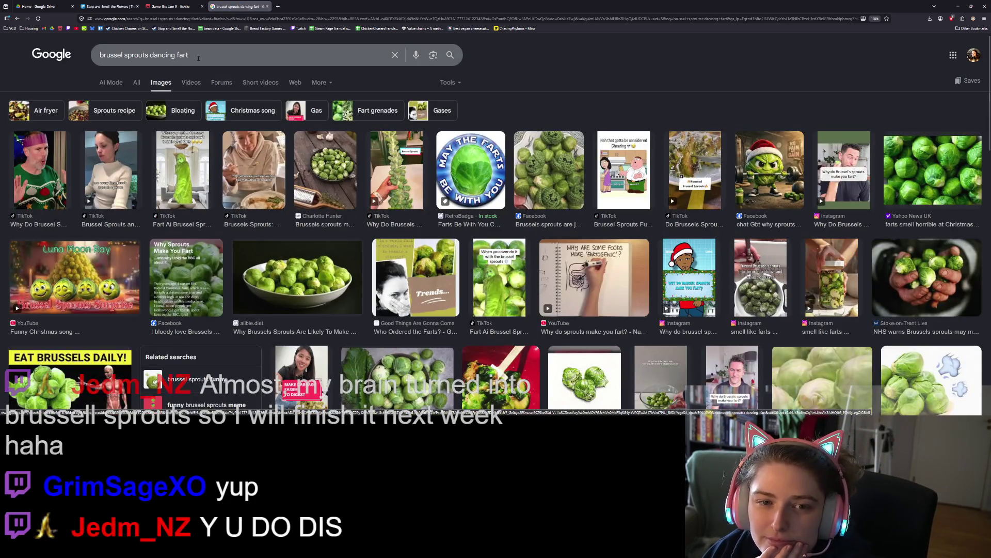
double_click(182, 55)
key(BackSpace)
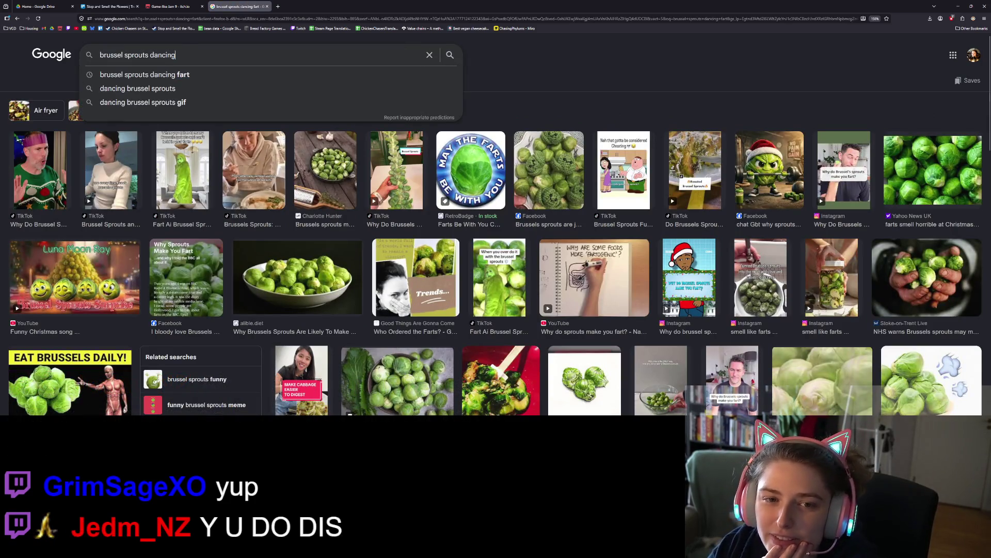
key(Return)
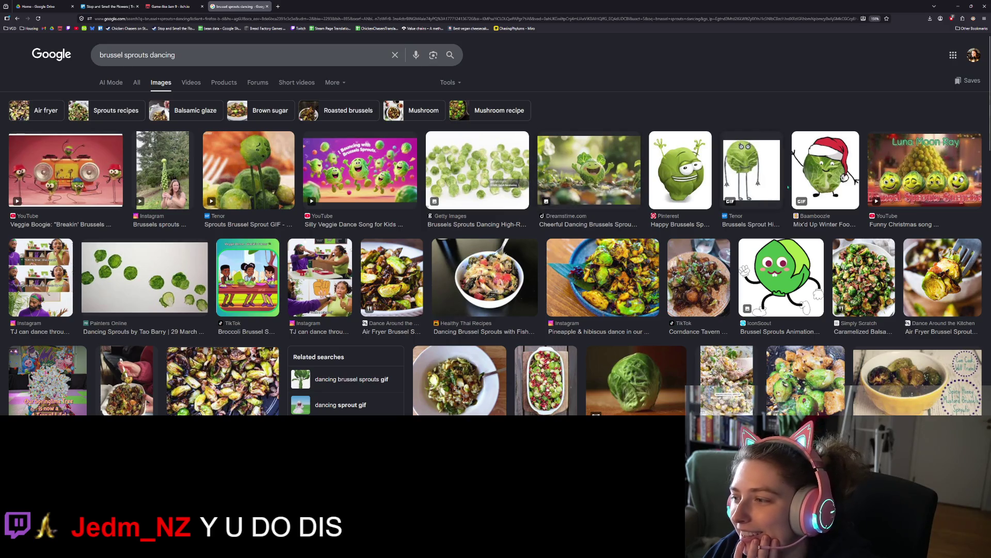
- Preview the Santa-hat sprout image, then start another new tab
click(806, 193)
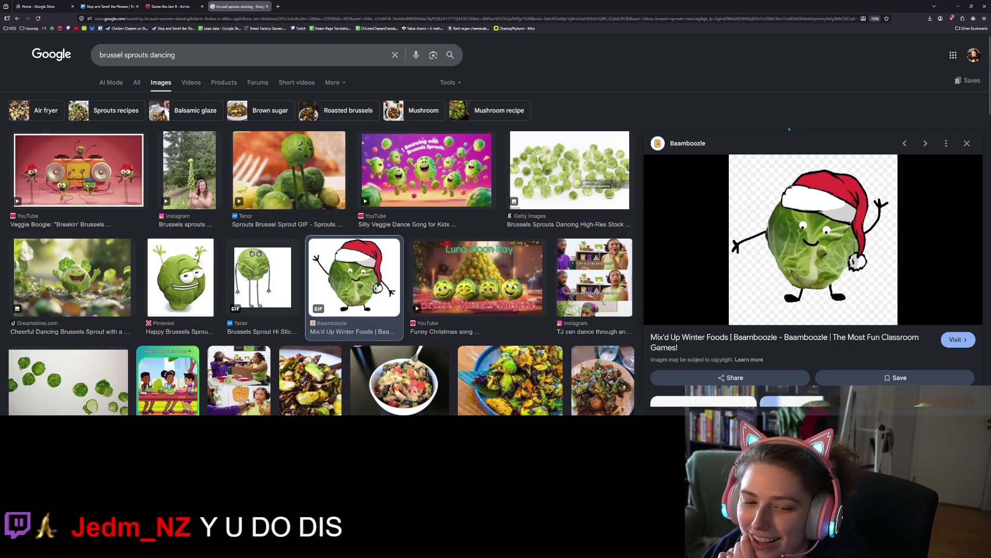
scroll(468, 172, down, 5)
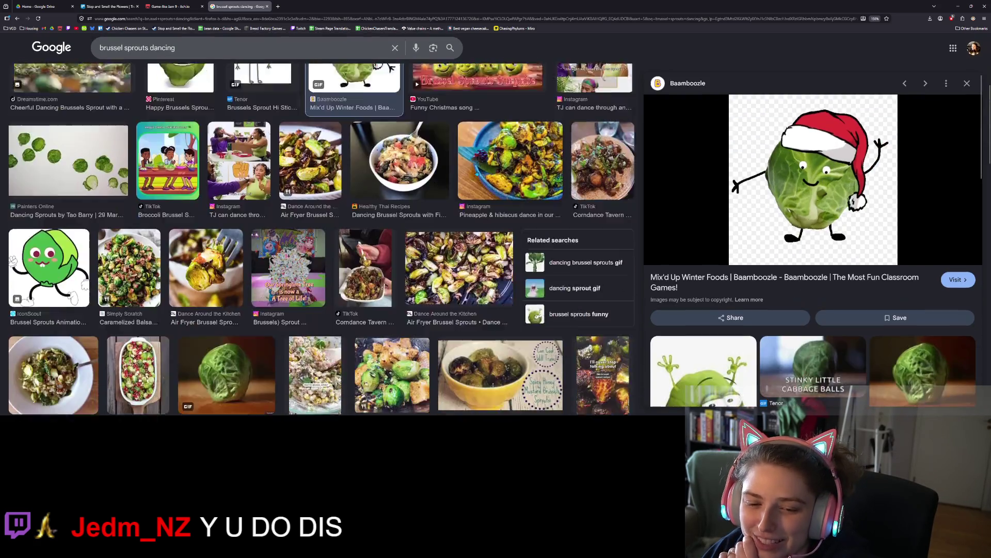
click(277, 7)
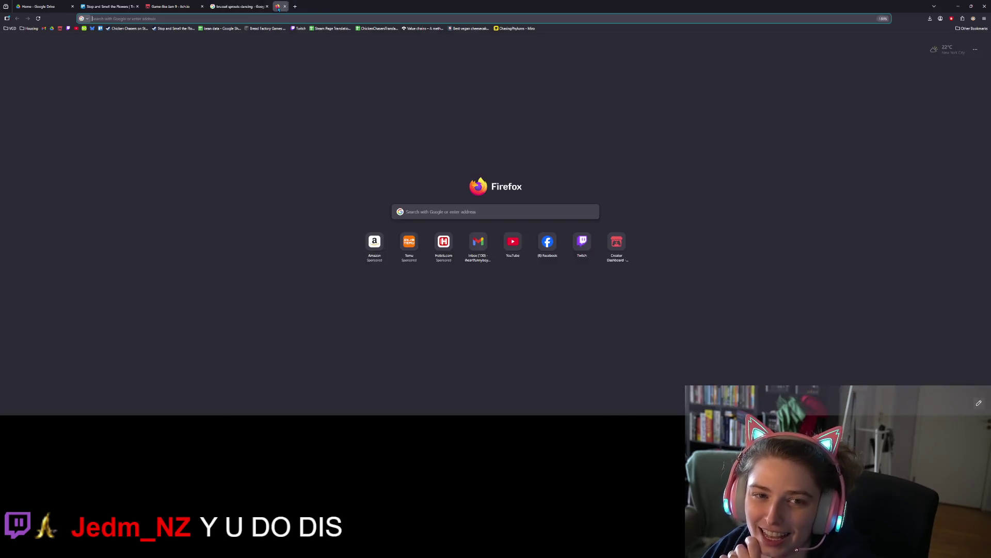
- Search 'woman addicted to cheesy potatoes eats brussel sprout' and show image results
text(woman)
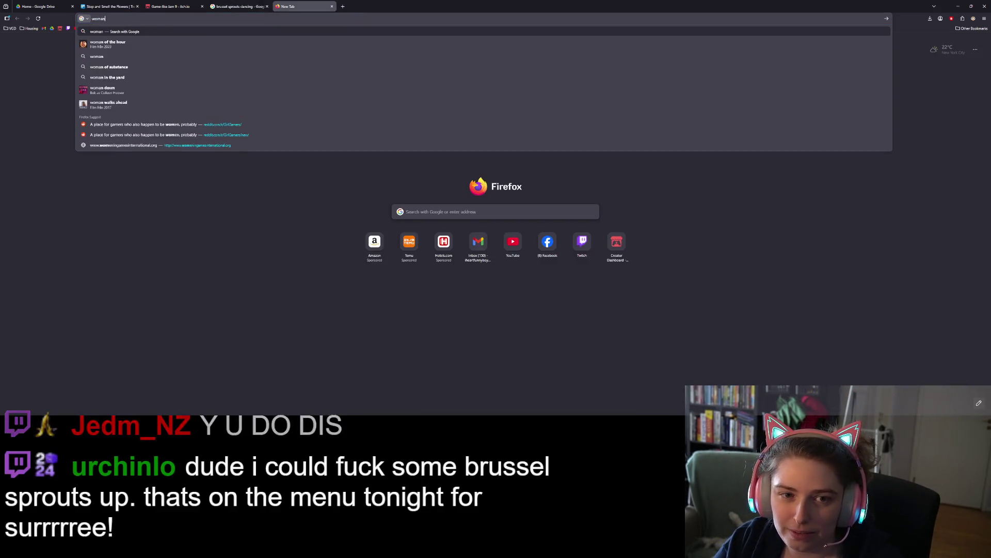
text( addicted to )
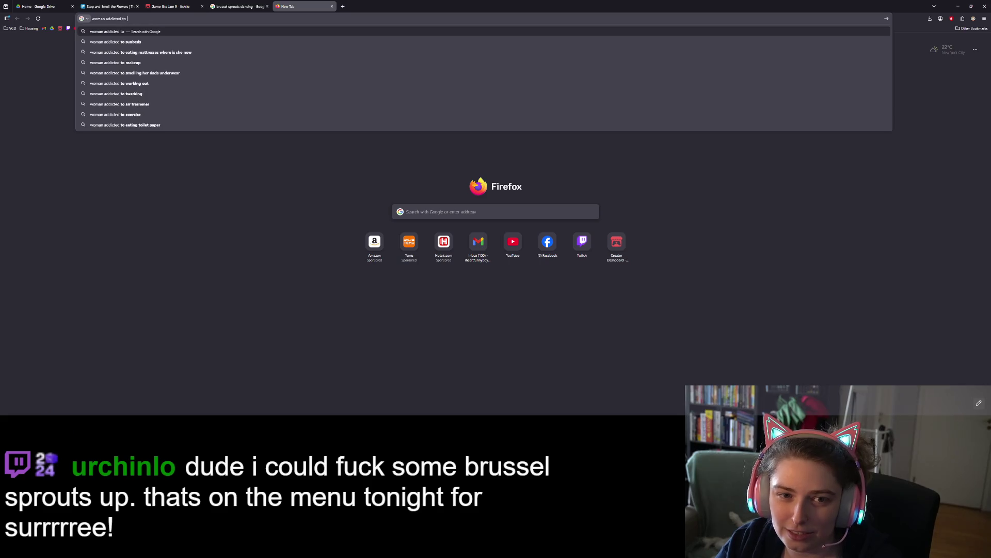
text(cheesy potatoes eats brussel sprout)
key(Return)
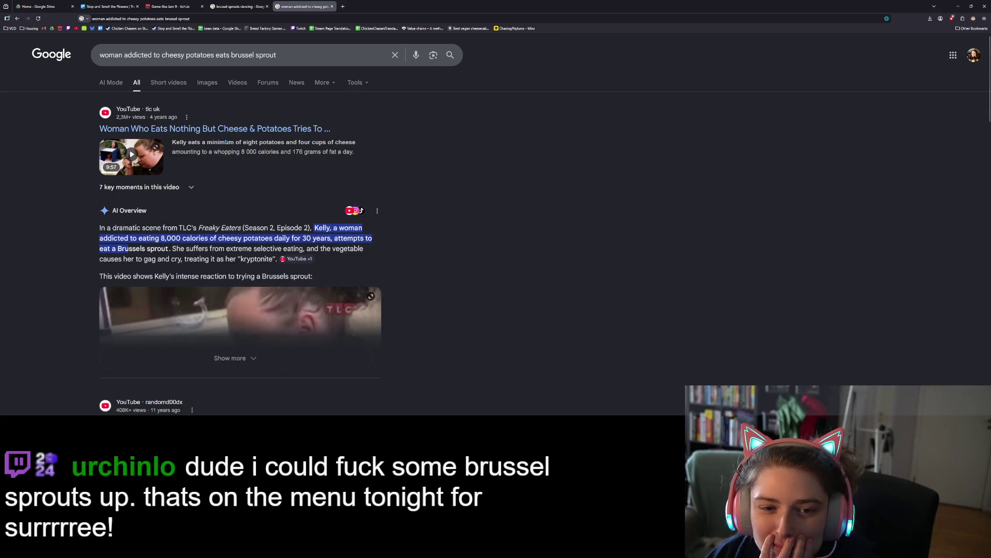
click(206, 84)
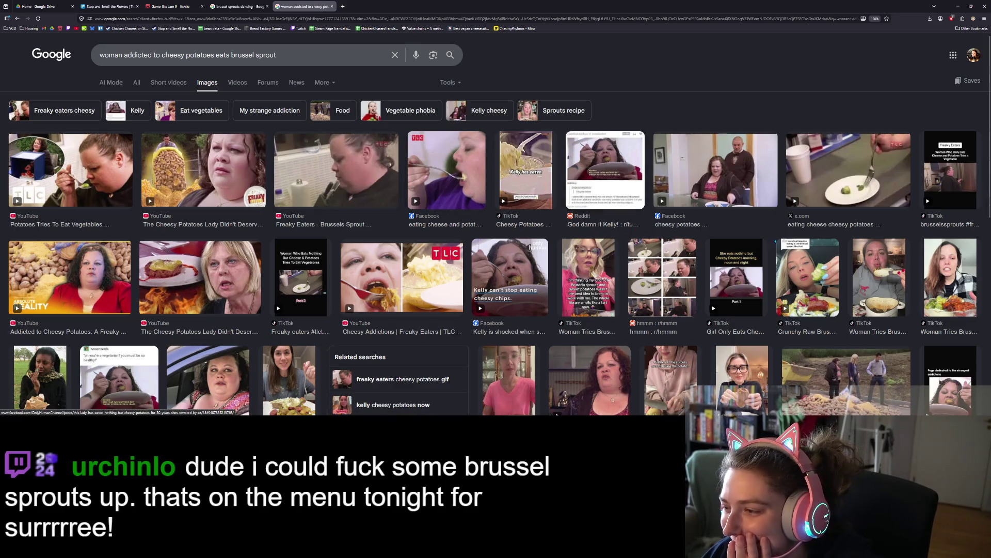
- Preview results and go to the 'Freaky Eaters - Brussels Sprout Kryptonite' YouTube video
click(81, 174)
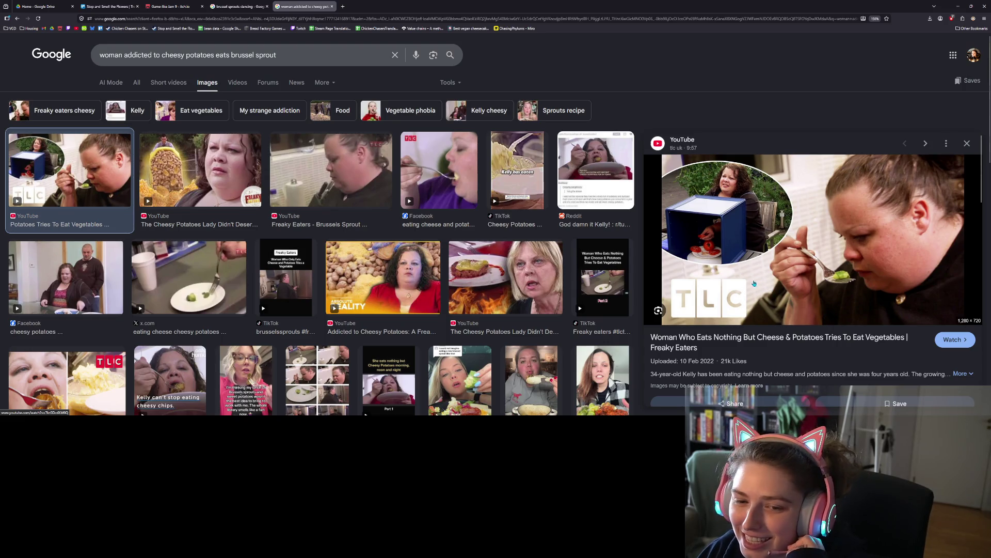
click(334, 169)
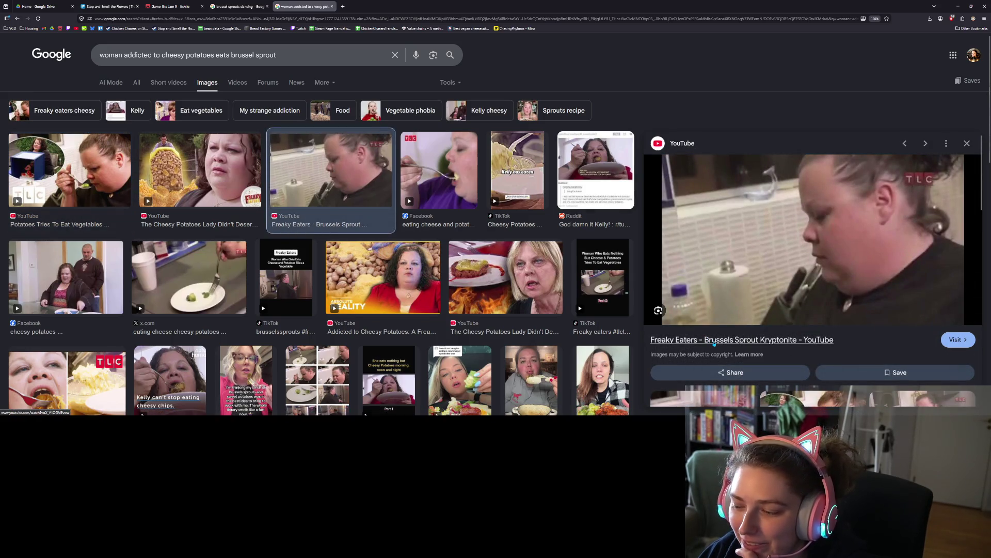
click(715, 343)
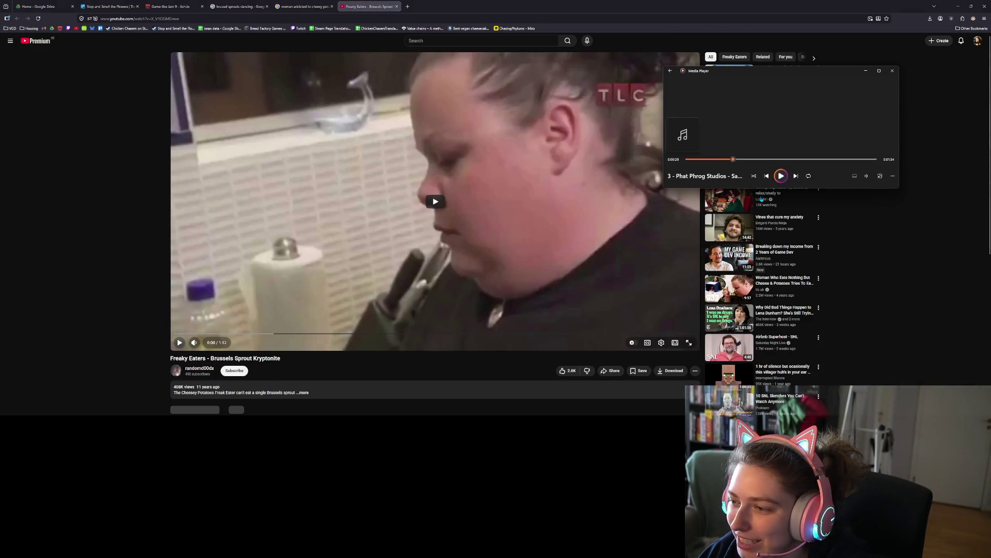
- Play the Freaky Eaters video, skip ahead, pause around 1:09, and close its tab
click(863, 267)
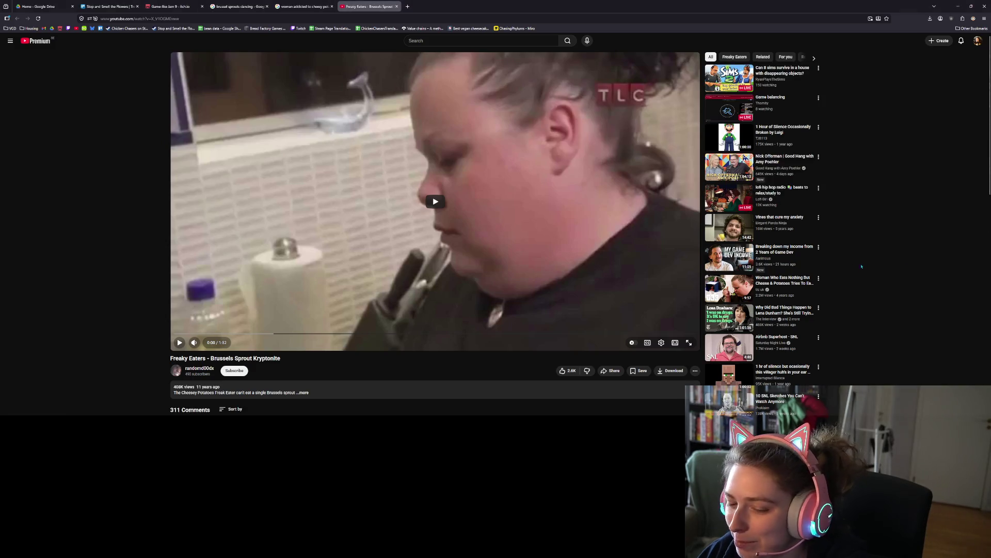
click(442, 225)
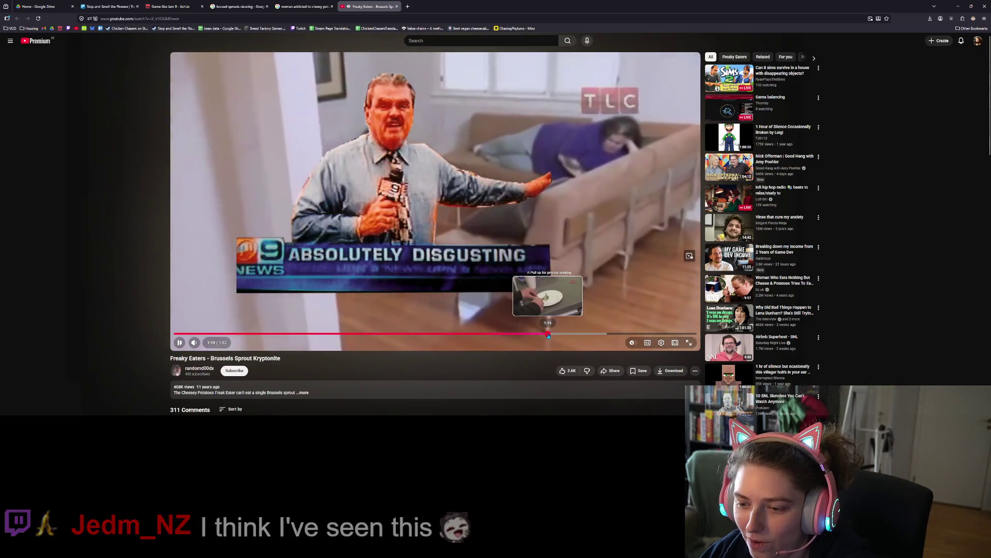
click(549, 336)
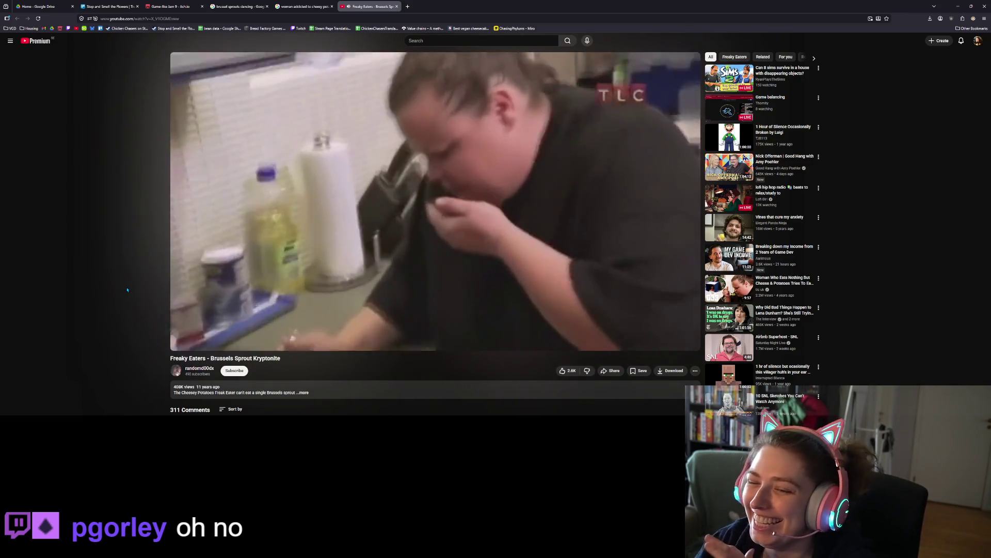
click(298, 236)
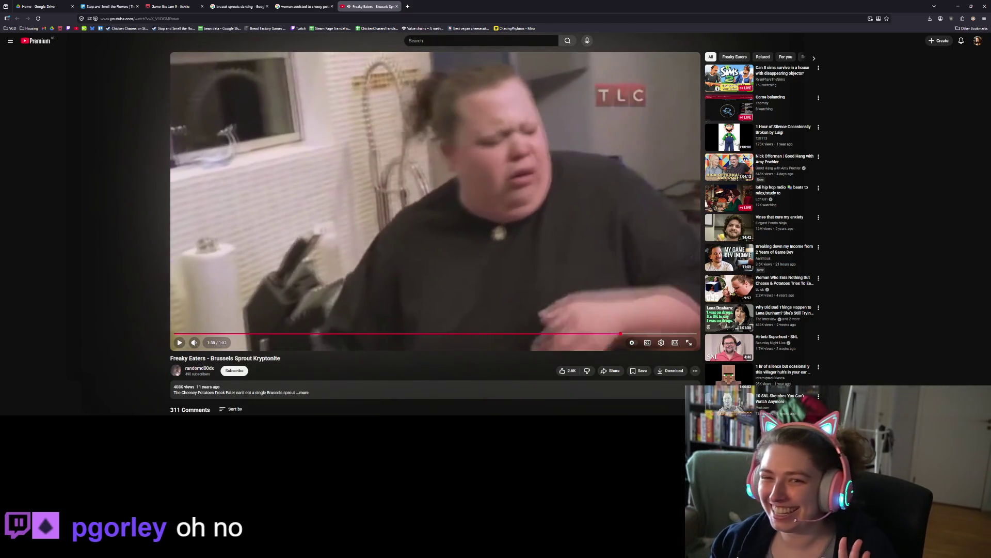
click(397, 7)
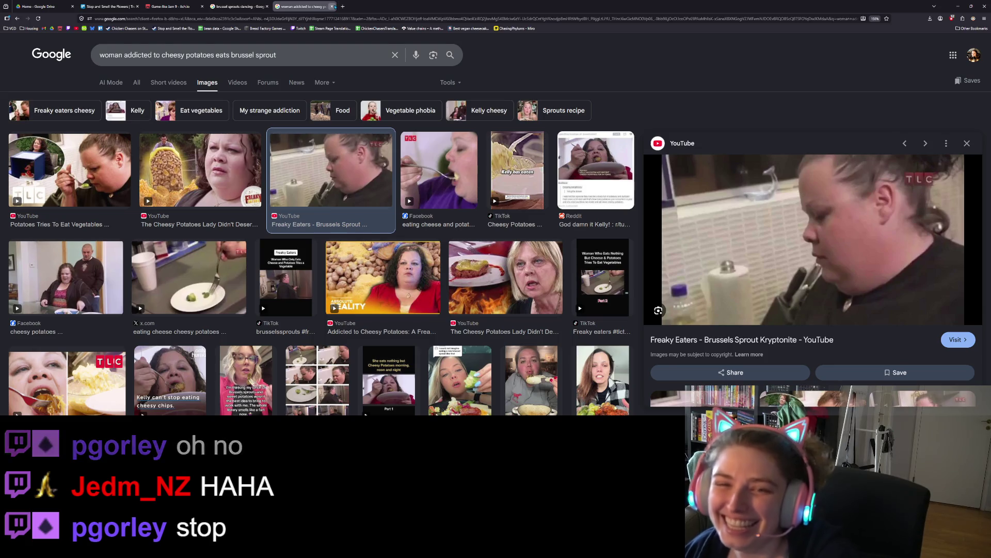
- Close the cheesy-potatoes and dancing-sprouts search tabs after previewing the IconScout sprout animation
click(332, 6)
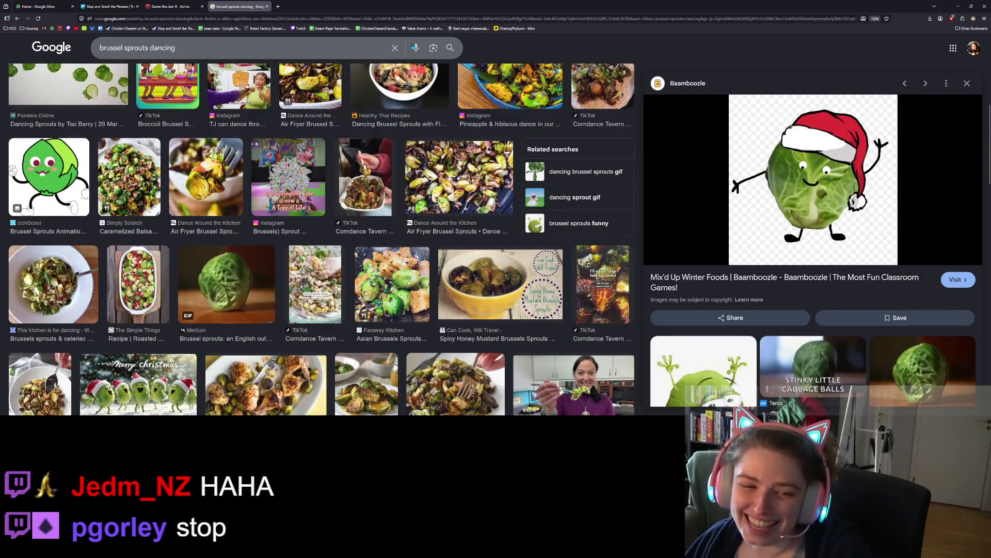
click(49, 175)
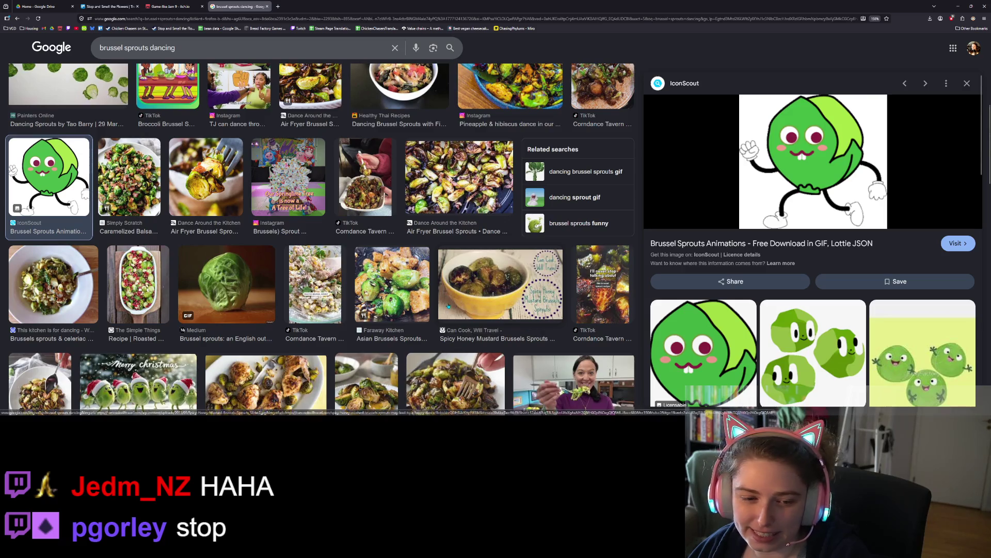
click(267, 6)
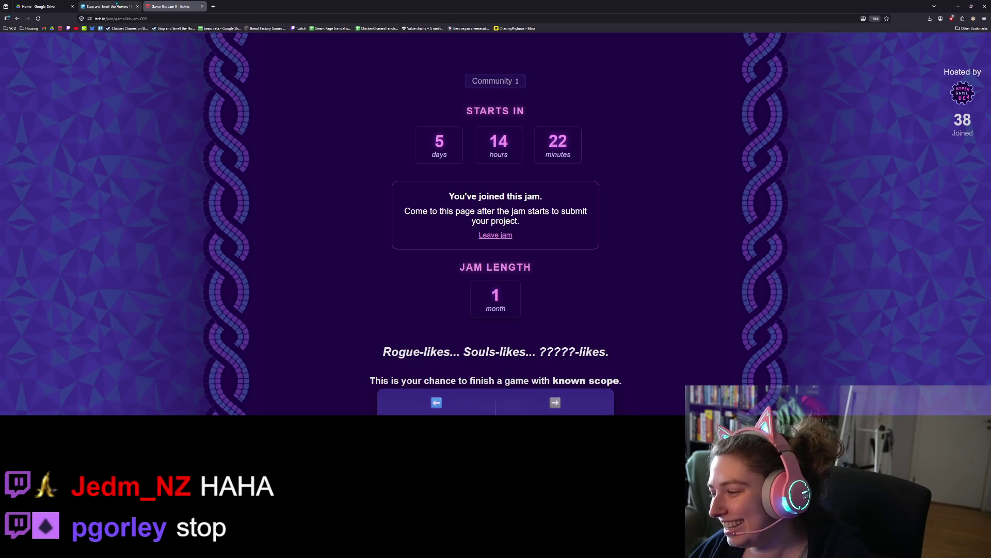
click(39, 6)
- Switch to the 'Stop and Smell the Flowers' Trello board tab
click(119, 6)
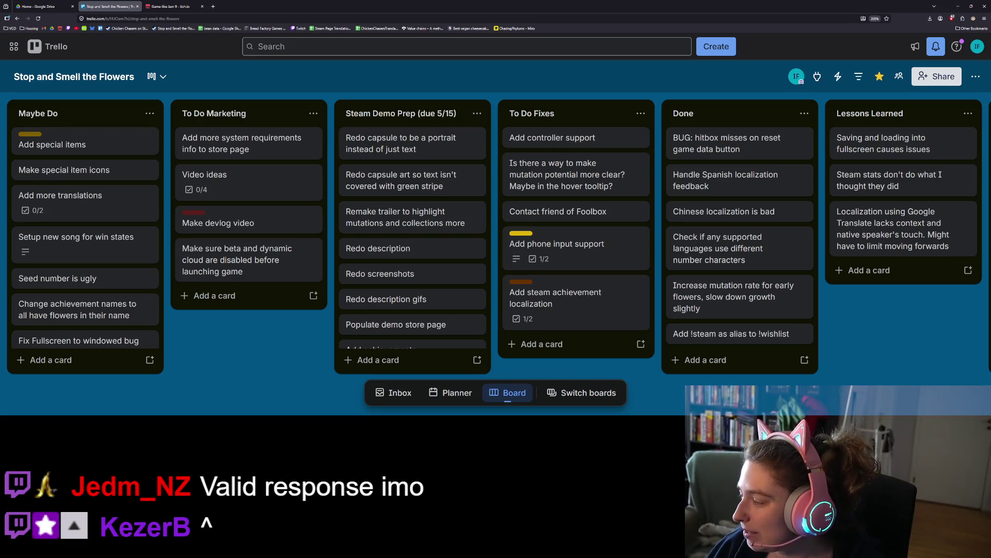
- Return to Godot and run the project with F5
key(alt+Tab)
key(F5)
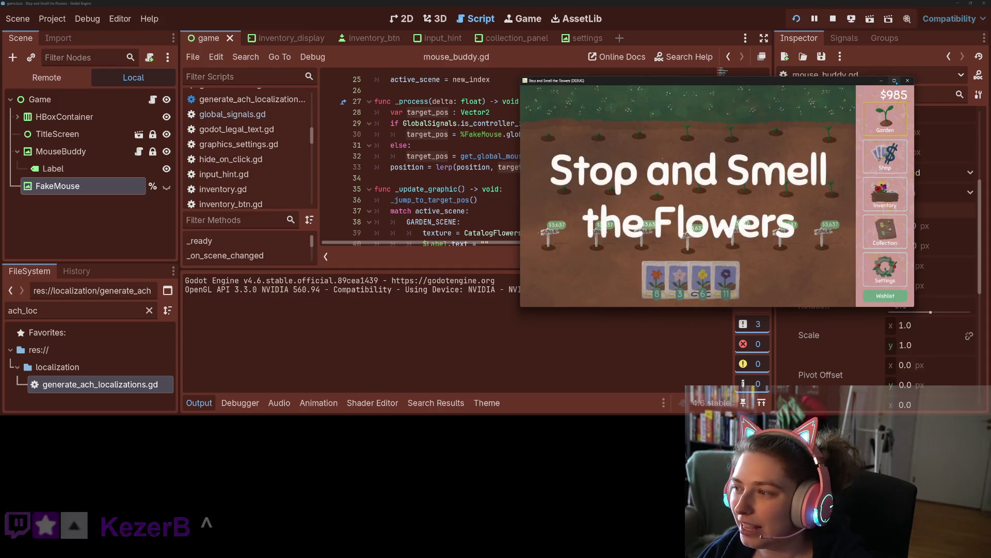
- Maximise the game window, then harvest six grown flowers and resow them with purple seeds
click(896, 81)
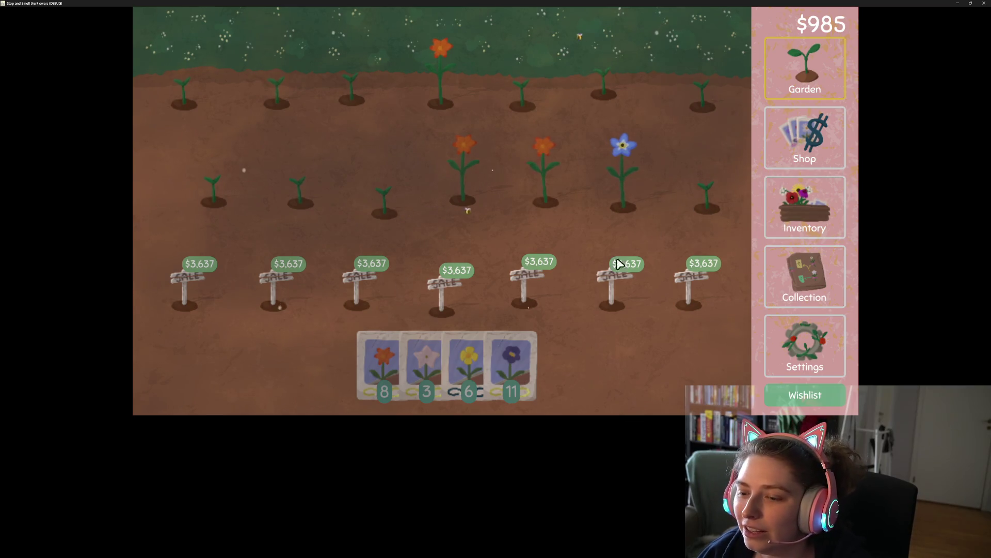
click(525, 345)
click(478, 162)
click(549, 166)
click(623, 171)
click(703, 171)
click(705, 106)
click(442, 101)
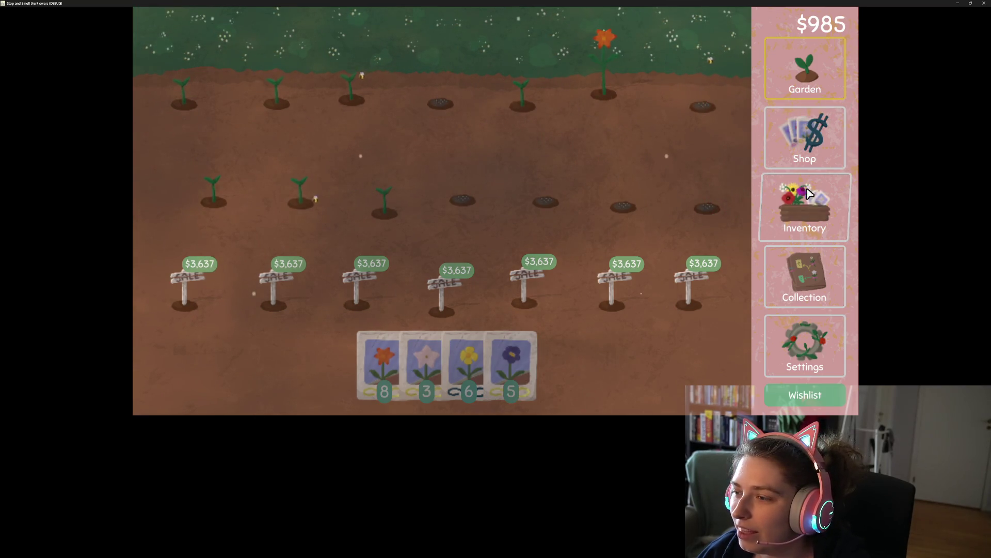
- View the shop, then the Collection map, panning around it
click(806, 139)
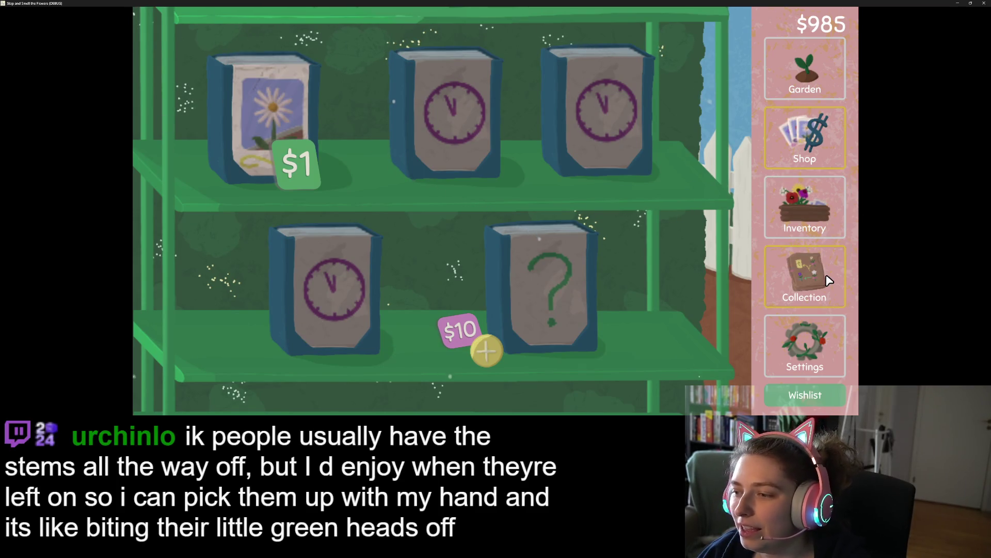
click(809, 276)
mouse_move(461, 353)
mouse_down()
mouse_move(509, 334)
mouse_move(609, 345)
mouse_move(580, 336)
mouse_up()
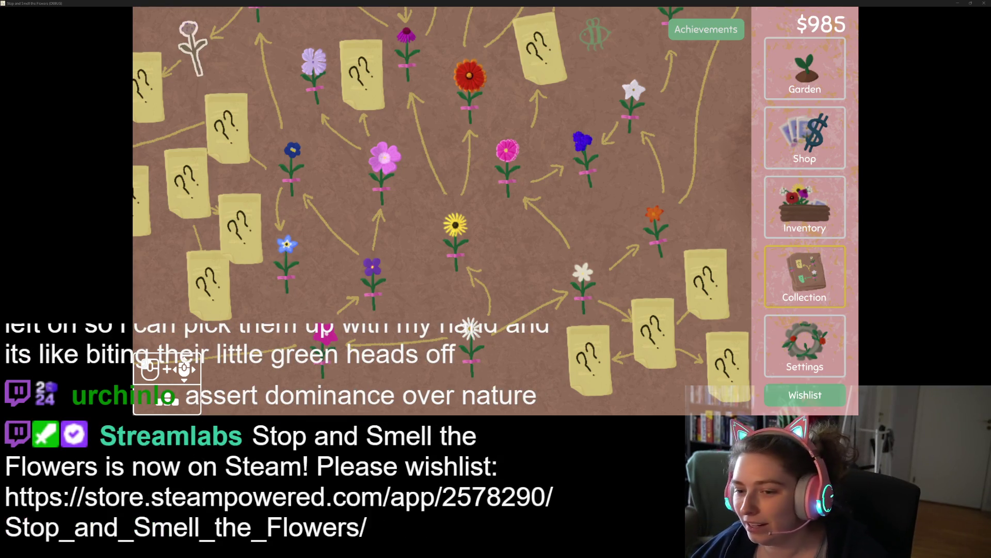
mouse_move(290, 86)
mouse_down()
mouse_move(484, 244)
mouse_move(561, 288)
mouse_move(611, 270)
mouse_move(460, 188)
mouse_move(382, 250)
mouse_up()
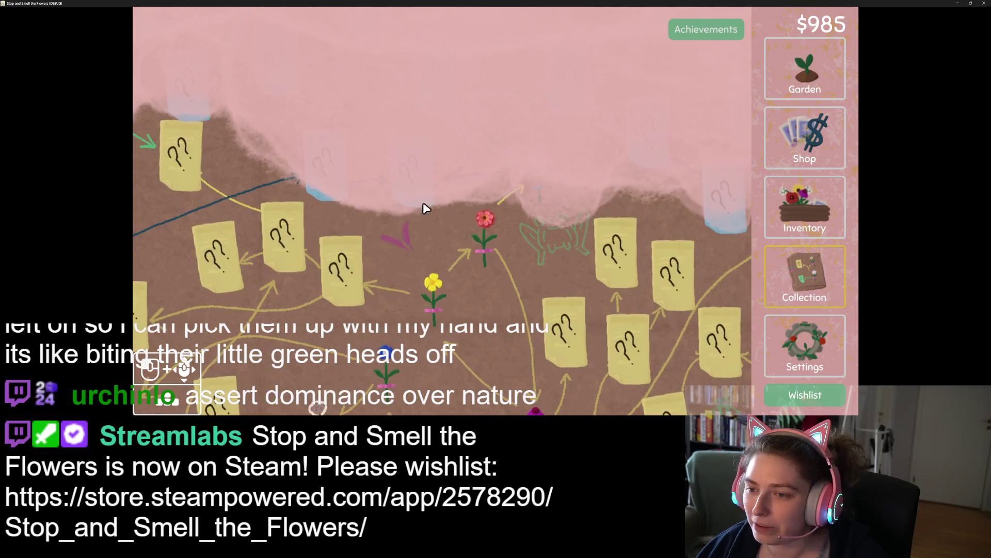
mouse_move(461, 265)
mouse_down()
mouse_move(478, 234)
mouse_move(478, 137)
mouse_up()
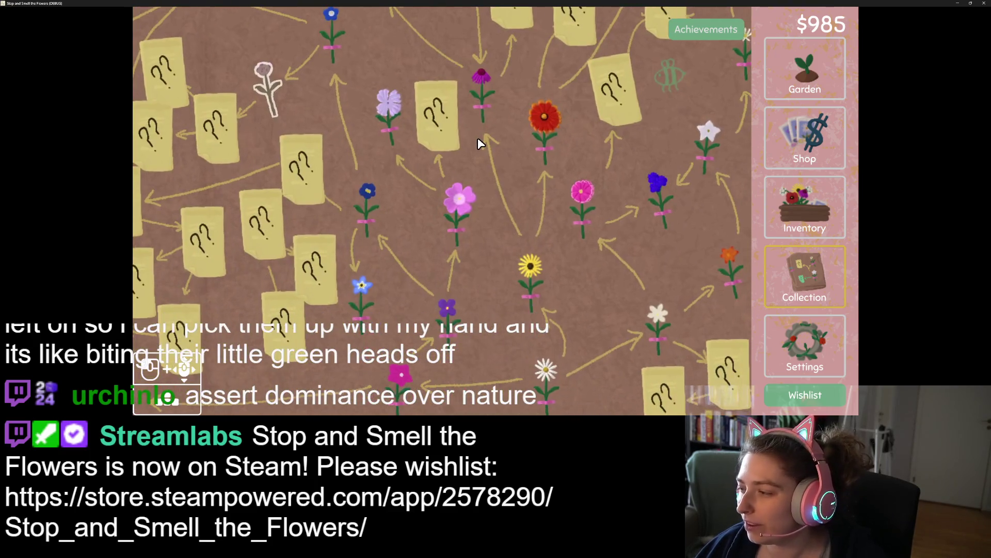
drag(585, 323, 586, 280)
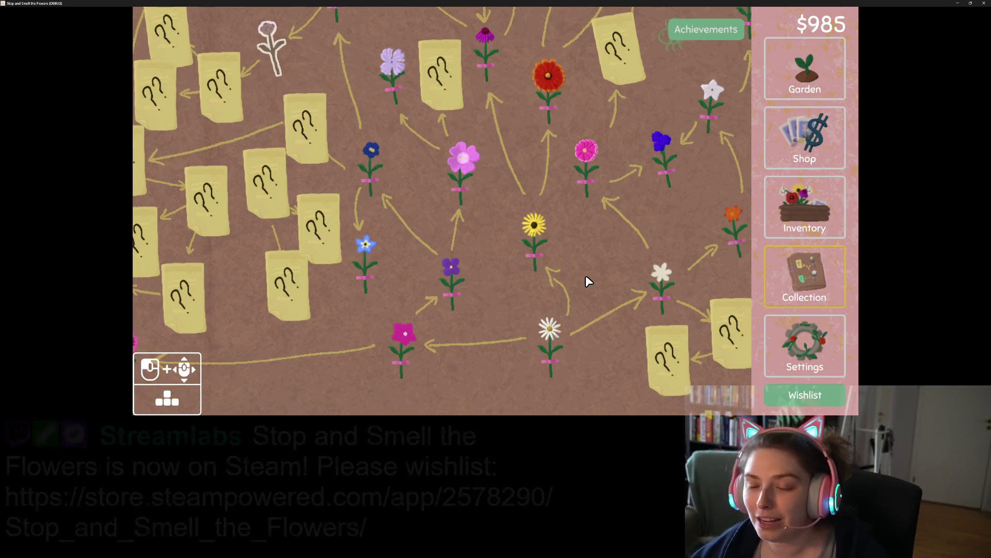
mouse_move(602, 249)
mouse_down()
mouse_move(613, 258)
mouse_move(577, 286)
mouse_move(639, 321)
mouse_up()
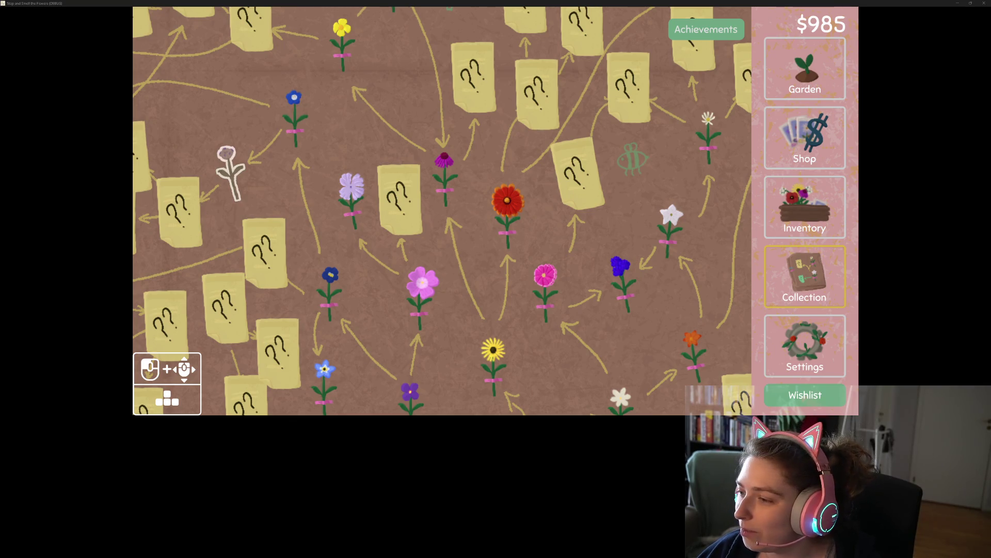
double_click(905, 2)
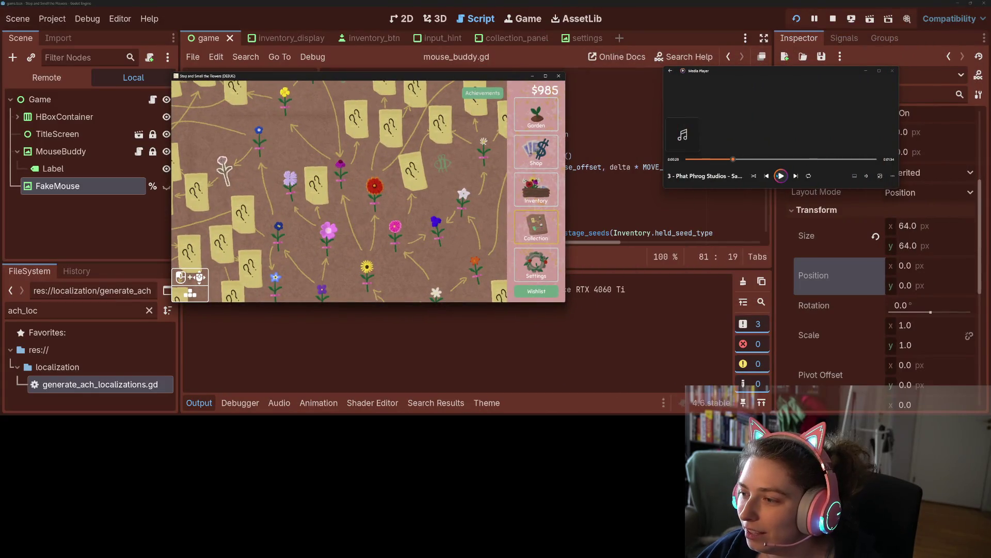
drag(505, 75, 661, 95)
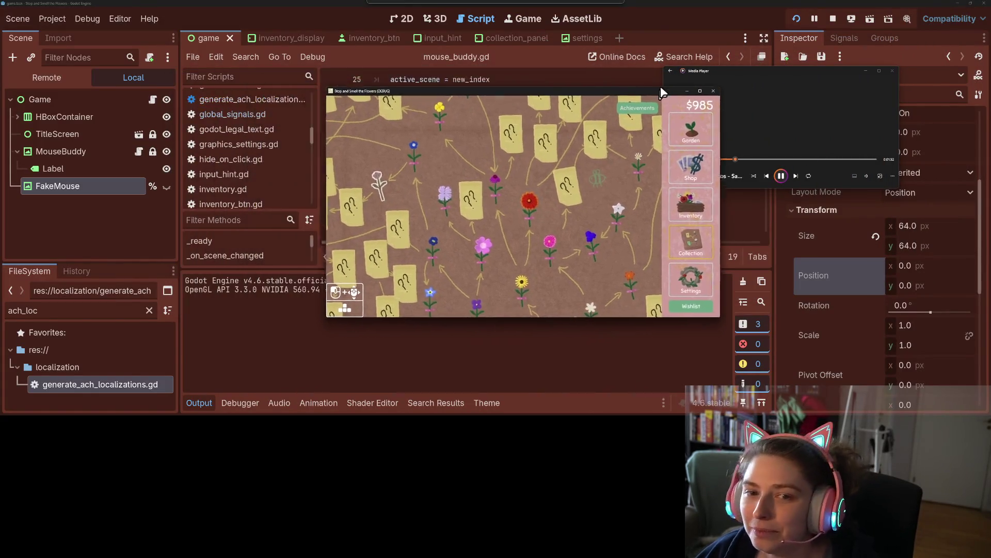
double_click(661, 95)
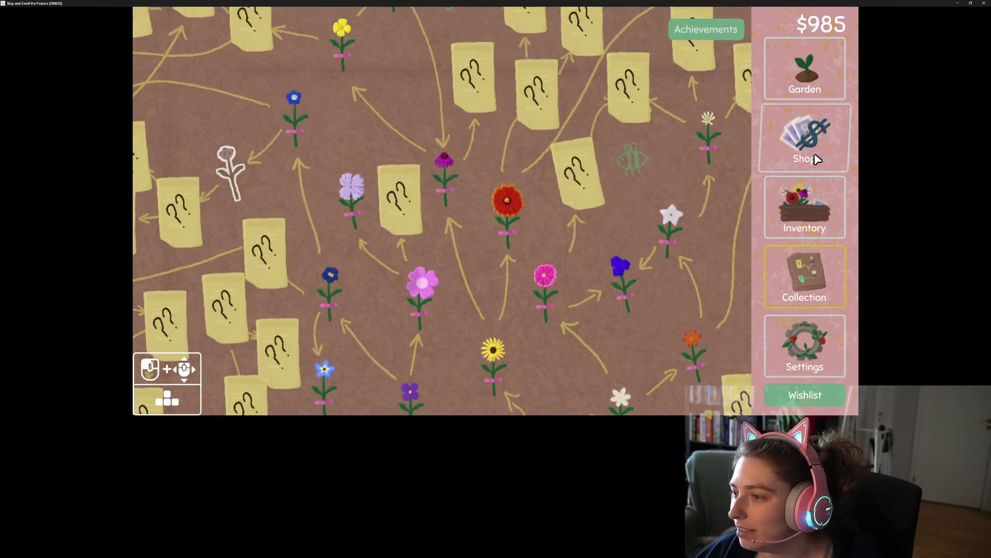
click(805, 72)
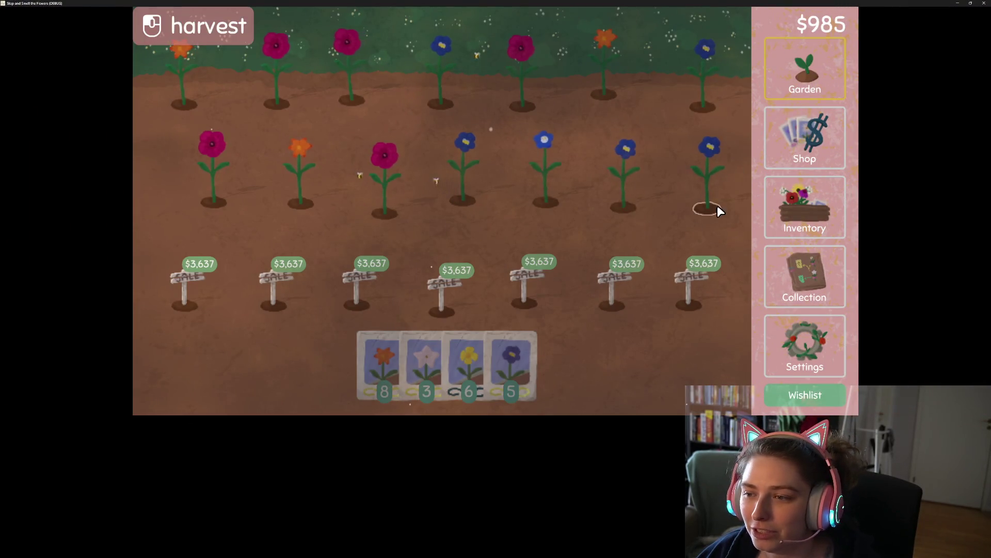
- Sow blue, yellow and white seeds across all garden rows, then view the Inventory
mouse_move(511, 362)
mouse_down()
mouse_move(555, 390)
mouse_move(700, 163)
mouse_move(381, 161)
mouse_up()
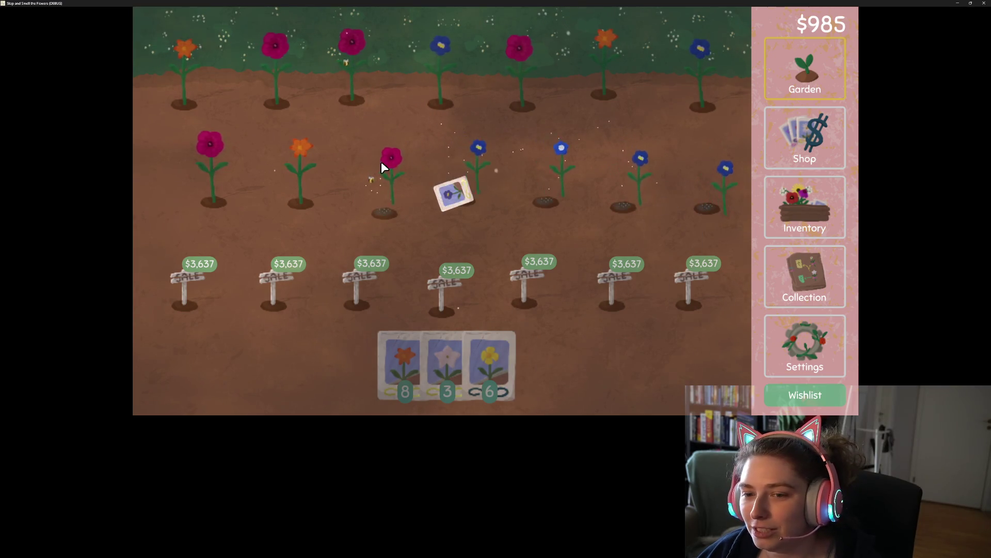
mouse_move(503, 399)
mouse_down()
mouse_move(239, 113)
mouse_move(303, 59)
mouse_move(416, 57)
mouse_move(499, 74)
mouse_move(494, 85)
mouse_up()
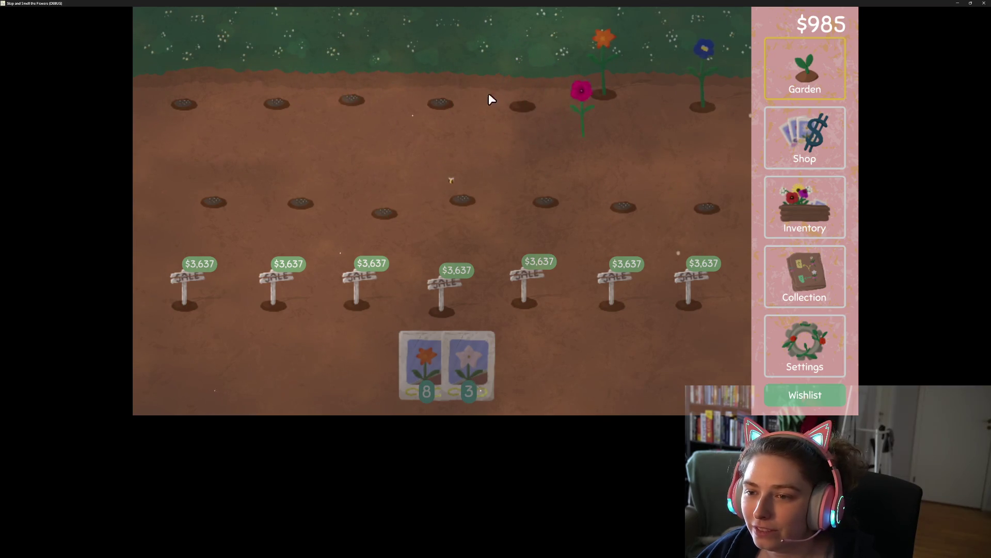
mouse_move(464, 362)
mouse_down()
mouse_move(495, 299)
mouse_move(553, 92)
mouse_move(730, 77)
mouse_up()
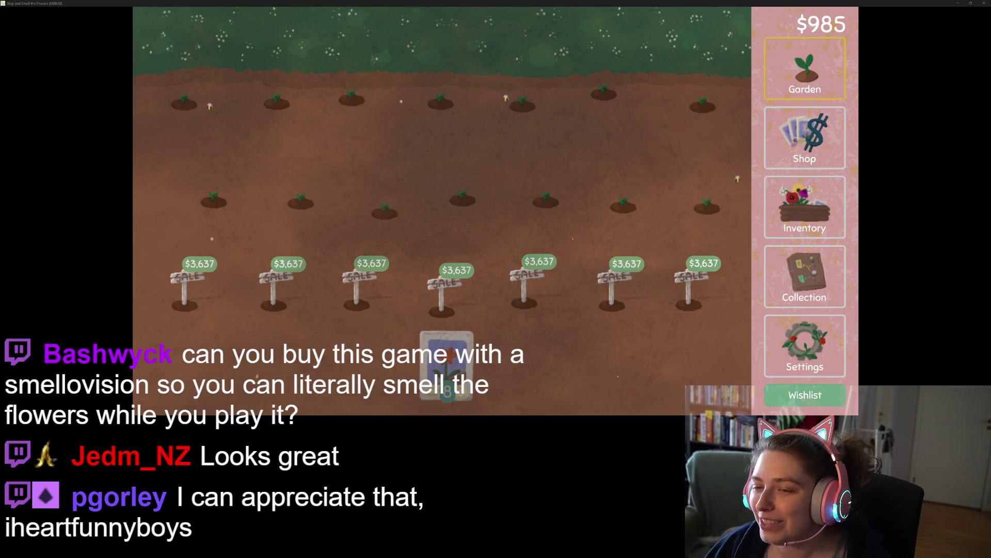
click(809, 230)
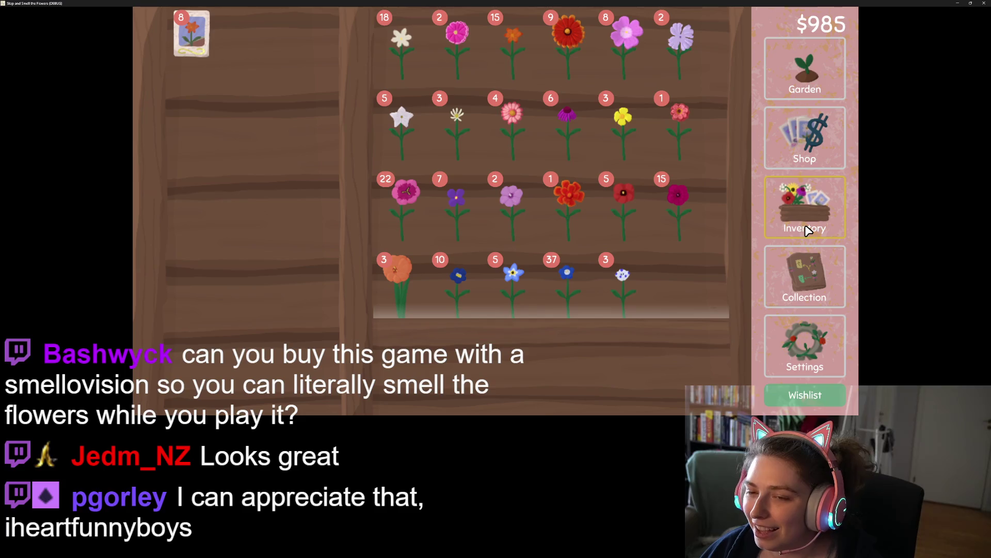
scroll(548, 220, down, 1)
scroll(549, 219, up, 1)
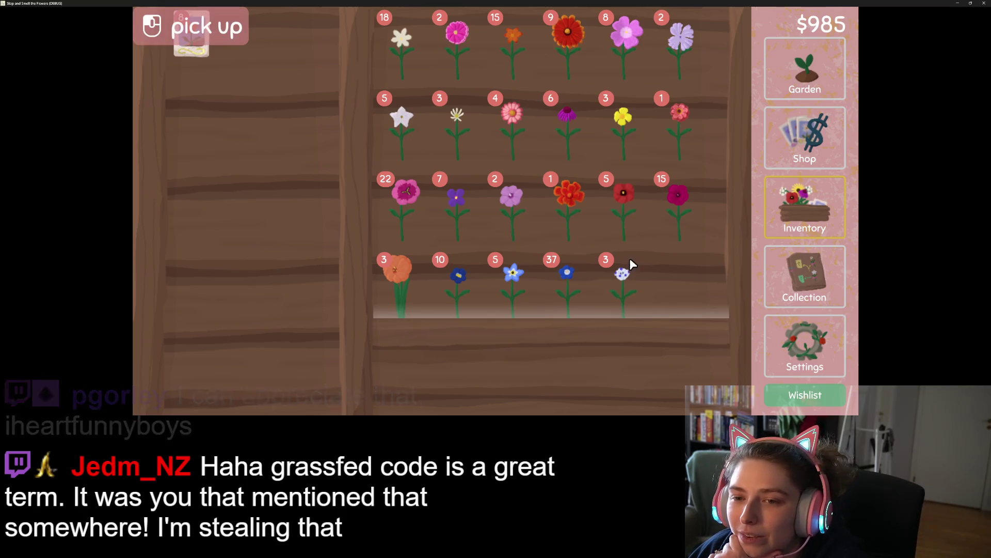
- Go to the Collection map and pan it up-left, then right-down
click(794, 273)
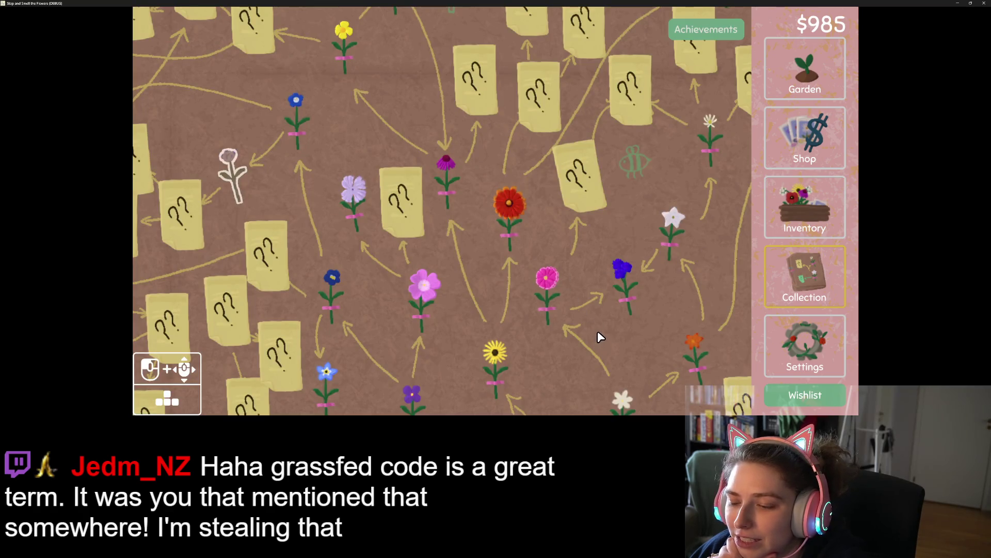
drag(597, 334, 552, 190)
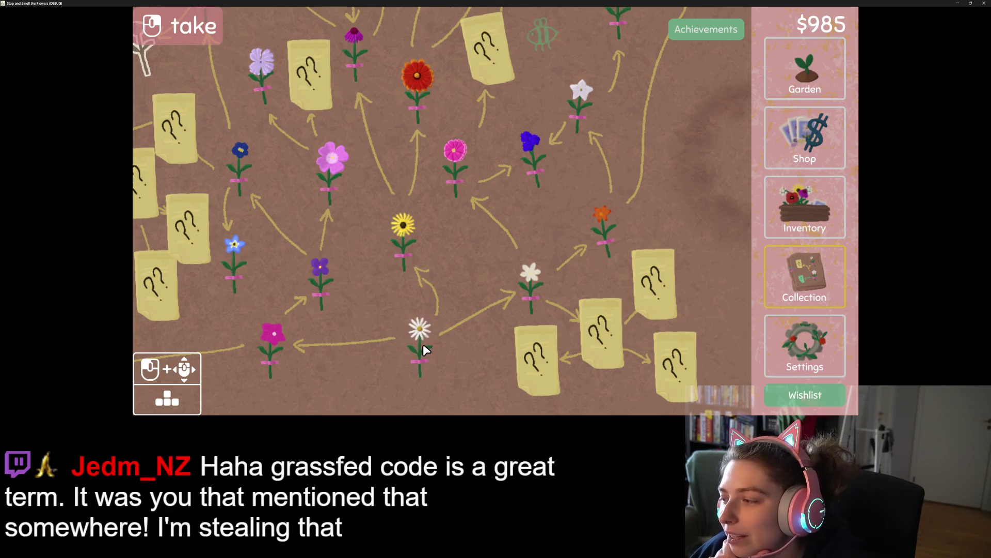
drag(470, 321, 516, 345)
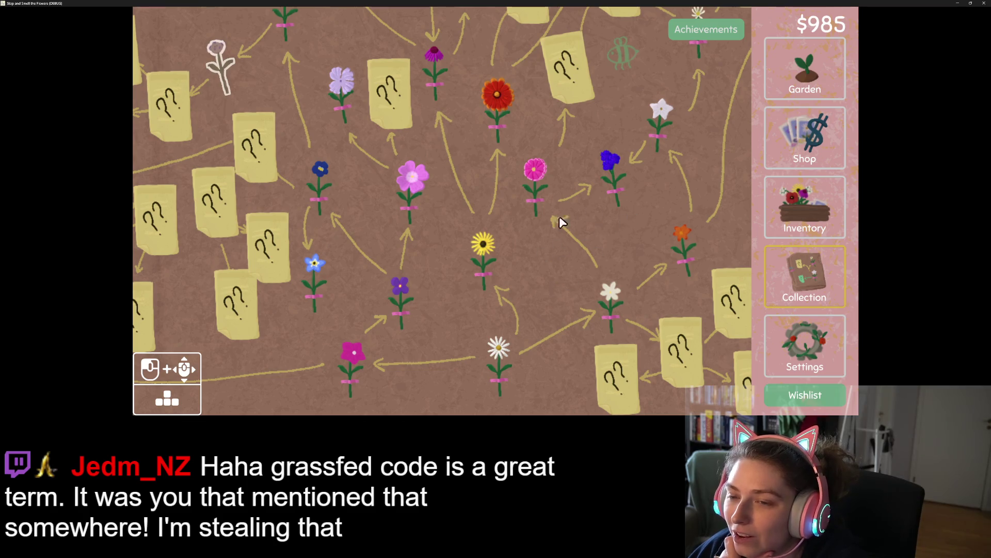
- Check the Screen and Controls settings tabs, then return via Collection to the Garden
click(801, 377)
click(408, 35)
click(467, 42)
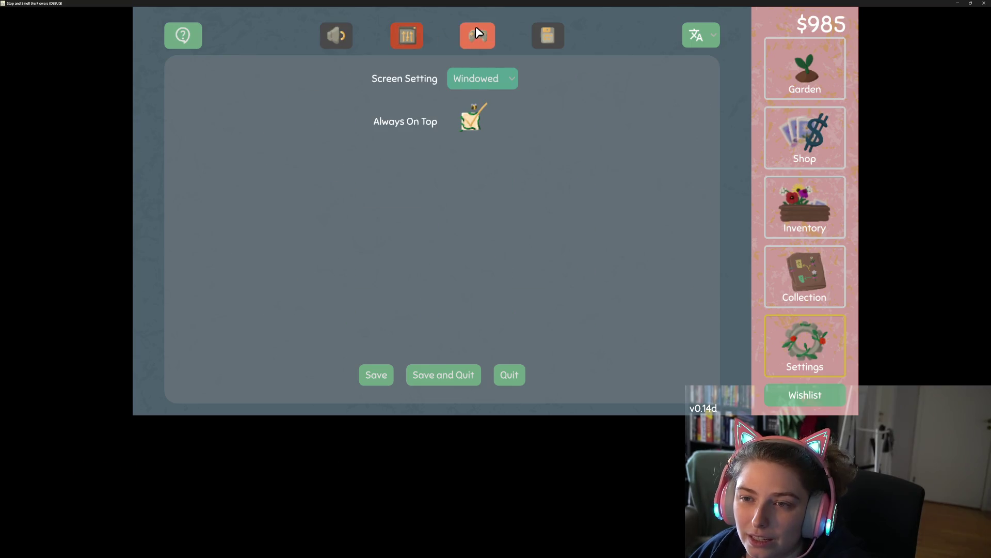
click(805, 276)
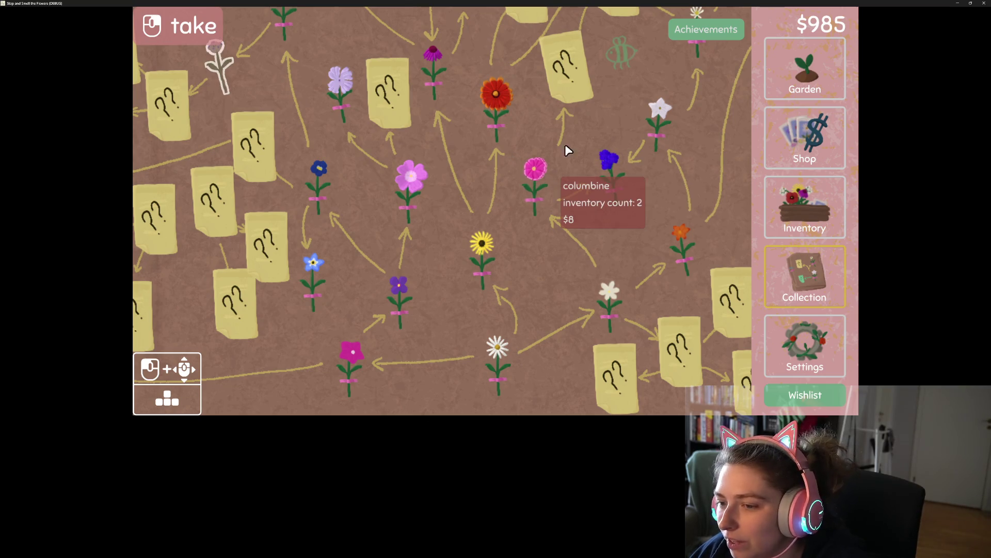
click(805, 72)
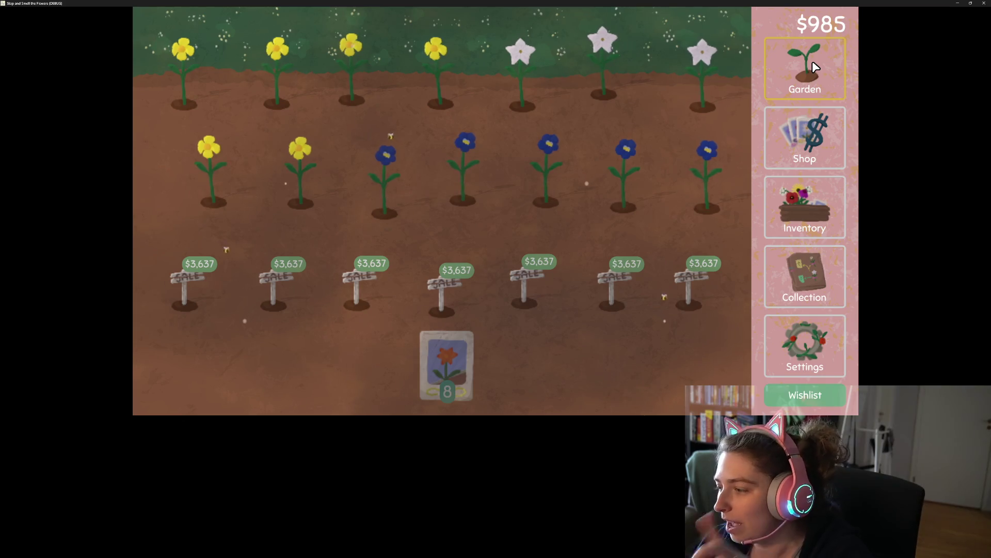
- Harvest and resow the middle row and first top plot with the orange seed packet, then open Inventory
mouse_move(450, 362)
mouse_down()
mouse_move(535, 178)
mouse_move(642, 201)
mouse_move(284, 179)
mouse_move(188, 100)
mouse_move(187, 86)
mouse_move(361, 92)
mouse_up()
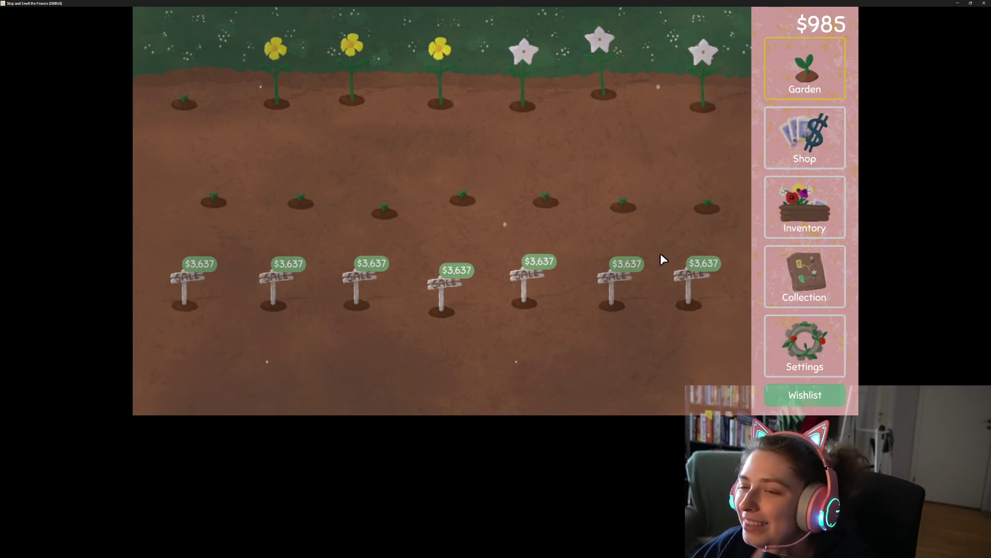
click(809, 236)
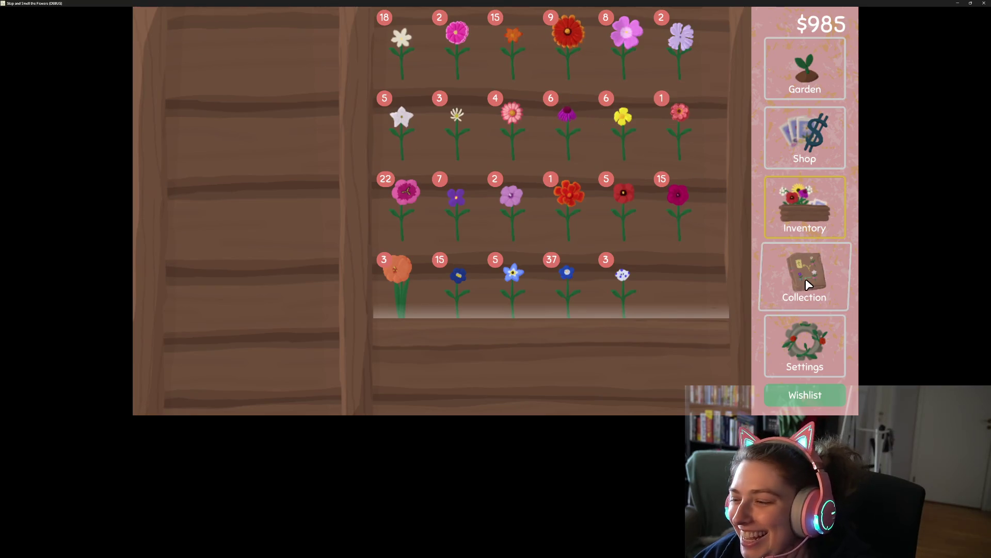
- Pan the Collection map to its left edge and unlock the marigold
click(809, 284)
mouse_move(665, 176)
mouse_down()
mouse_move(604, 284)
mouse_move(649, 246)
mouse_move(714, 230)
mouse_up()
mouse_move(522, 221)
mouse_down()
mouse_move(553, 199)
mouse_move(568, 155)
mouse_move(513, 128)
mouse_up()
click(254, 347)
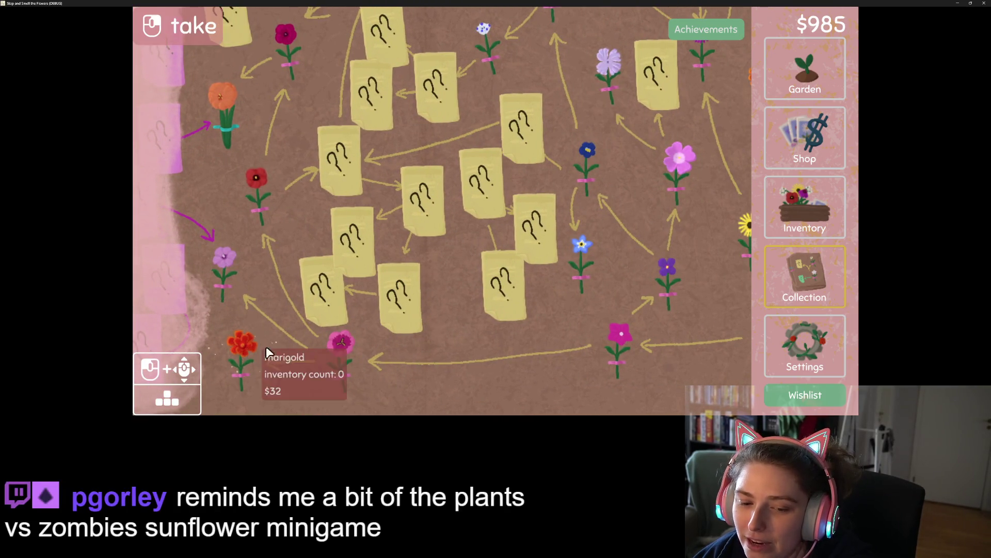
- Turn the fivespot flower into seeds, then harvest and resow the top row in the Garden
click(809, 201)
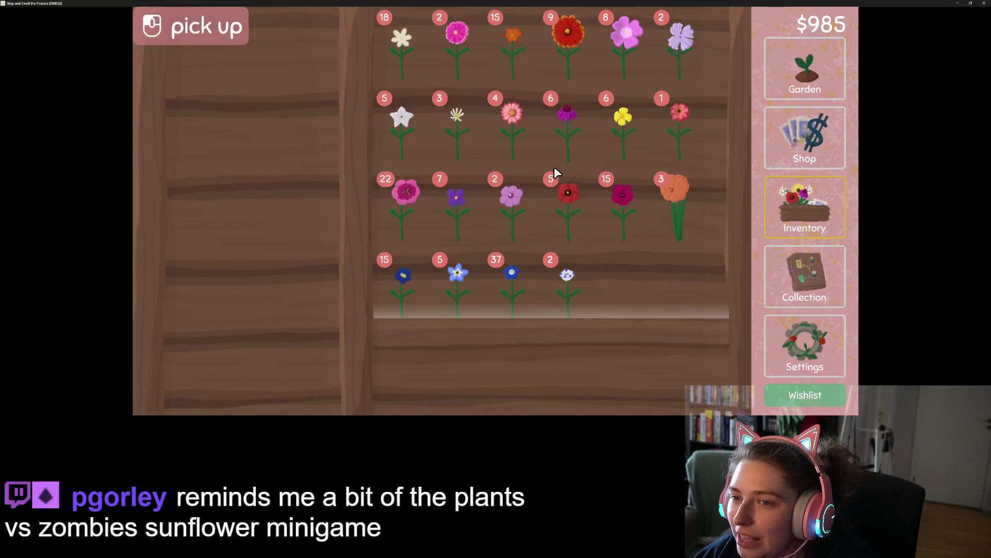
click(569, 274)
click(184, 129)
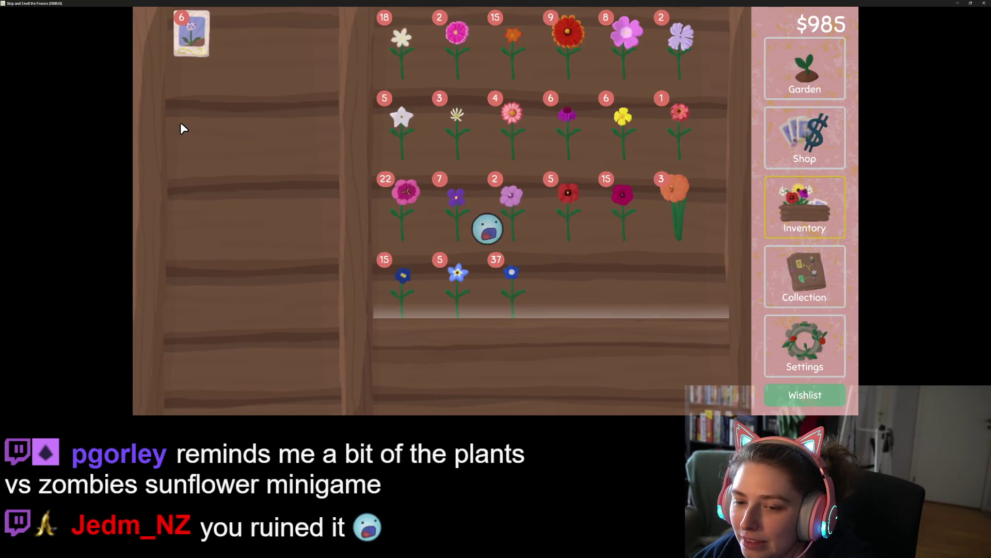
click(823, 283)
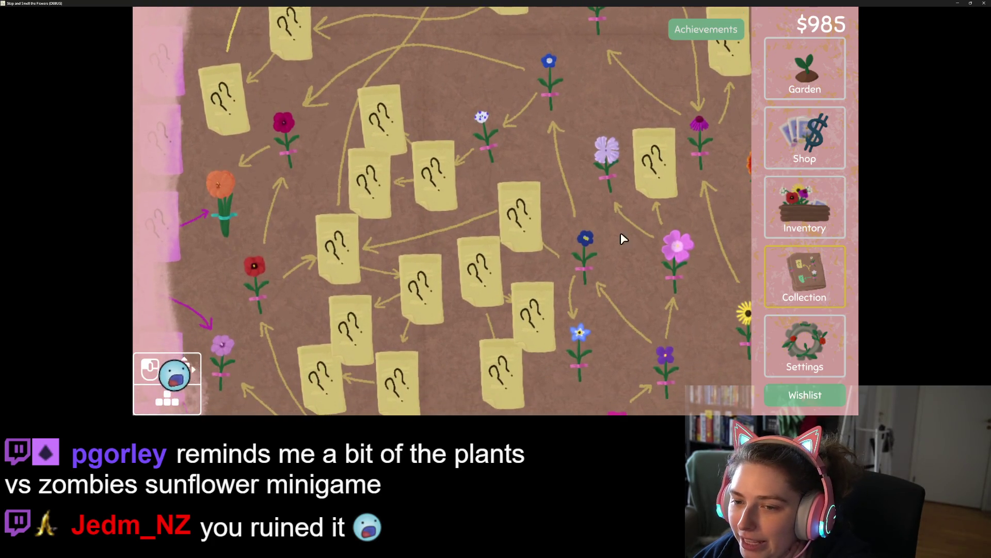
click(802, 64)
click(444, 362)
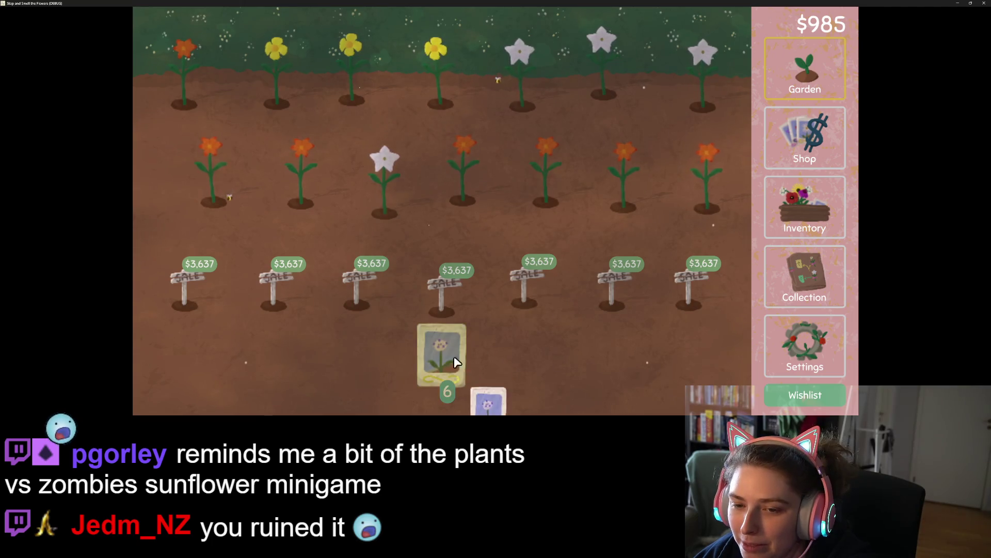
mouse_move(246, 69)
mouse_down()
mouse_move(548, 60)
mouse_move(703, 72)
mouse_move(712, 98)
mouse_up()
- Convert a stack of yellow flowers into harvest seeds, then return to the Garden
click(805, 217)
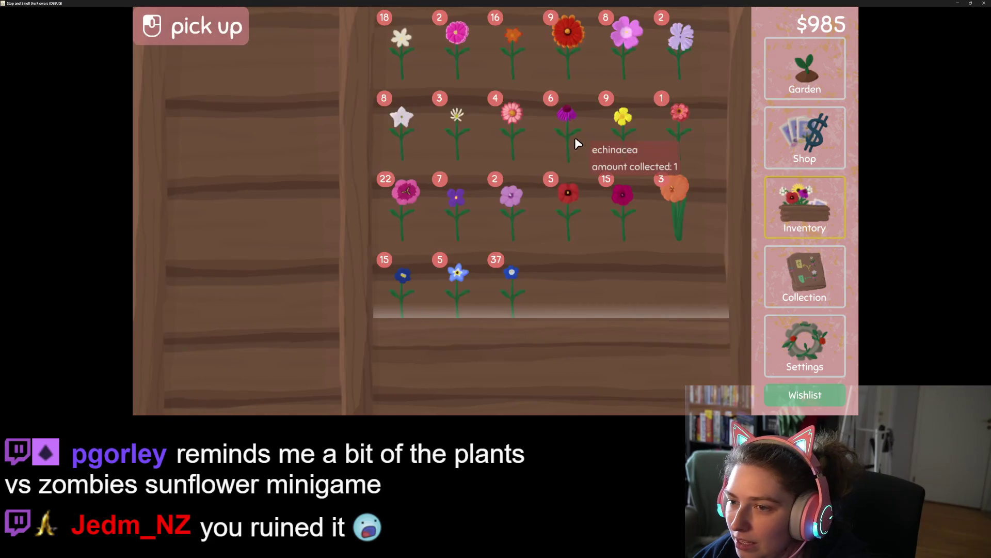
click(602, 125)
click(599, 127)
click(246, 133)
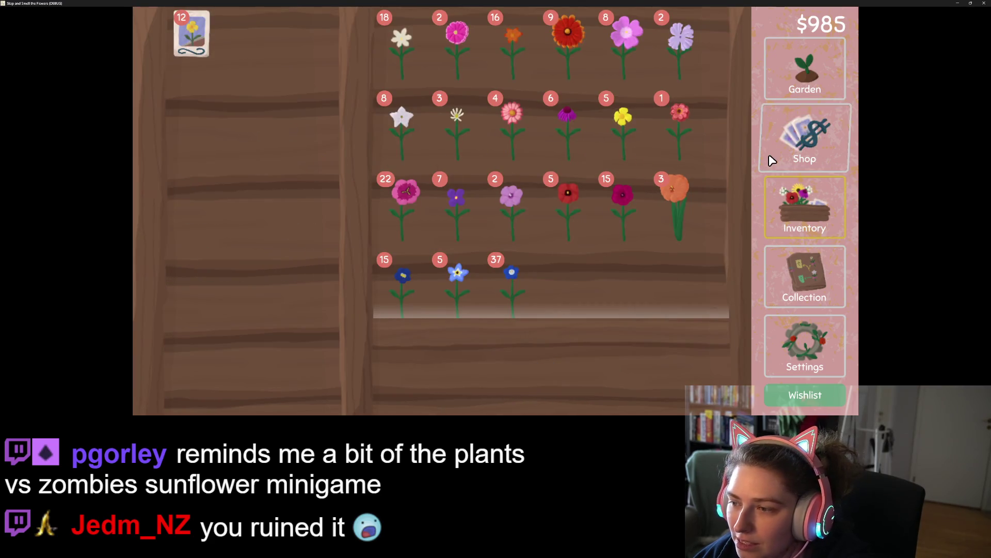
click(814, 274)
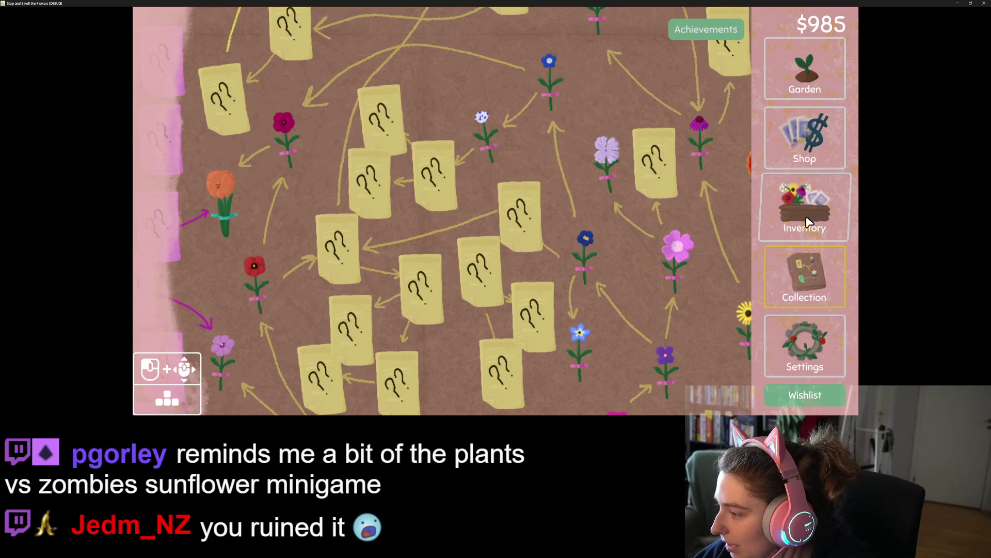
click(816, 83)
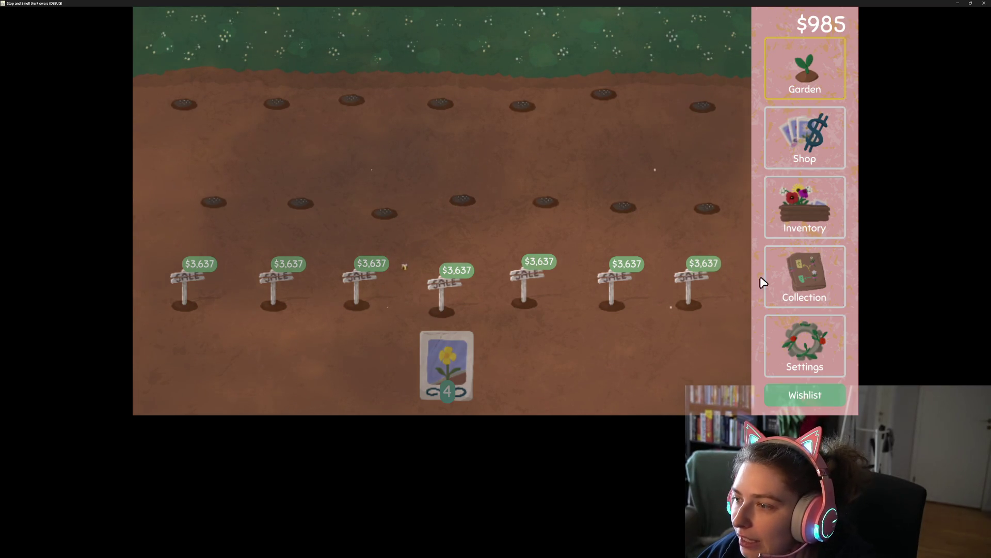
- Drag part of the dark-blue flower stack onto harvest seeds in Inventory, then return to the Garden
click(808, 227)
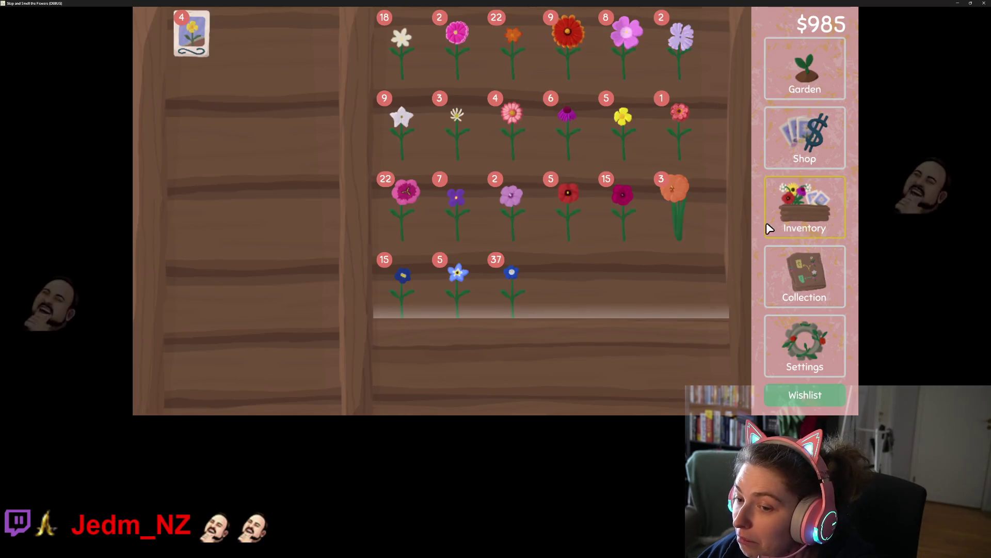
click(802, 292)
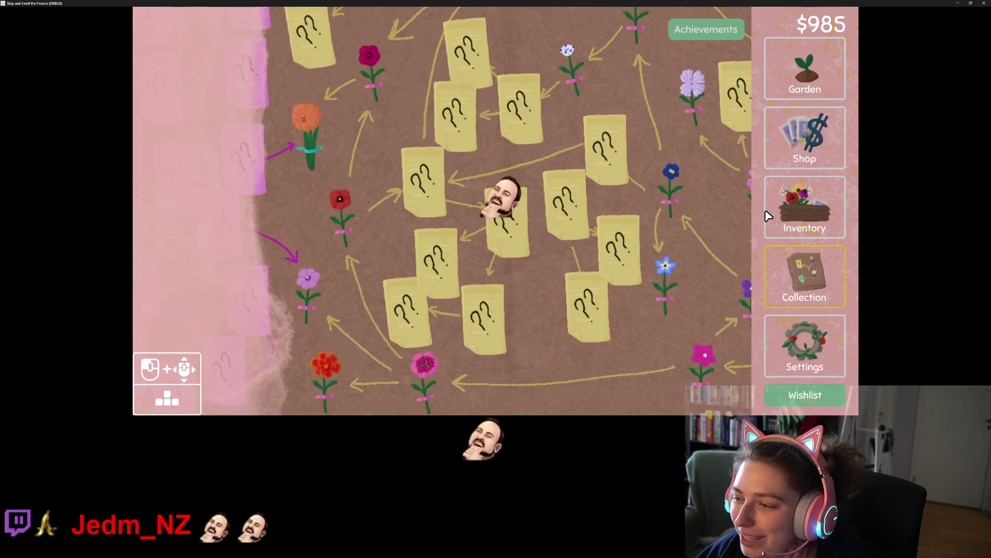
click(798, 212)
drag(415, 290, 275, 128)
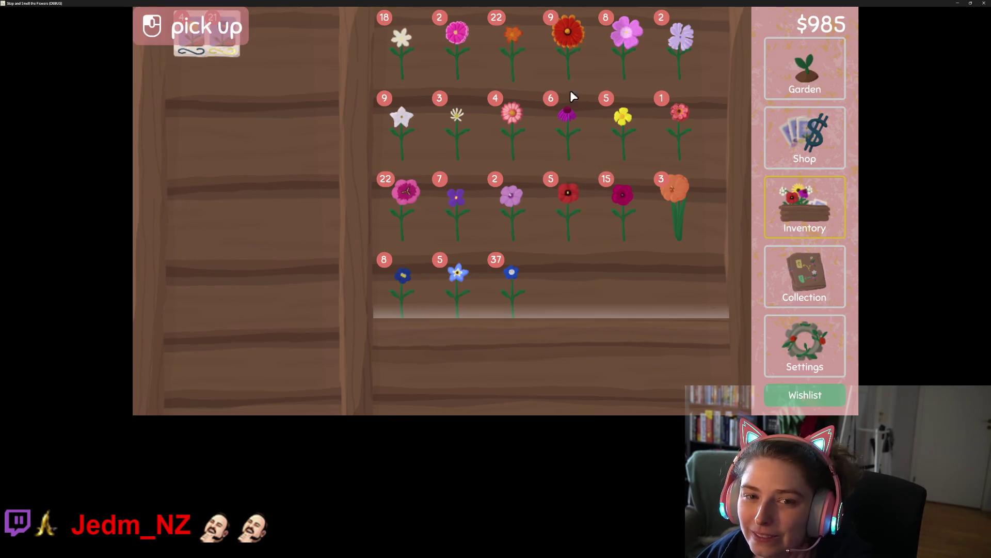
click(805, 69)
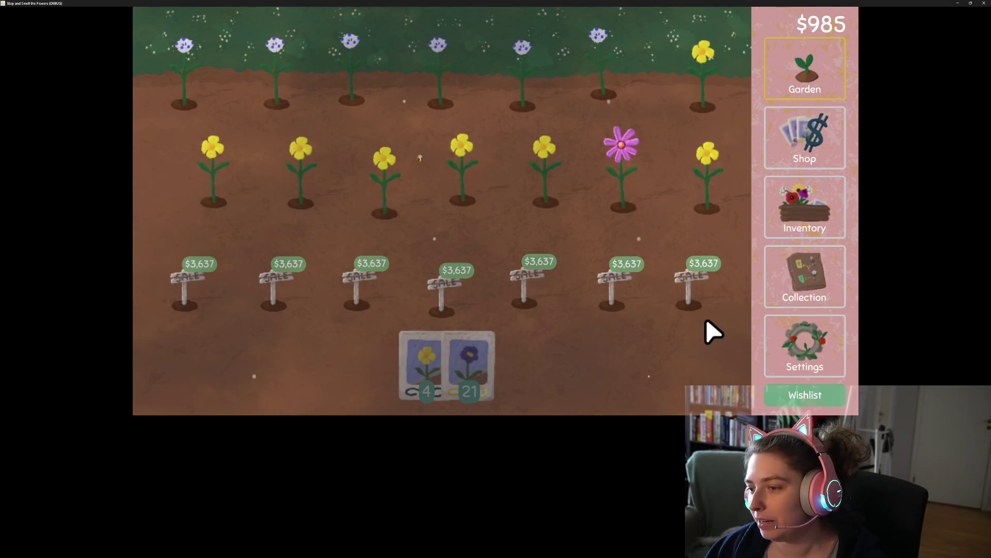
- Plant blue seeds and harvest and replant the grown yellow flowers on the right and left plots
click(542, 321)
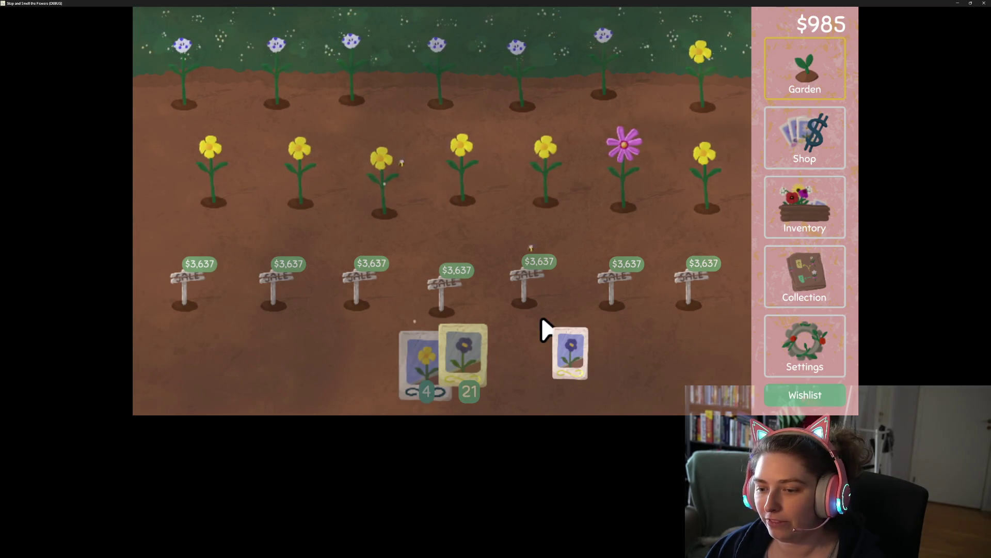
mouse_move(462, 338)
mouse_down()
mouse_move(401, 237)
mouse_move(482, 230)
mouse_move(458, 128)
mouse_move(469, 140)
mouse_move(404, 238)
mouse_move(379, 332)
mouse_move(321, 228)
mouse_move(301, 131)
mouse_move(373, 126)
mouse_move(401, 237)
mouse_move(458, 334)
mouse_move(408, 239)
mouse_move(482, 228)
mouse_move(372, 126)
mouse_move(624, 122)
mouse_move(623, 111)
mouse_move(625, 122)
mouse_move(545, 132)
mouse_move(540, 124)
mouse_move(566, 226)
mouse_move(640, 223)
mouse_up()
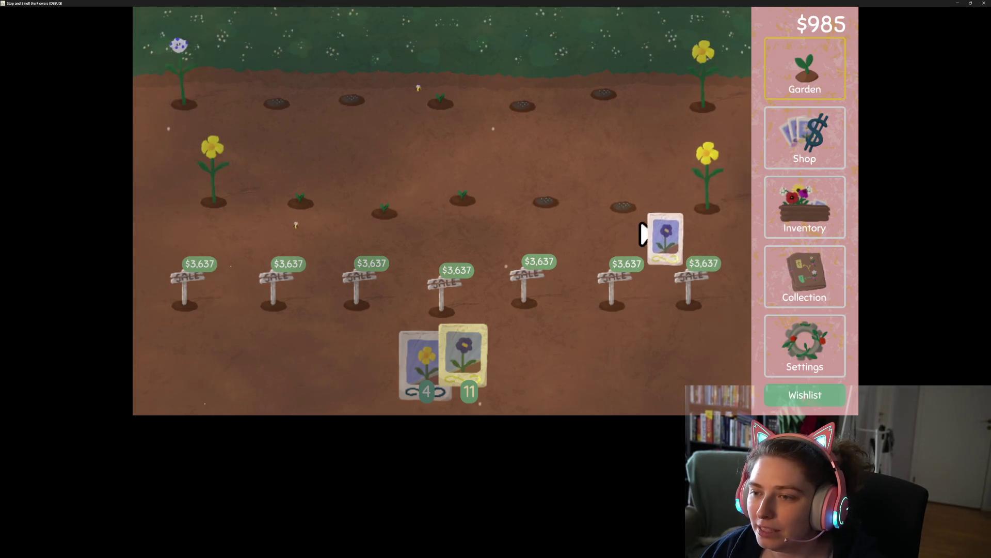
click(729, 237)
click(726, 132)
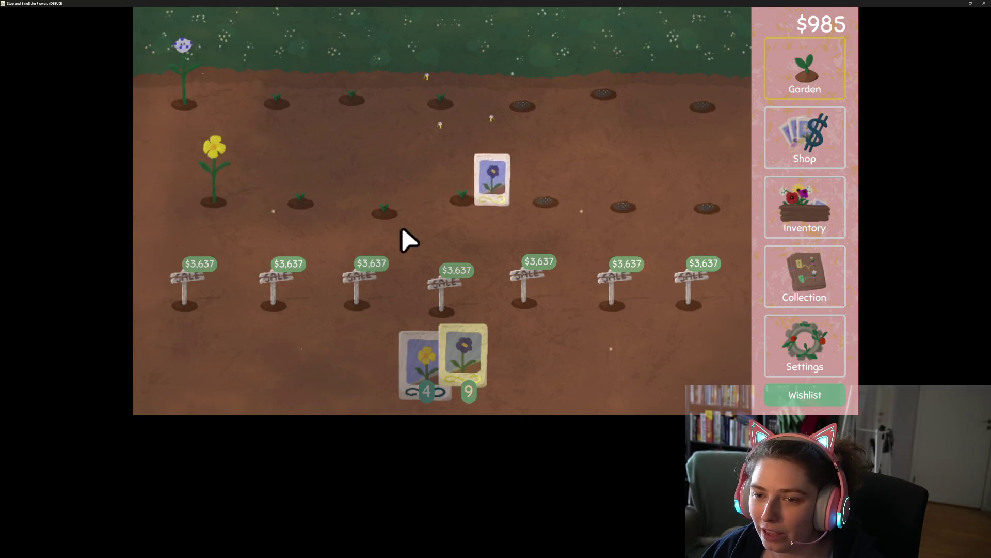
click(230, 219)
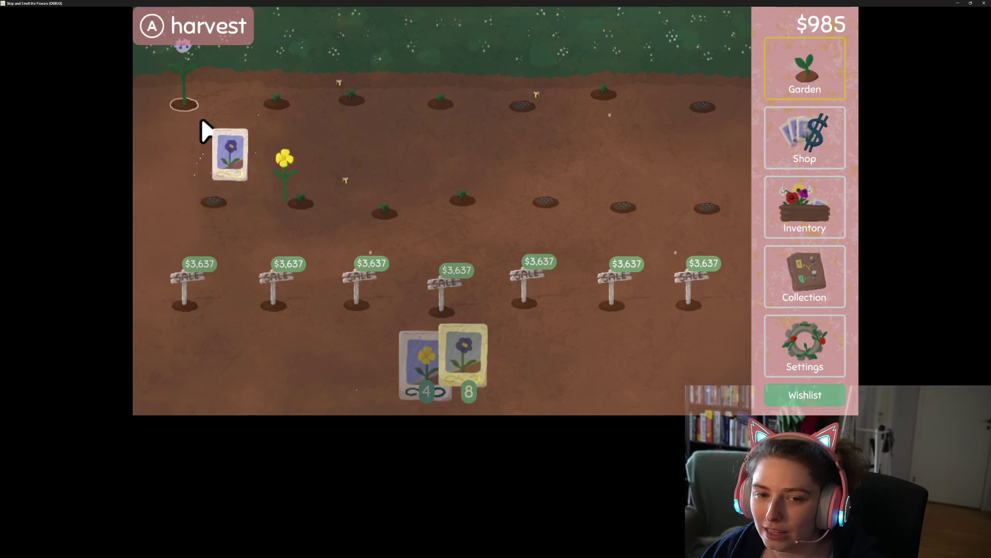
click(203, 127)
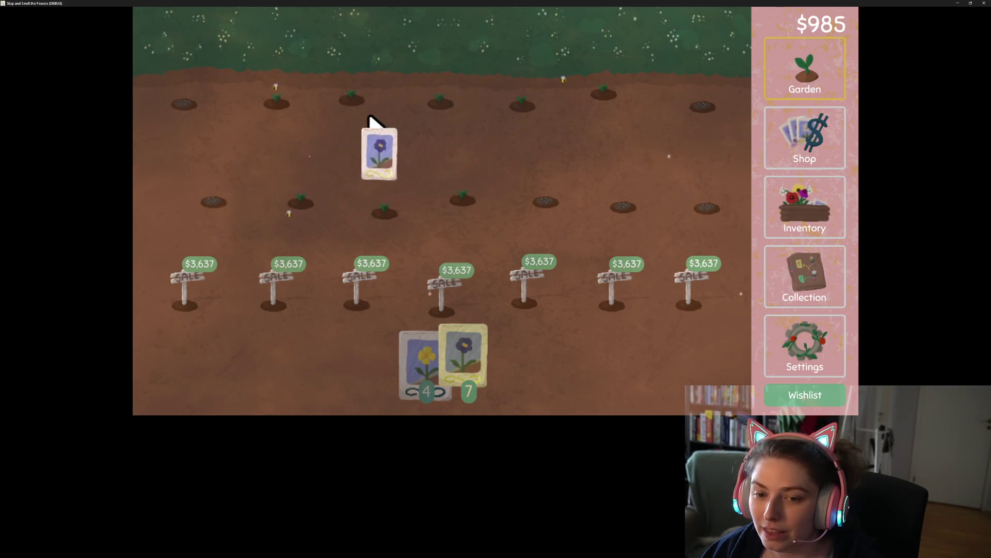
- Return the held blue seed, plant another, and switch to the Shop with key 2
click(465, 339)
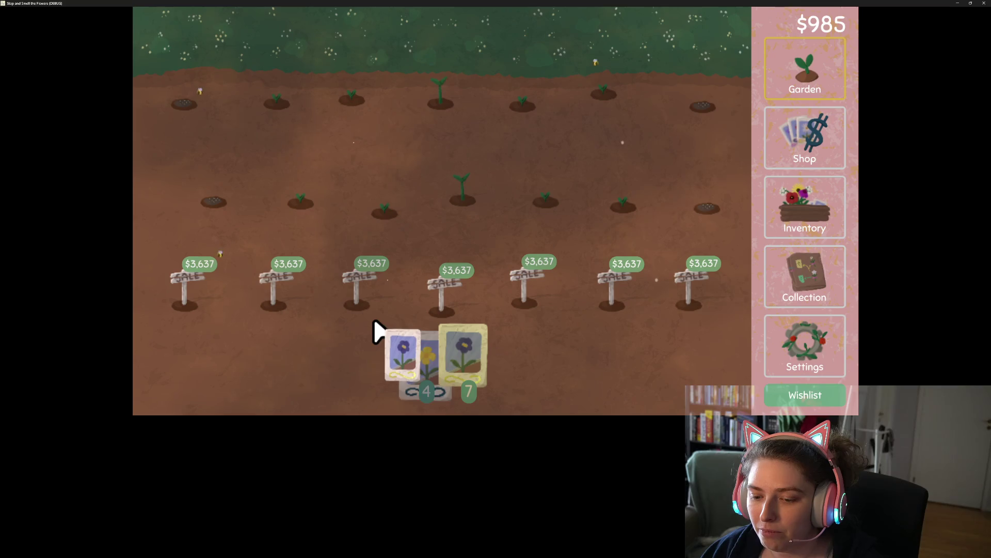
mouse_move(375, 334)
mouse_down()
mouse_move(458, 332)
mouse_move(404, 239)
mouse_move(482, 223)
mouse_move(462, 129)
mouse_move(627, 120)
mouse_move(649, 234)
mouse_move(730, 235)
mouse_up()
key(2)
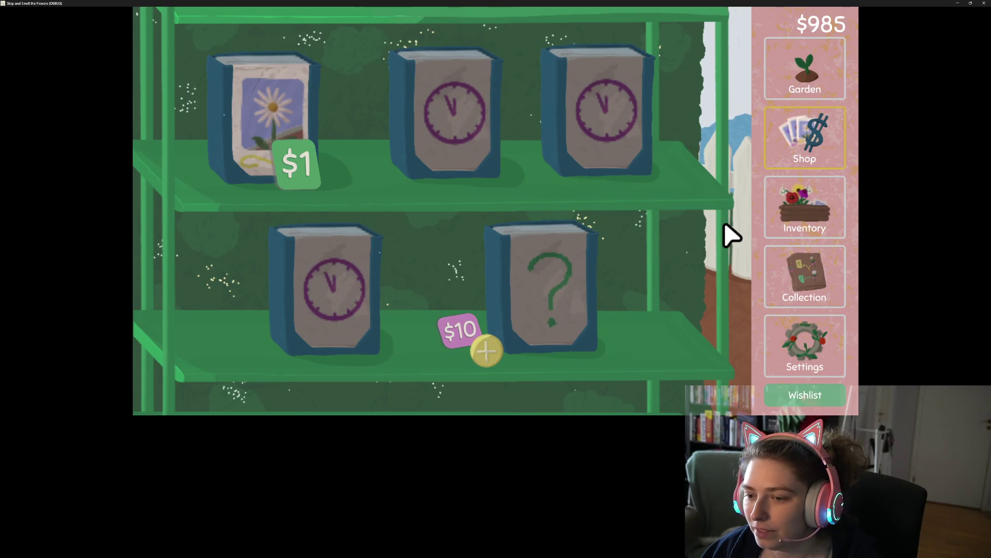
- Spend four Shop rerolls on the mystery slot, leaving $930, then view the Collection map
click(487, 352)
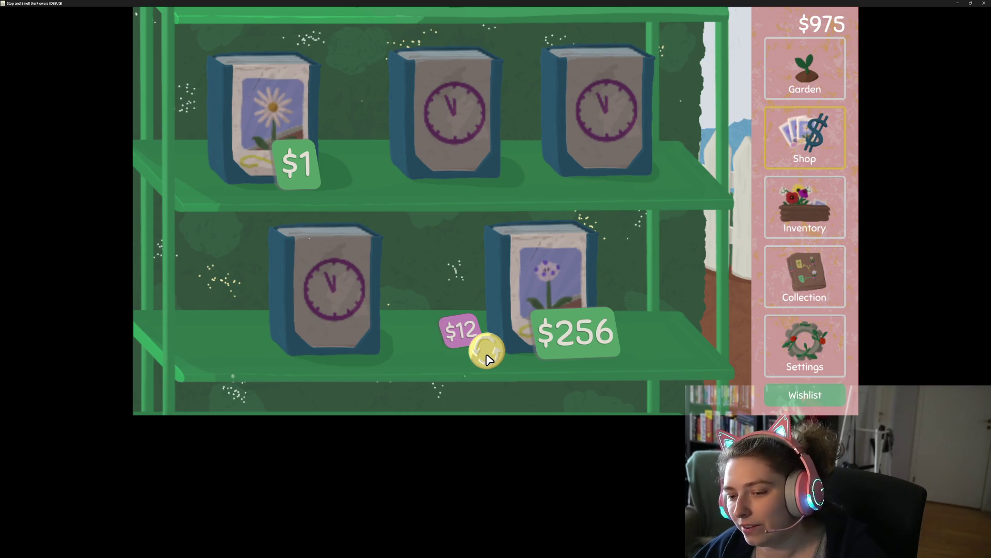
click(483, 352)
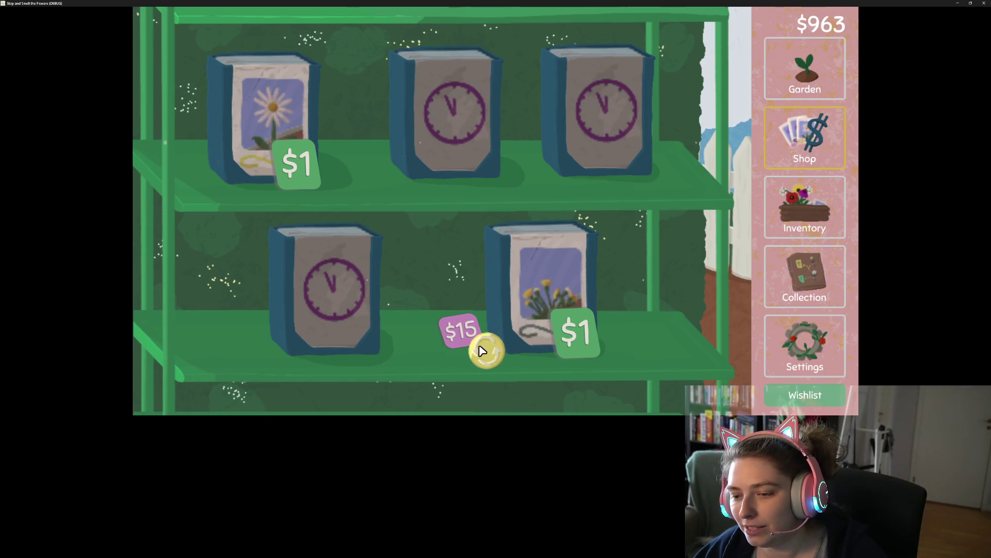
click(485, 353)
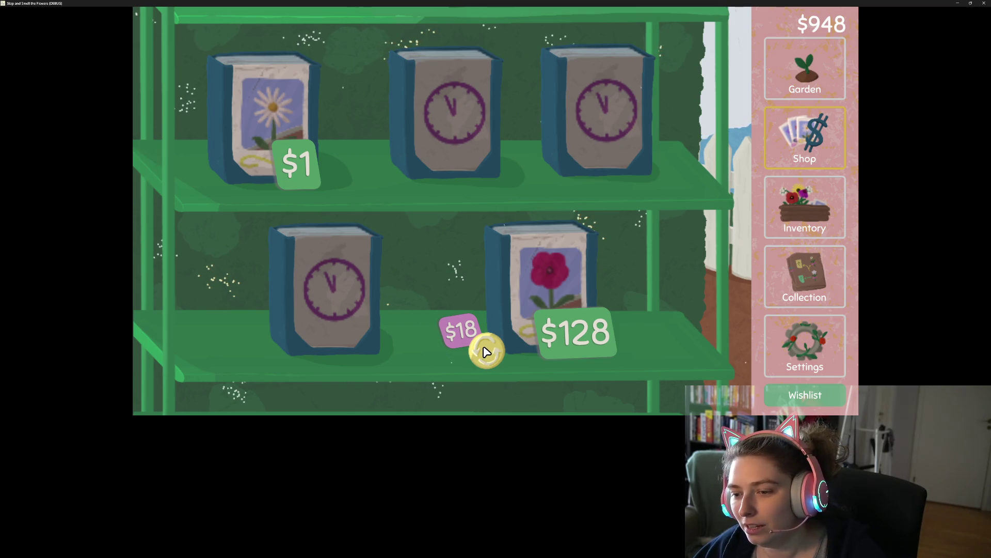
click(486, 351)
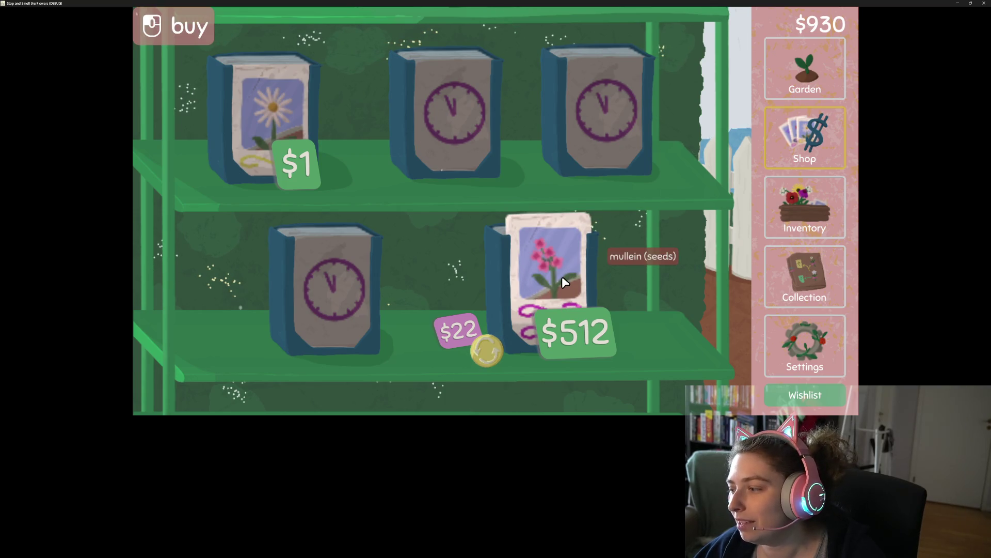
click(815, 287)
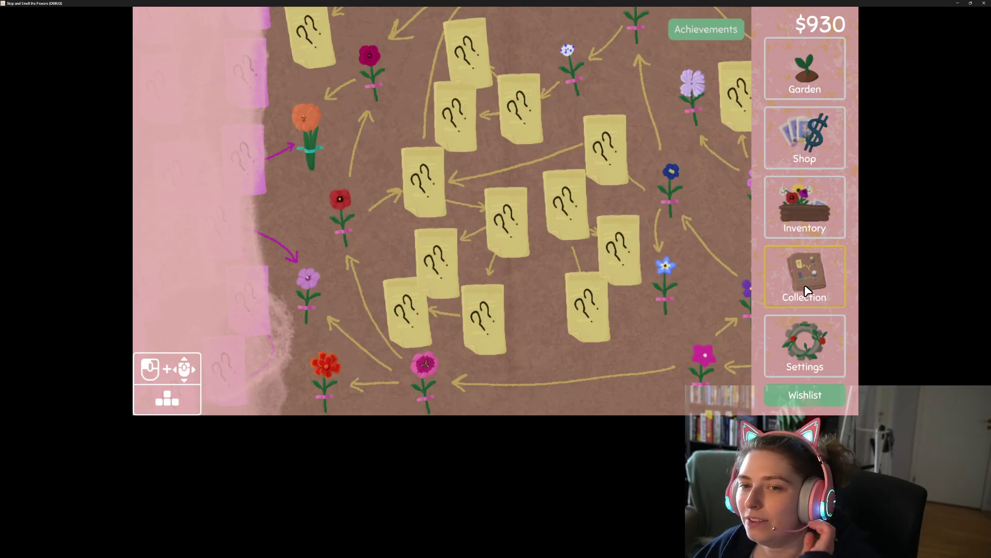
- Scroll around the Collection map, then close the game window and choose Just Quit
scroll(631, 283, up, 3)
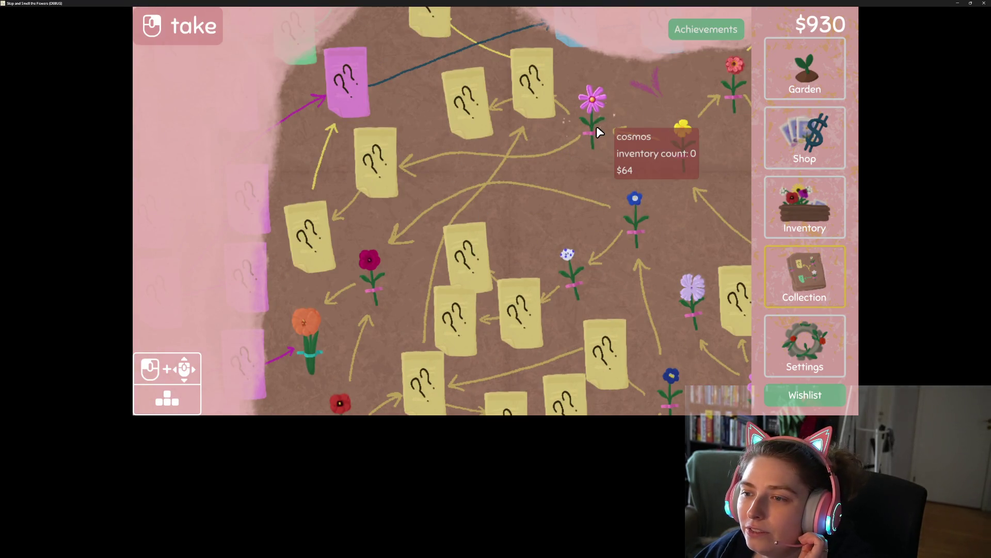
scroll(470, 146, up, 2)
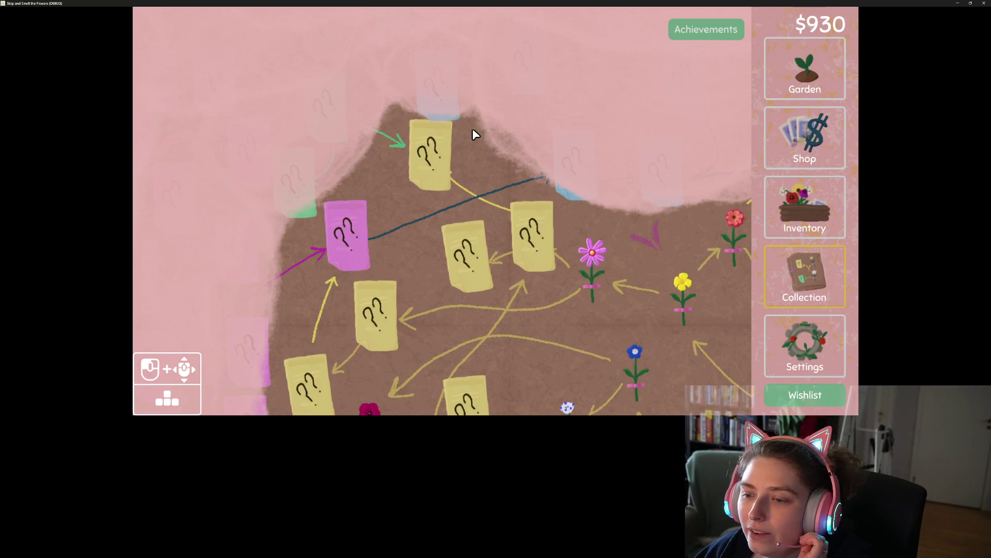
scroll(563, 285, down, 5)
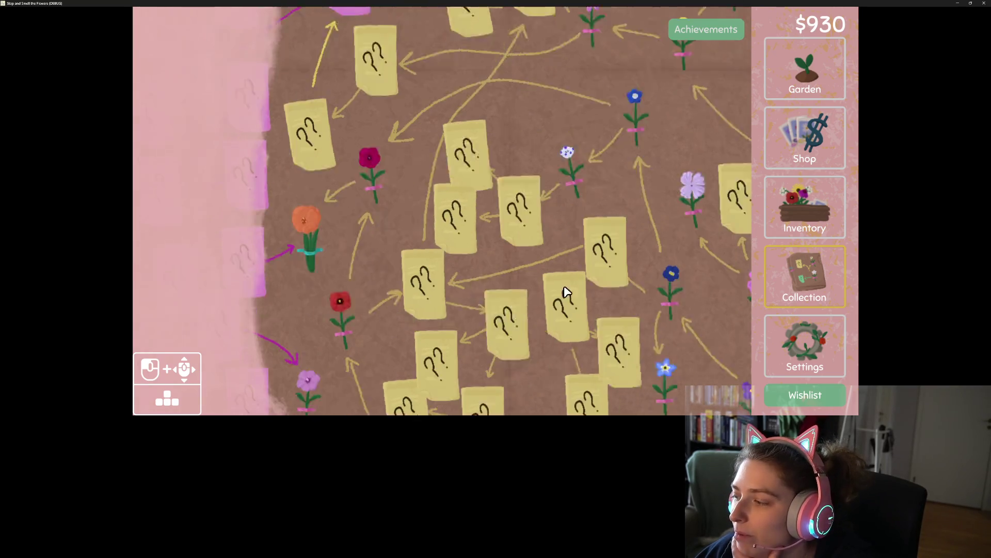
click(984, 3)
click(515, 257)
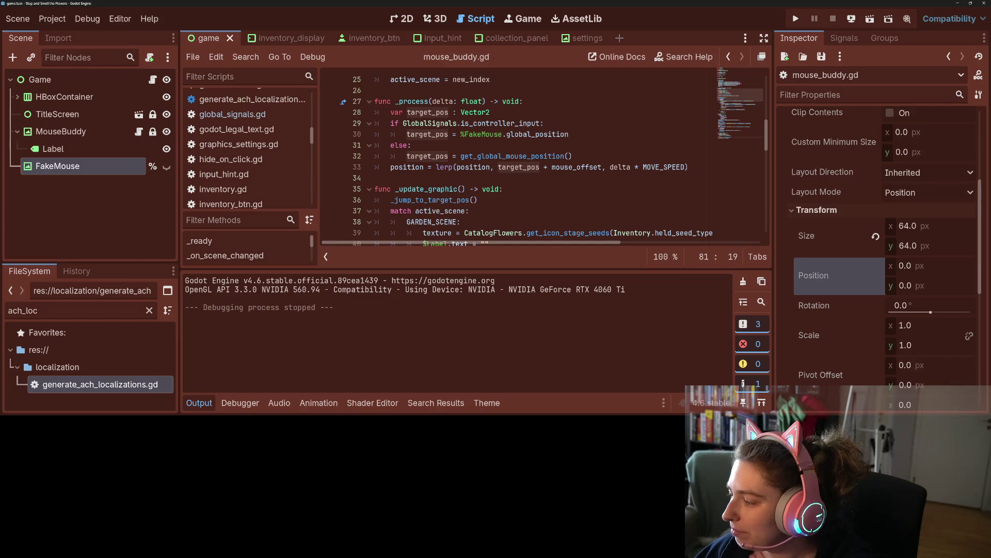
- Alt-Tab from the Godot editor to the Stop and Smell the Flowers Trello board in the browser
key(alt+Tab)
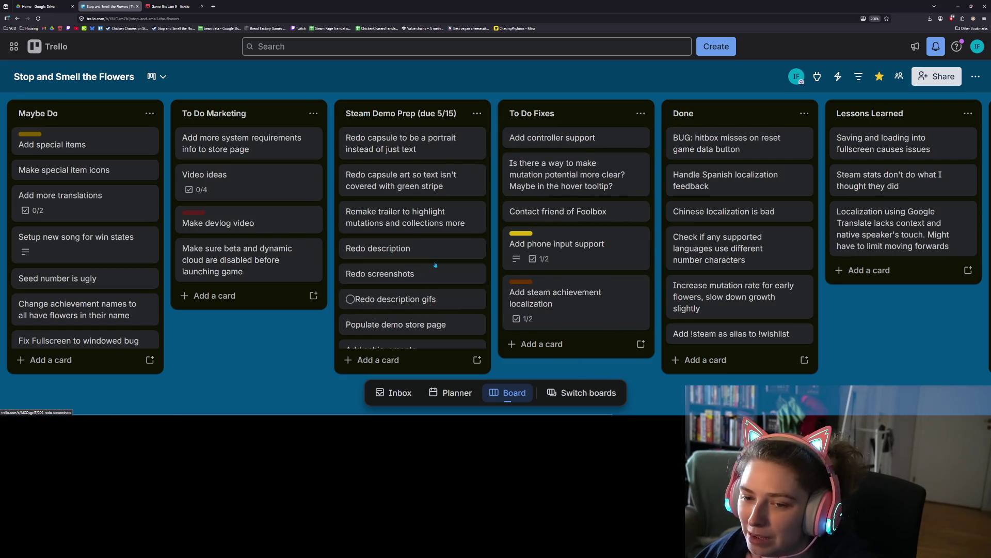
scroll(434, 302, down, 2)
scroll(435, 265, up, 2)
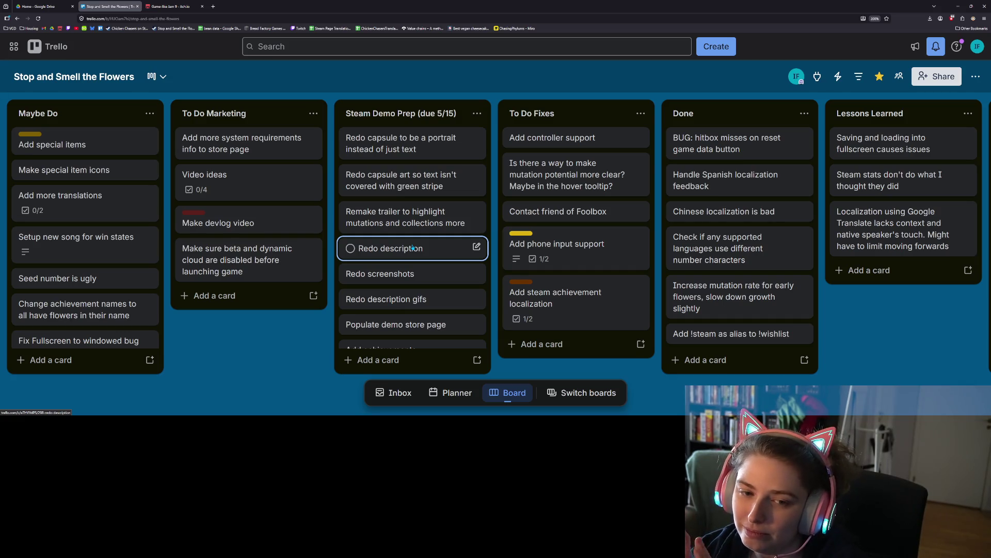
scroll(414, 248, down, 2)
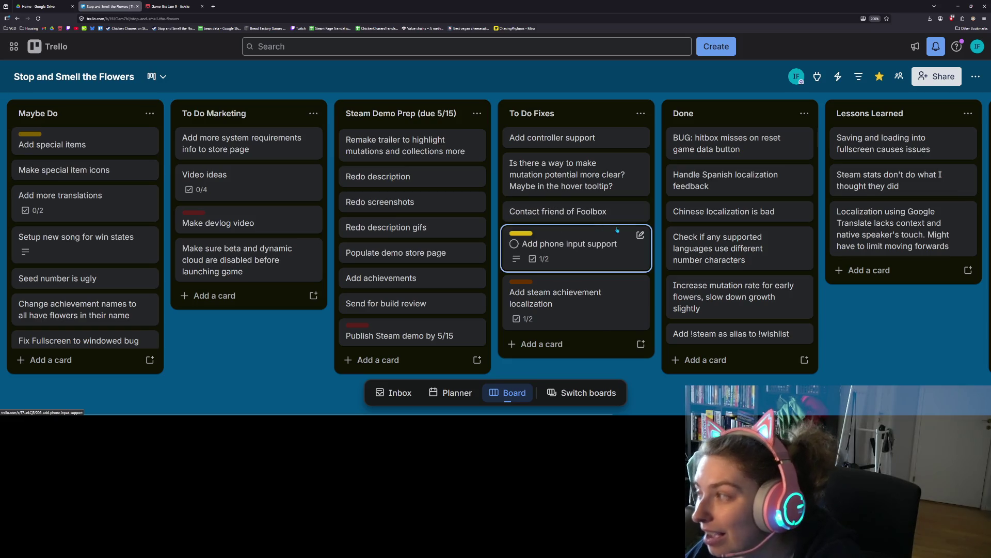
scroll(718, 285, down, 2)
scroll(718, 285, up, 2)
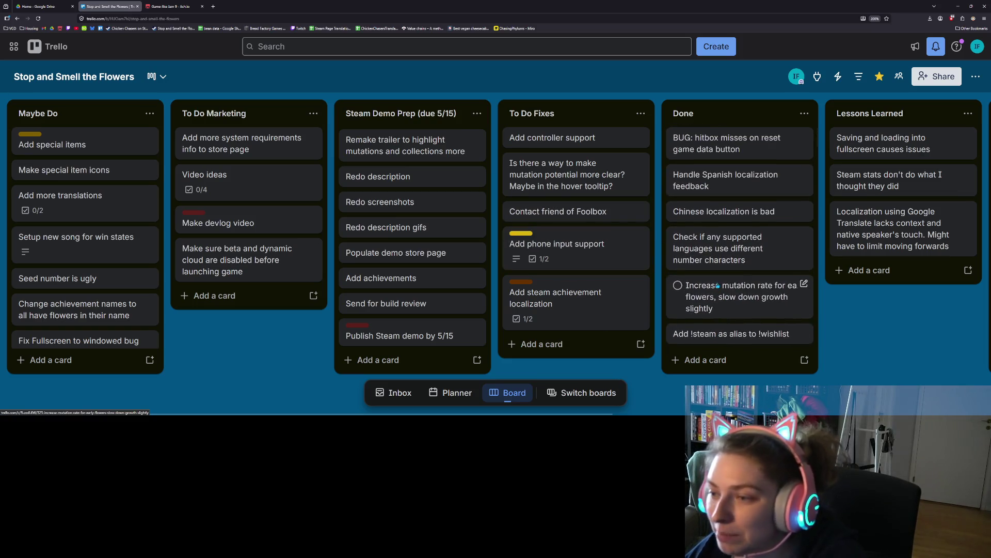
scroll(460, 223, up, 2)
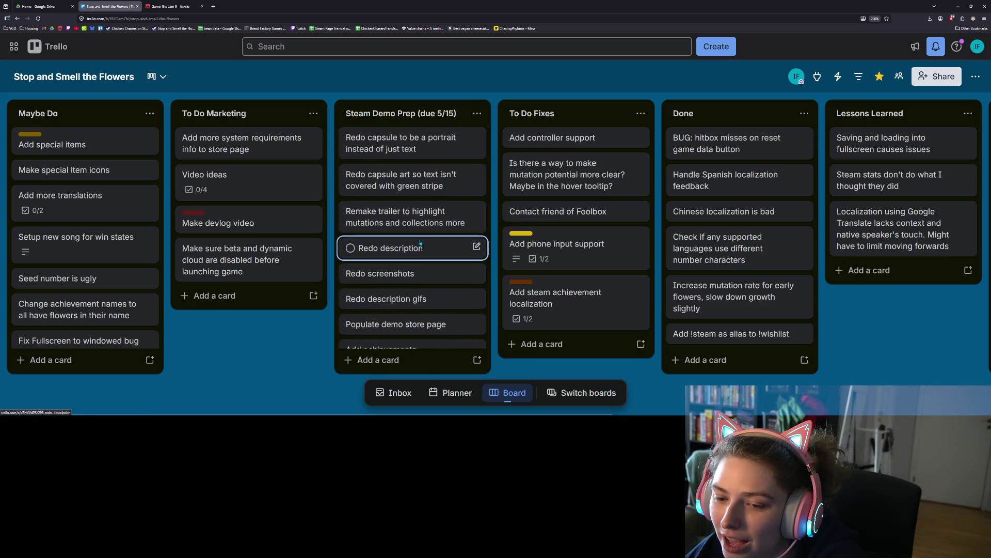
scroll(424, 242, down, 2)
scroll(424, 240, up, 2)
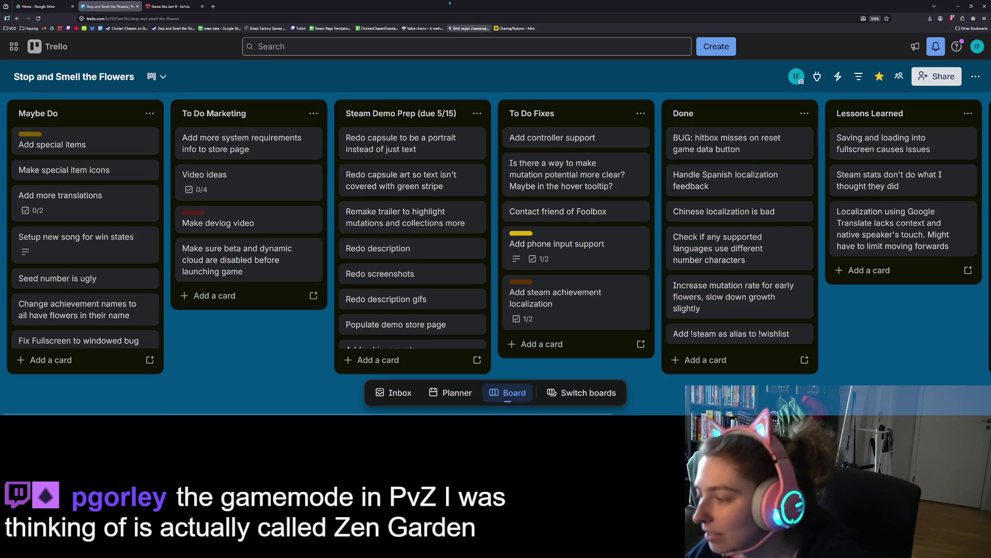
click(213, 6)
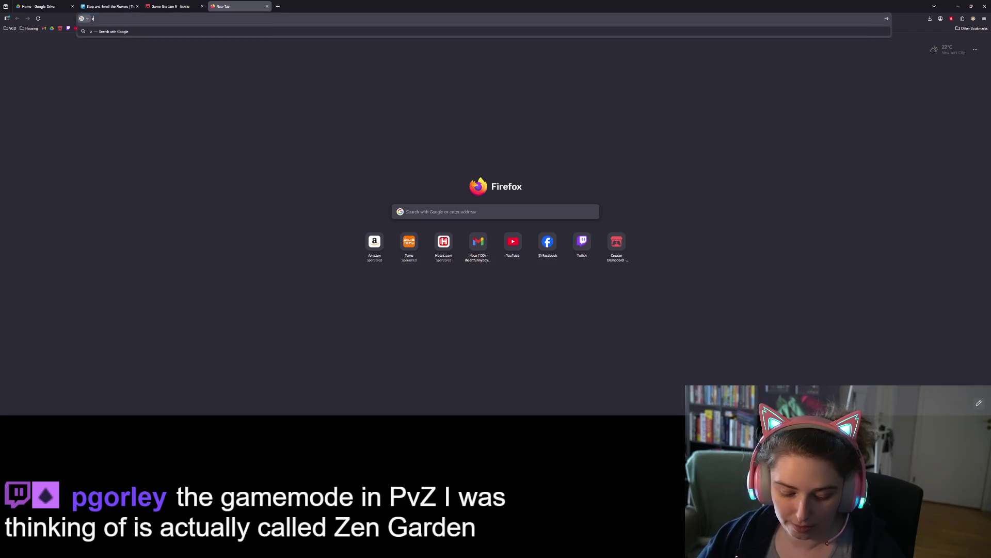
- Search 'zen garden pvz', open the Fandom Zen Garden article, zoom in, and scroll to Overview
text(zen garden p)
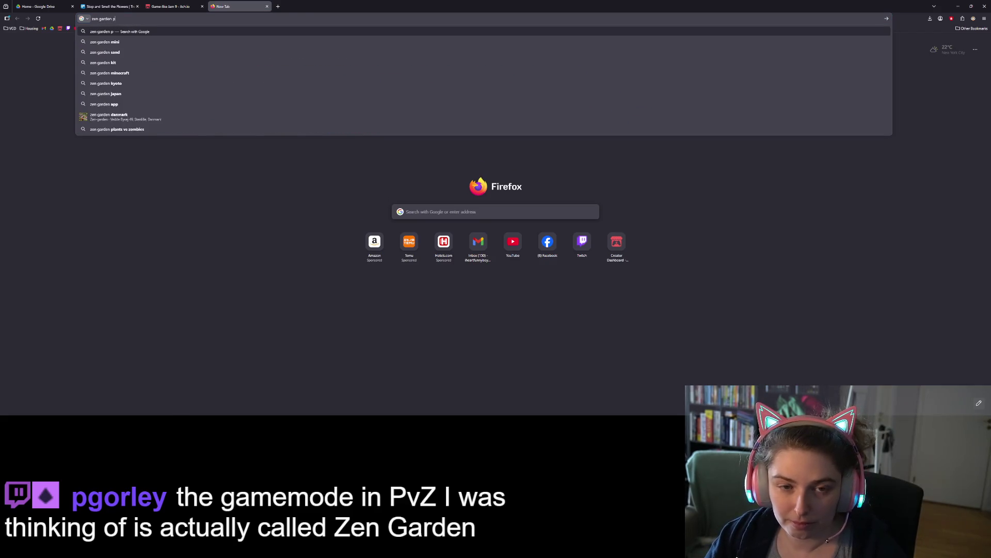
text(vz)
key(Return)
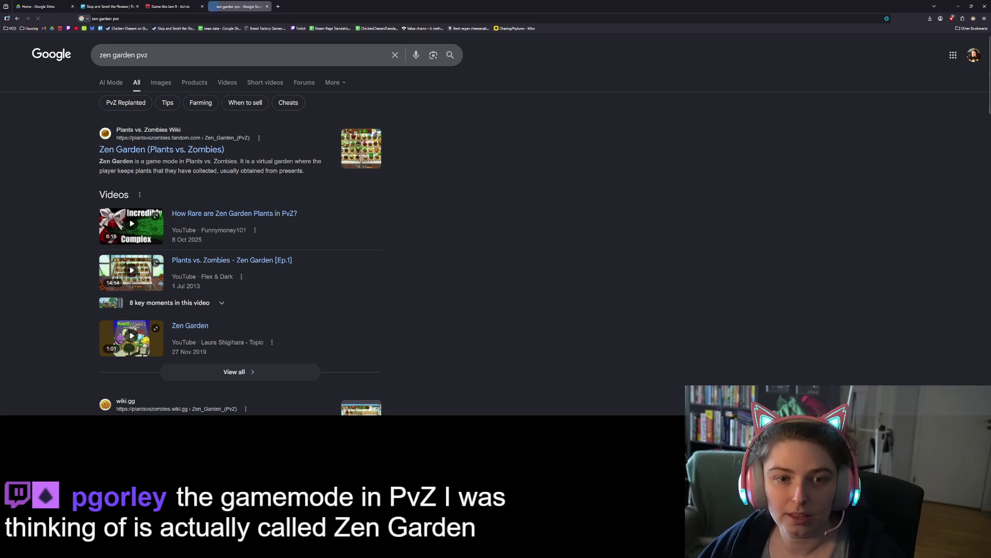
click(162, 149)
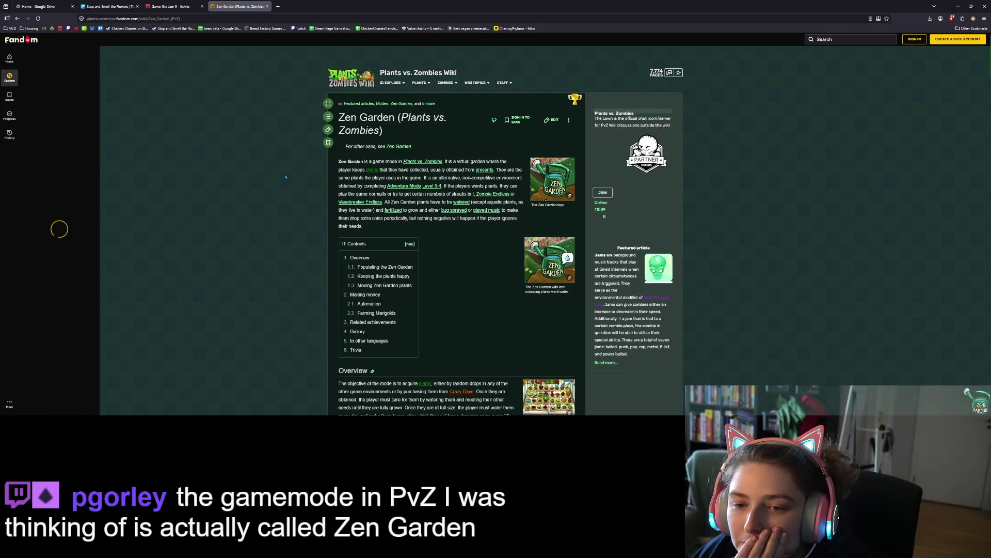
key(ctrl+plus)
key(ctrl+plus)
key(ctrl+plus)
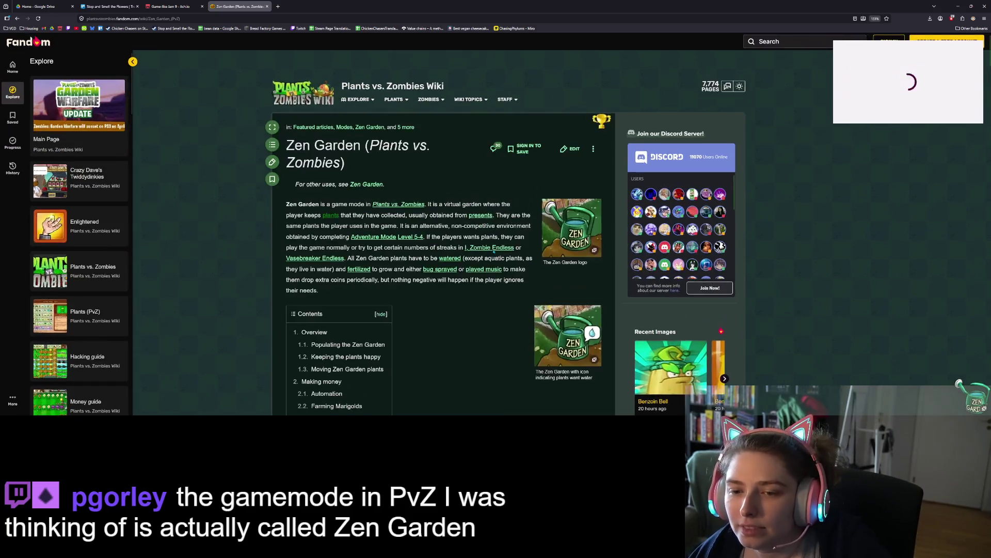
scroll(494, 252, down, 2)
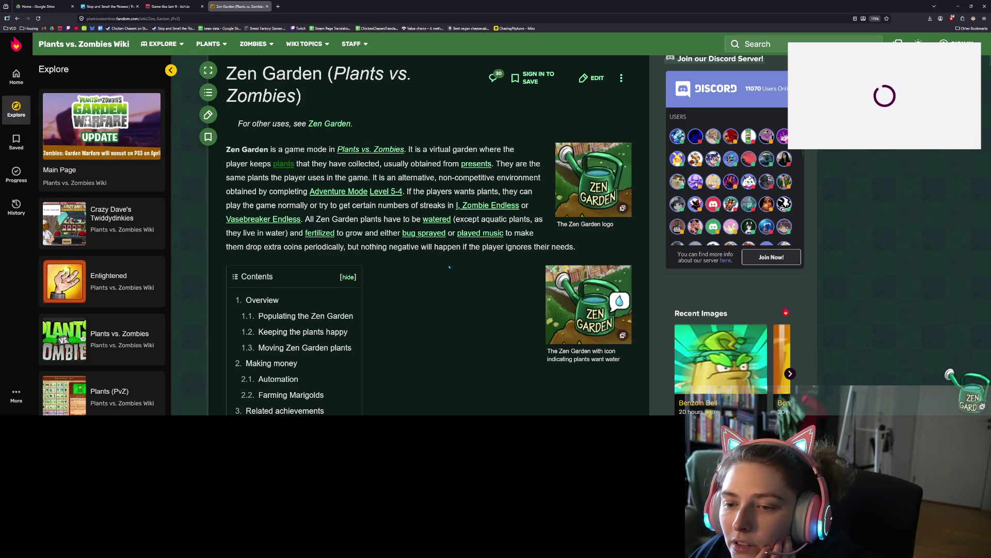
scroll(449, 267, down, 1)
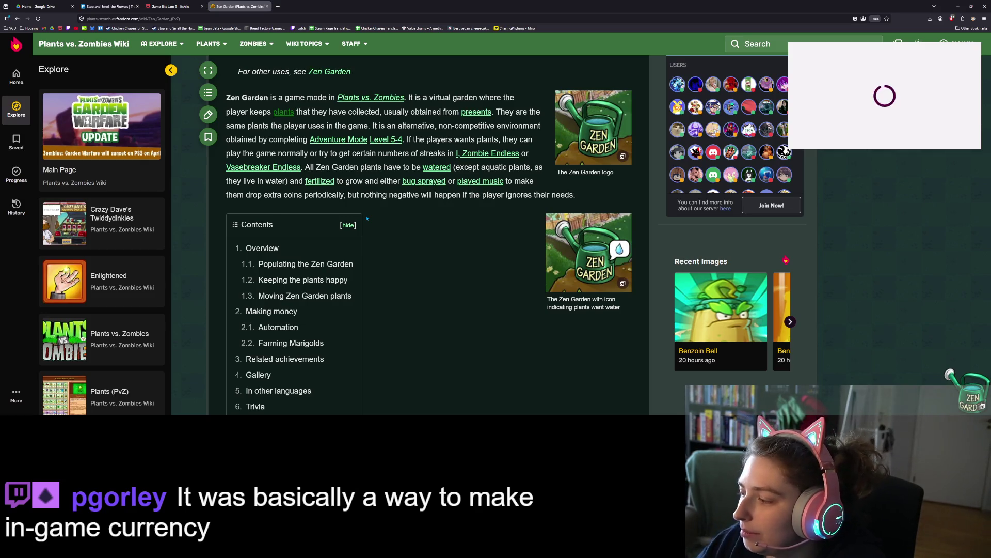
scroll(391, 258, down, 2)
scroll(391, 258, down, 5)
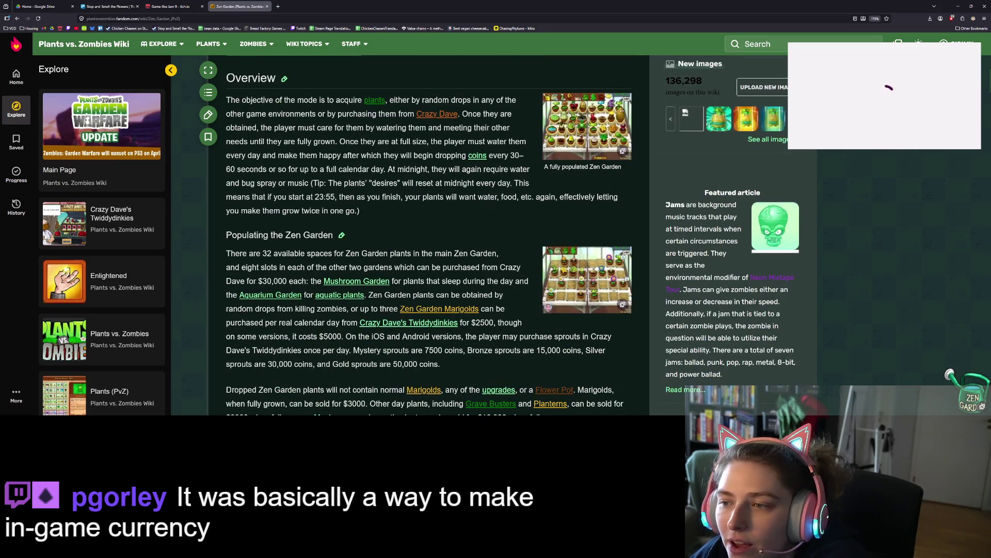
click(587, 126)
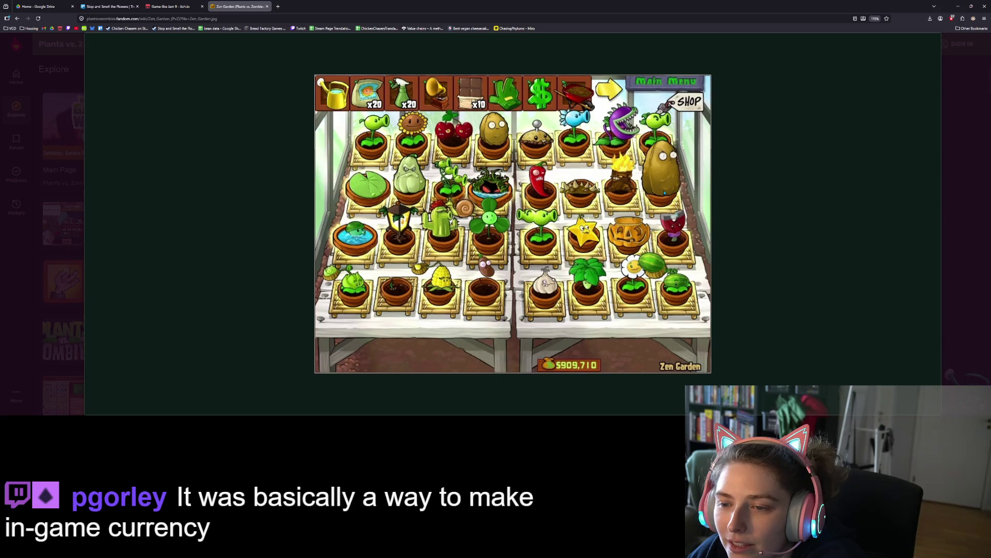
mouse_move(573, 392)
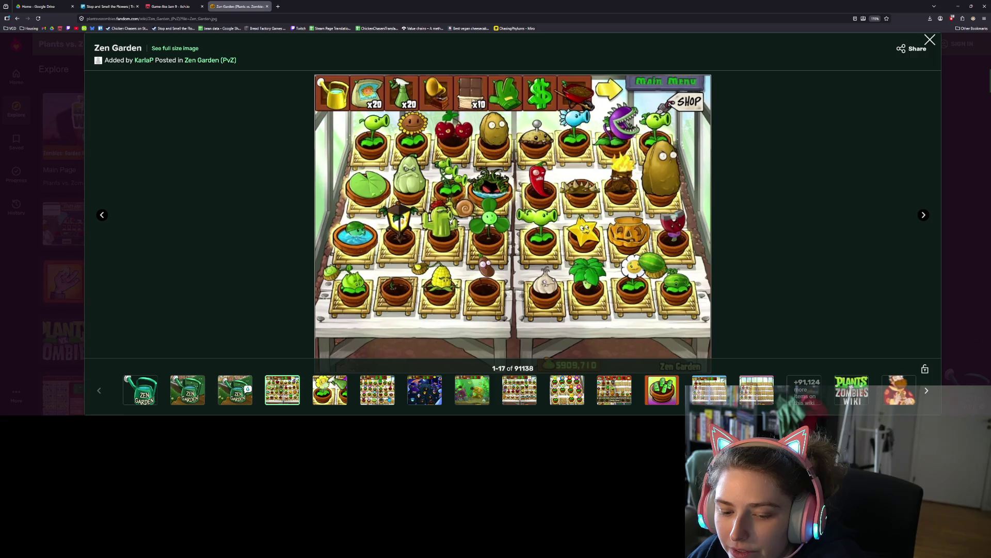
click(388, 399)
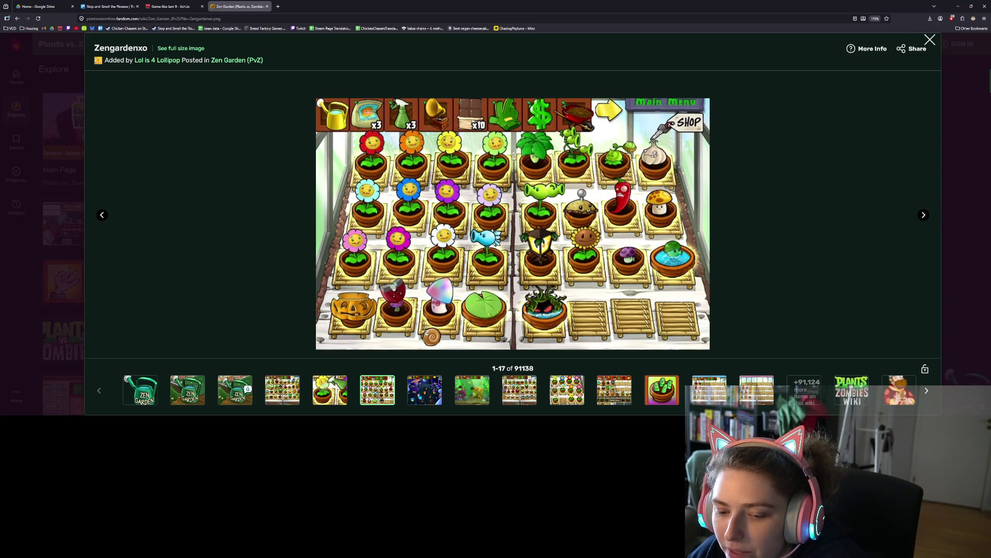
click(298, 393)
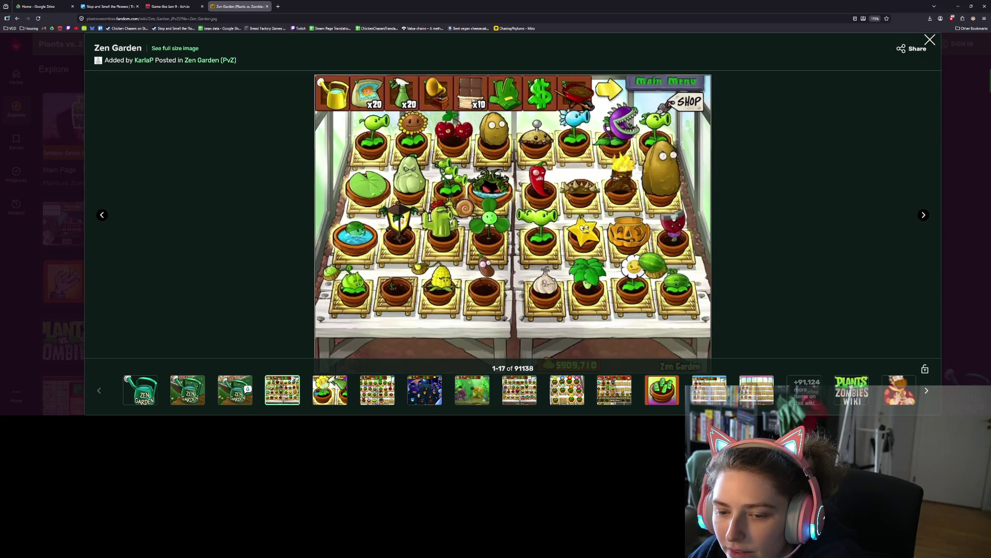
click(466, 393)
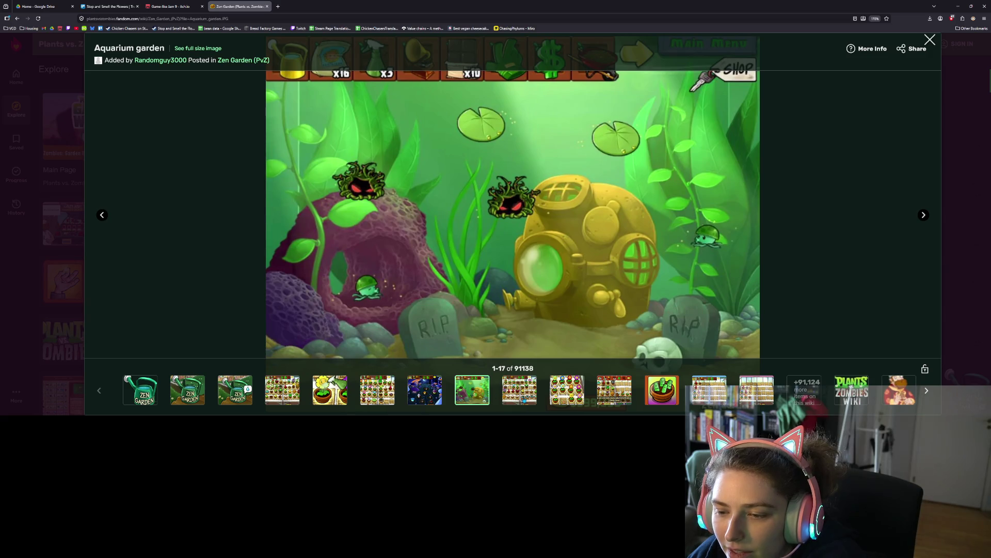
click(524, 399)
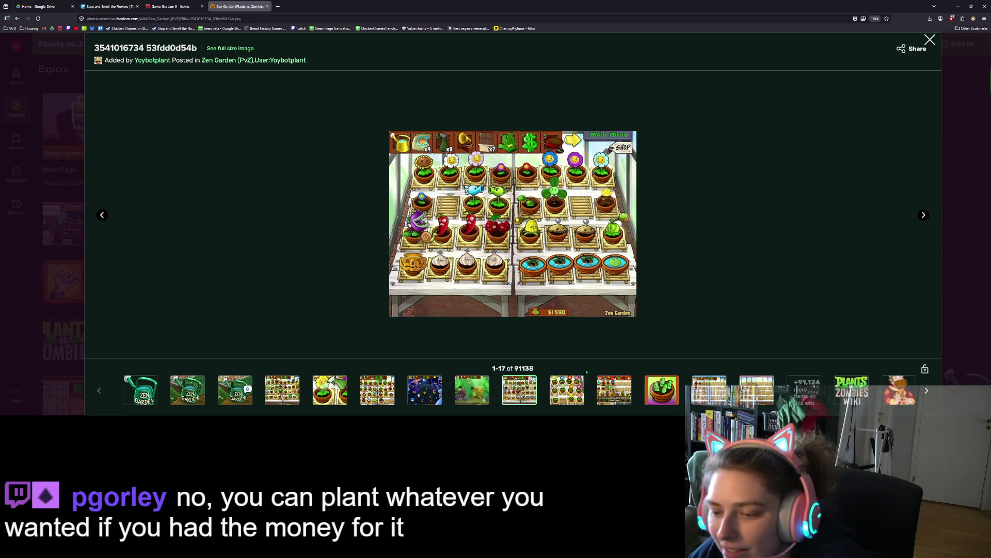
click(567, 390)
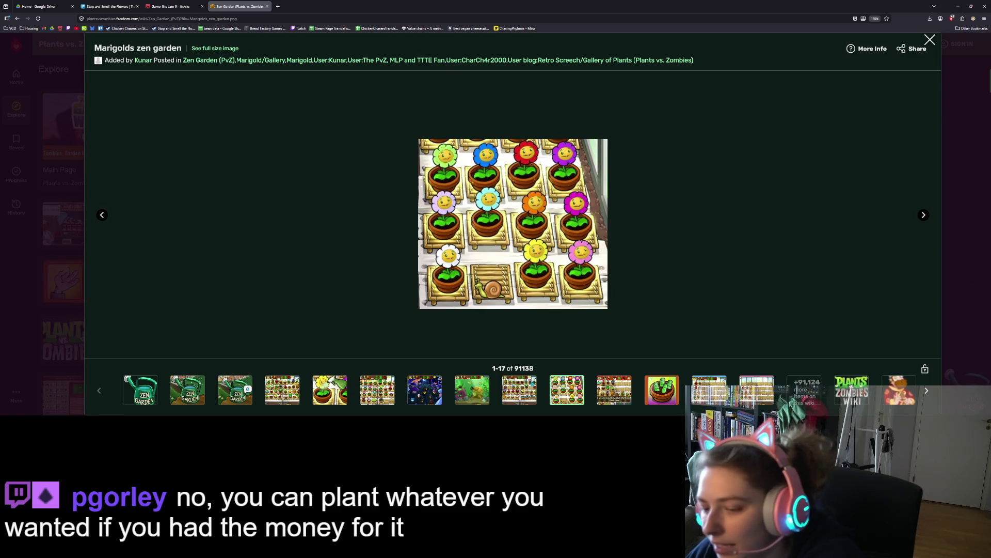
click(527, 385)
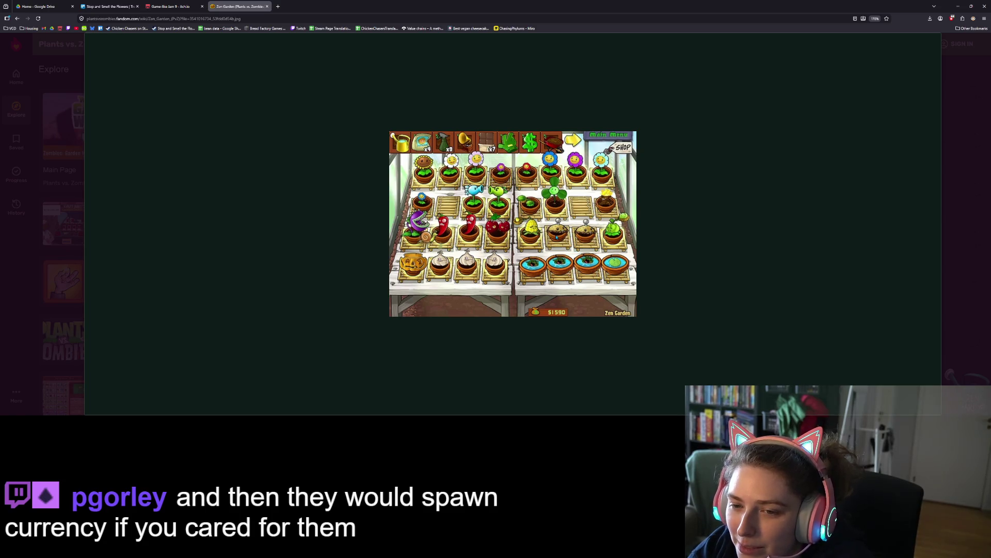
mouse_move(906, 255)
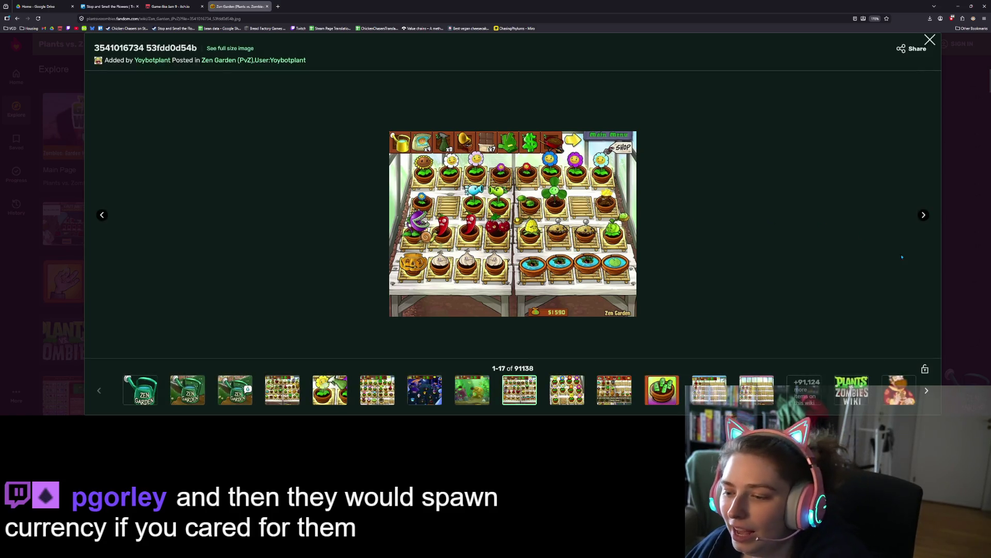
click(924, 216)
click(924, 217)
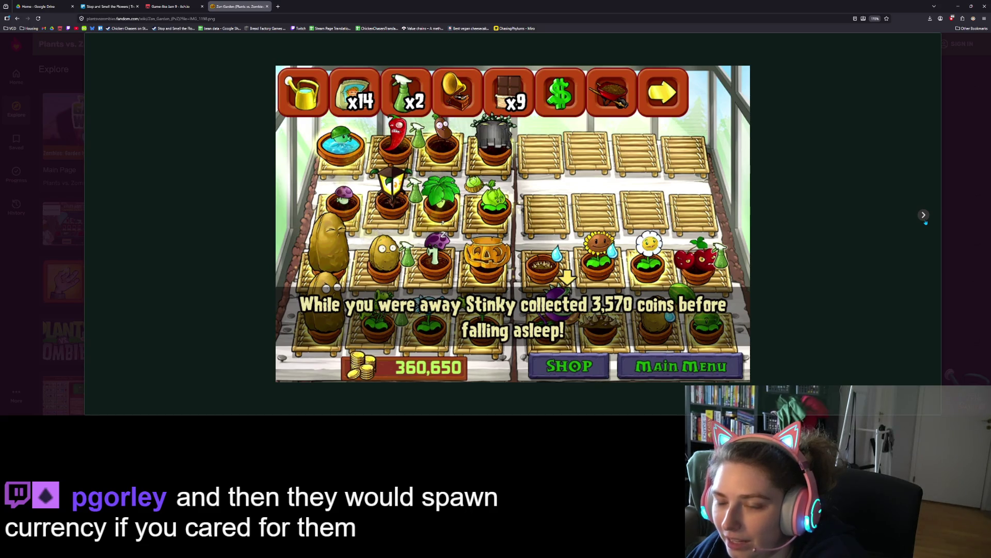
mouse_move(926, 221)
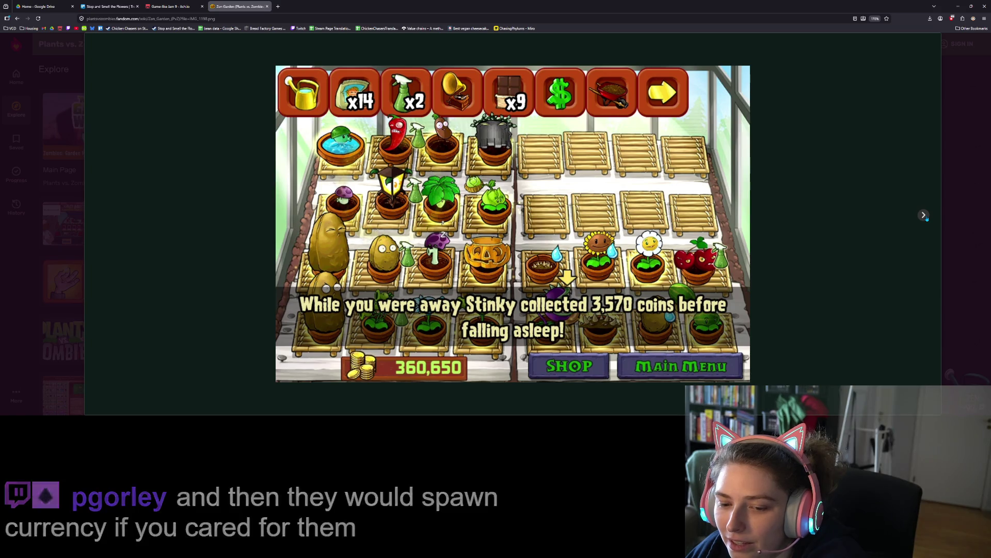
mouse_move(630, 371)
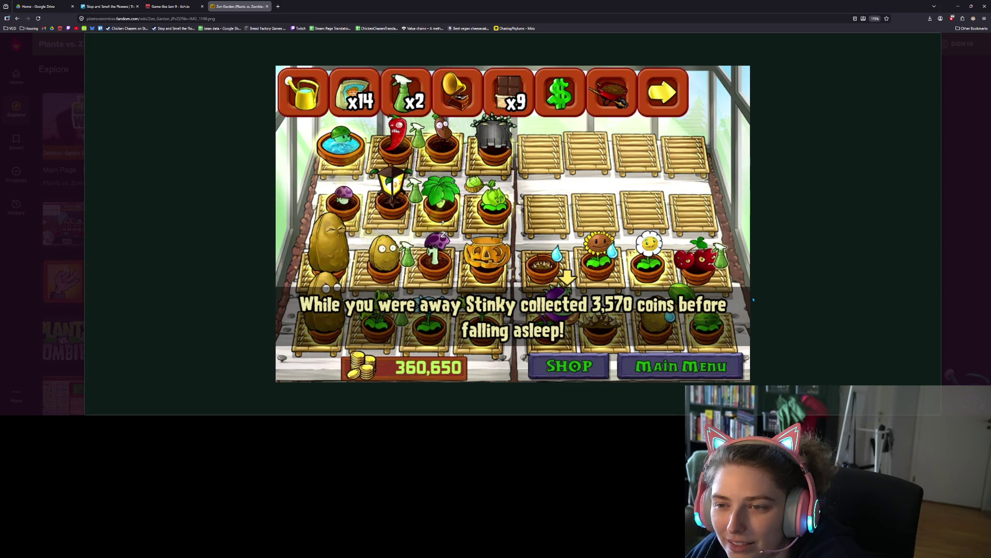
mouse_move(836, 193)
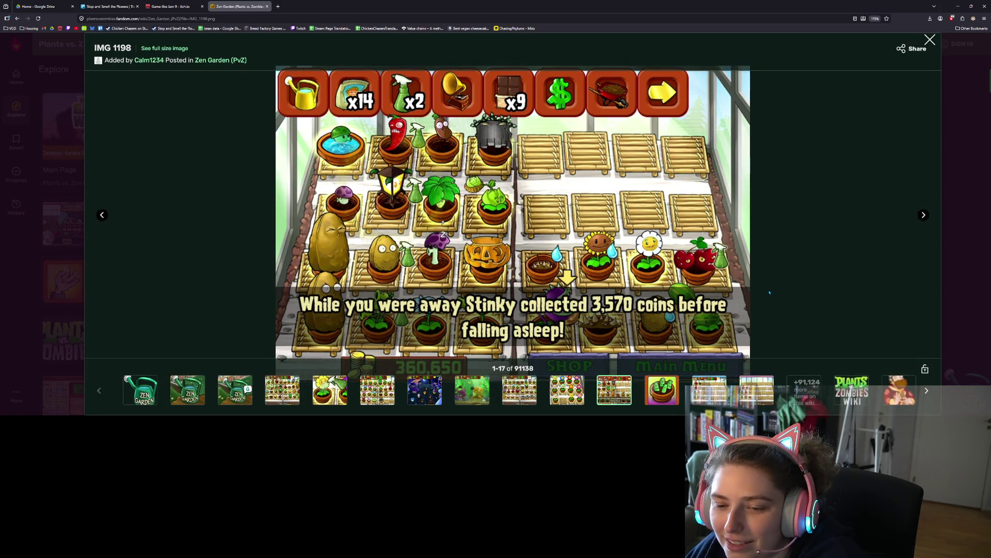
click(935, 39)
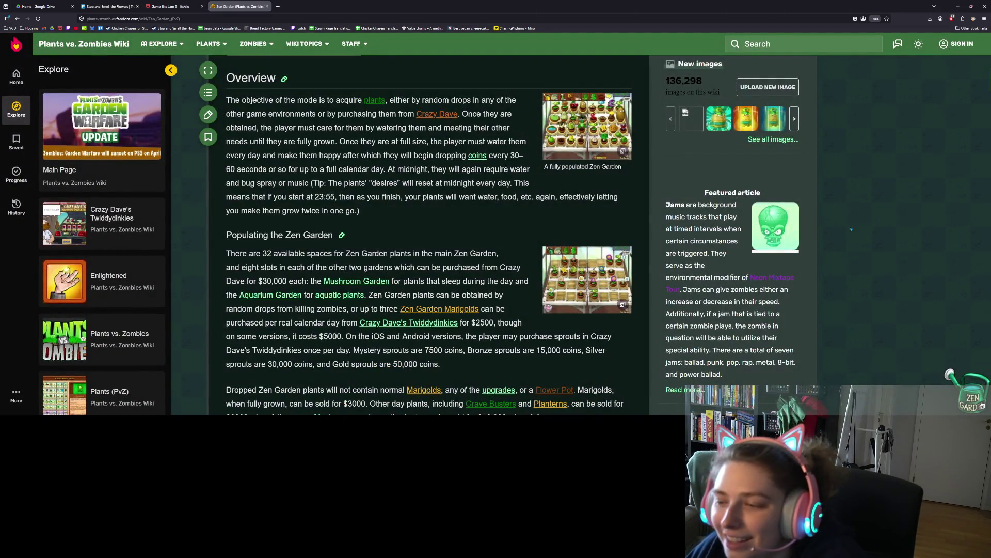
- Read the Zen Garden article down to Farming Marigolds, visit the Trello tab, then close the browser
scroll(851, 227, down, 7)
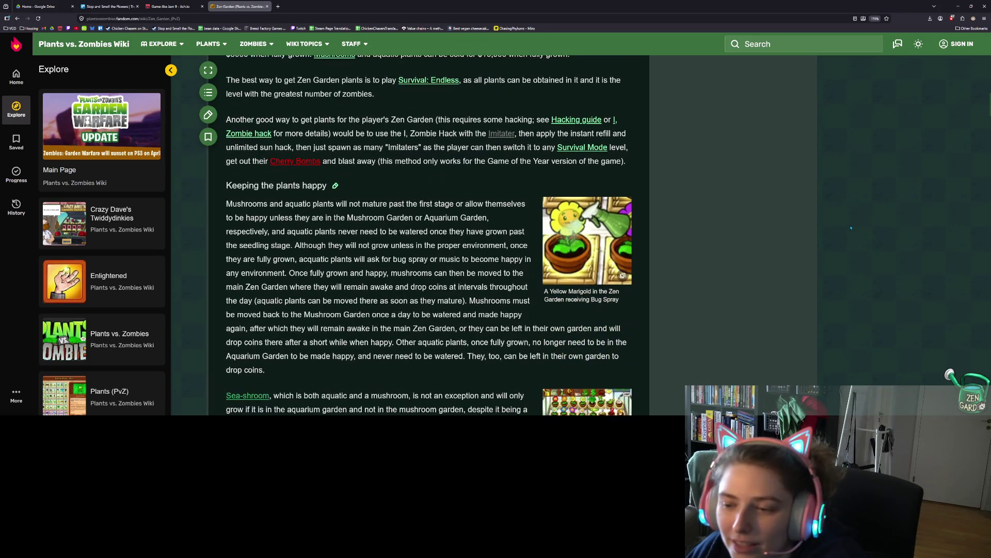
scroll(851, 228, down, 7)
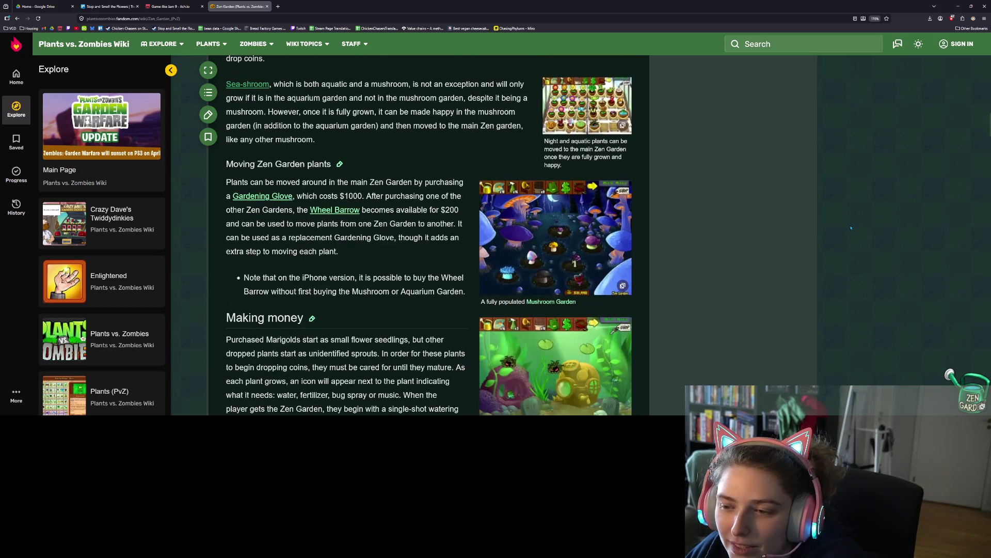
scroll(851, 227, up, 1)
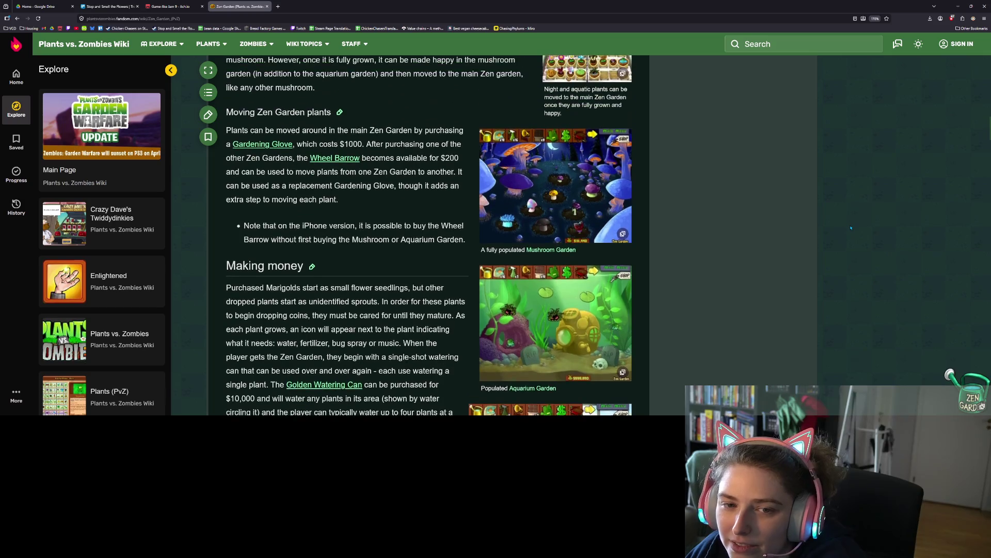
scroll(851, 228, down, 4)
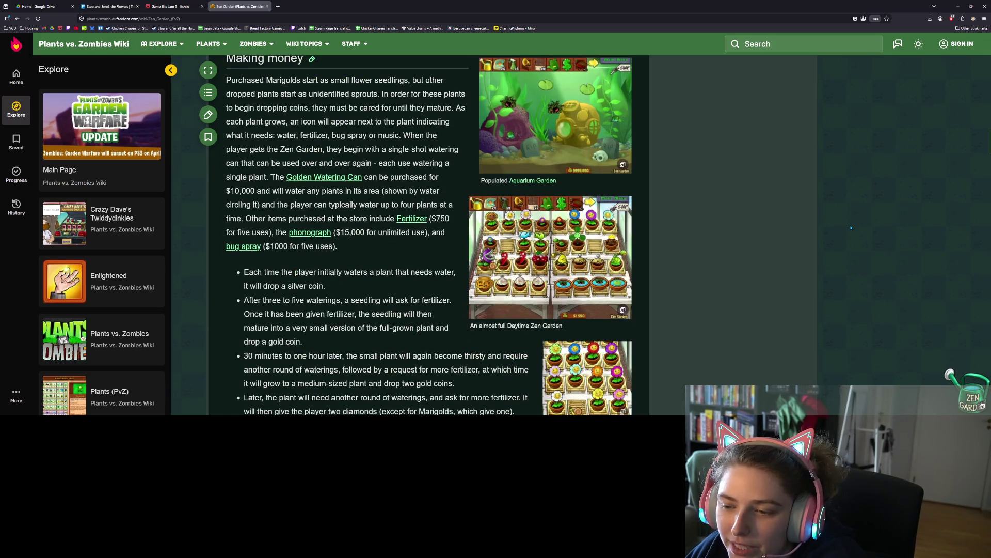
scroll(851, 228, down, 4)
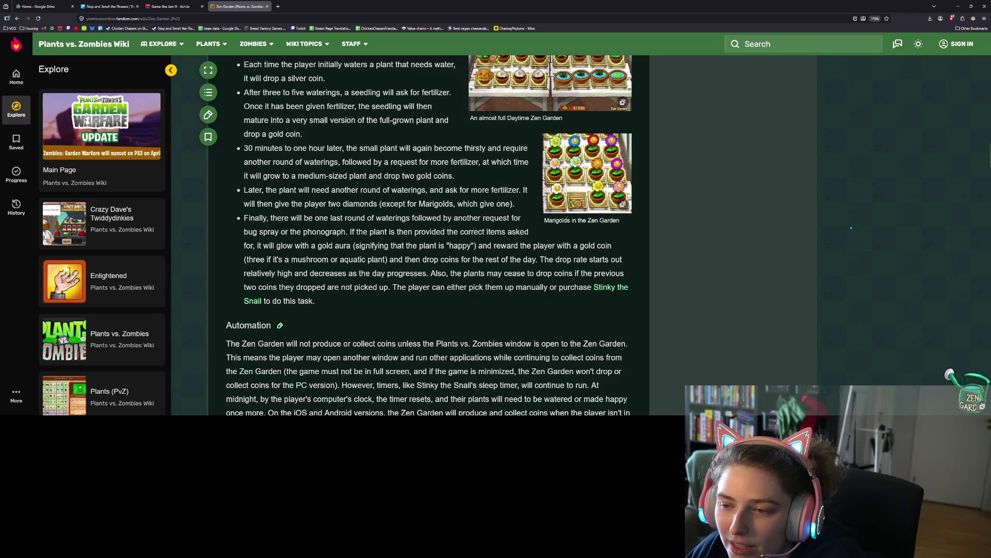
scroll(851, 227, down, 4)
scroll(851, 227, down, 3)
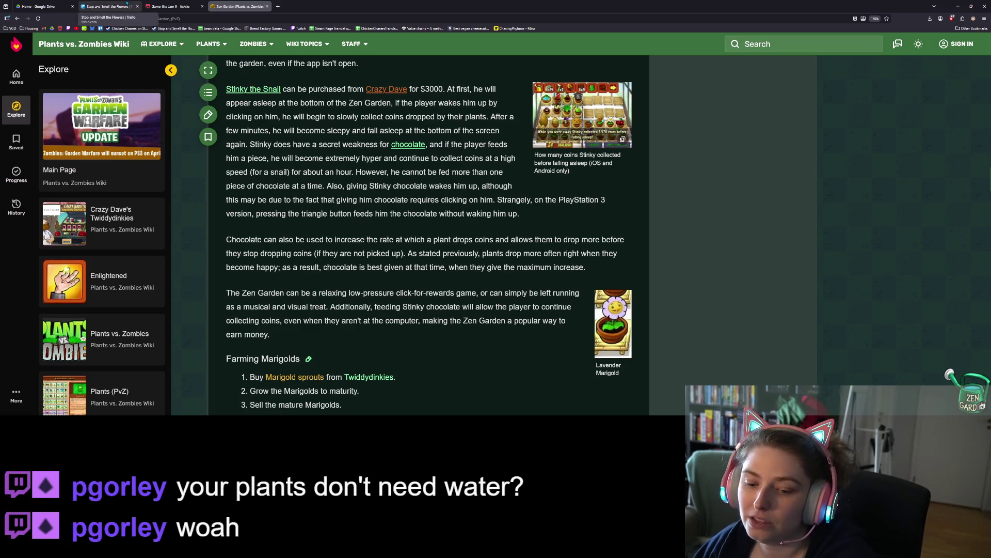
click(125, 6)
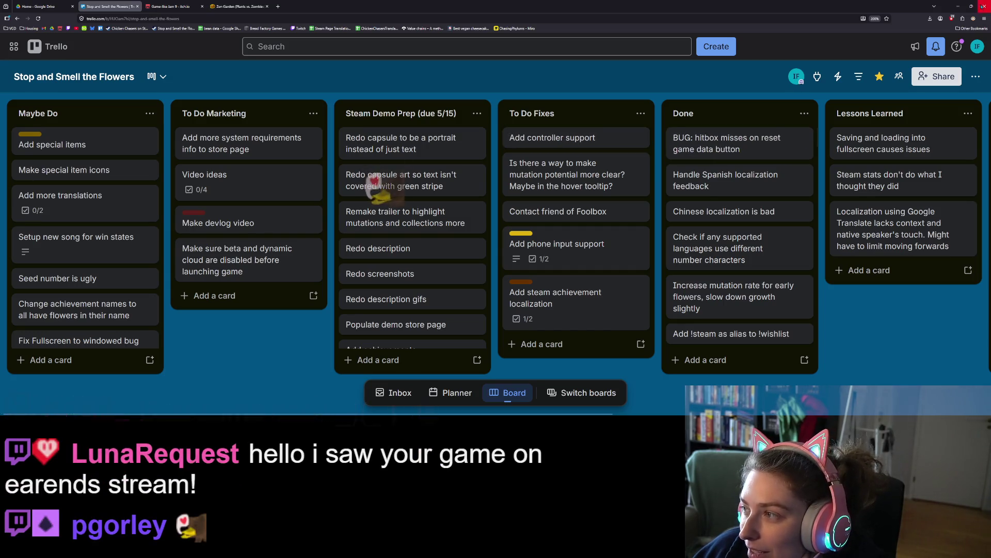
click(984, 7)
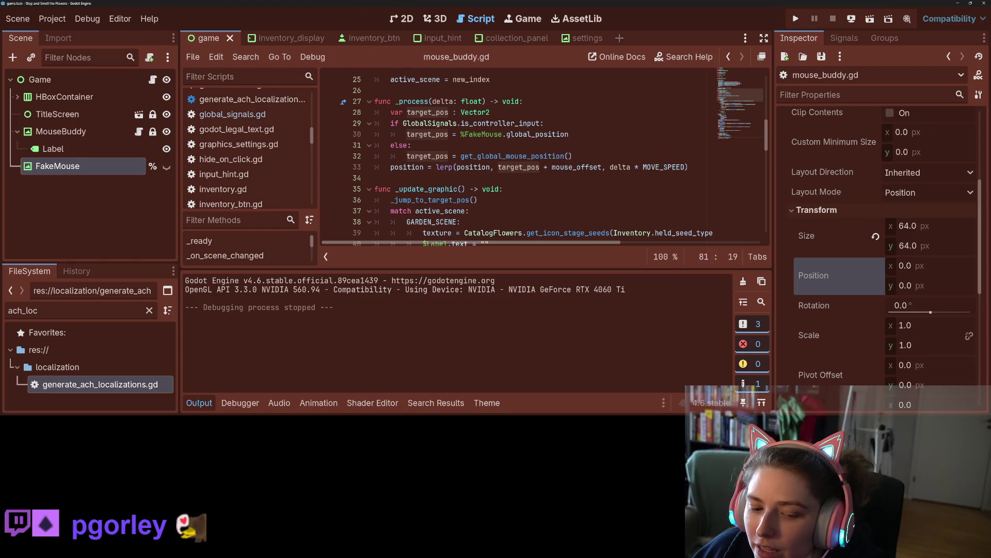
- Enlarge the script editor and inspect _update_graphic and its else branch on line 44
click(199, 402)
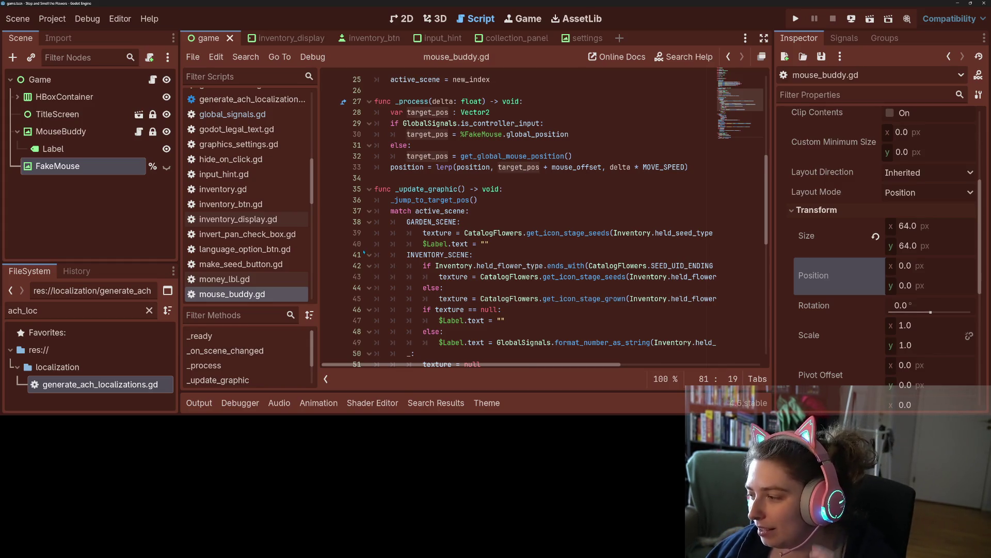
click(474, 189)
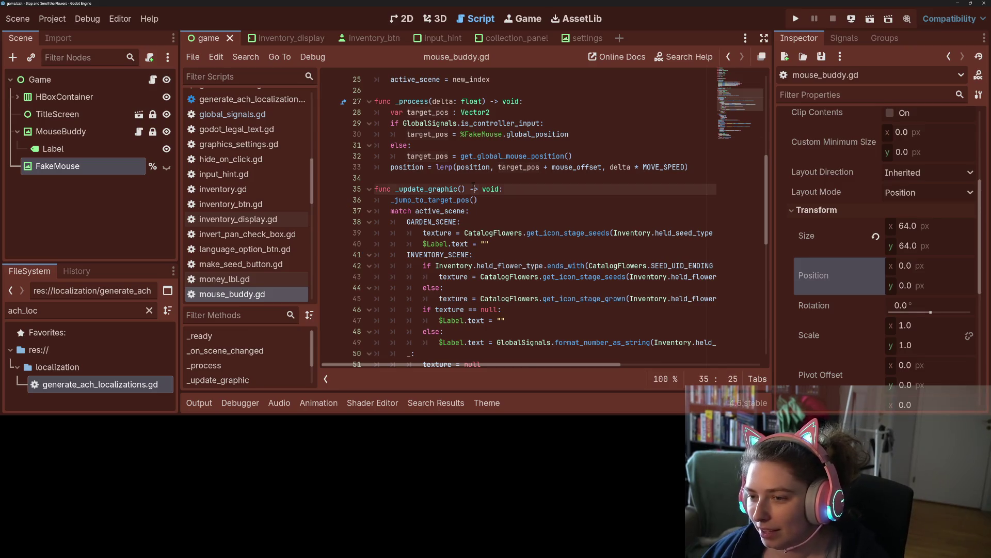
click(490, 291)
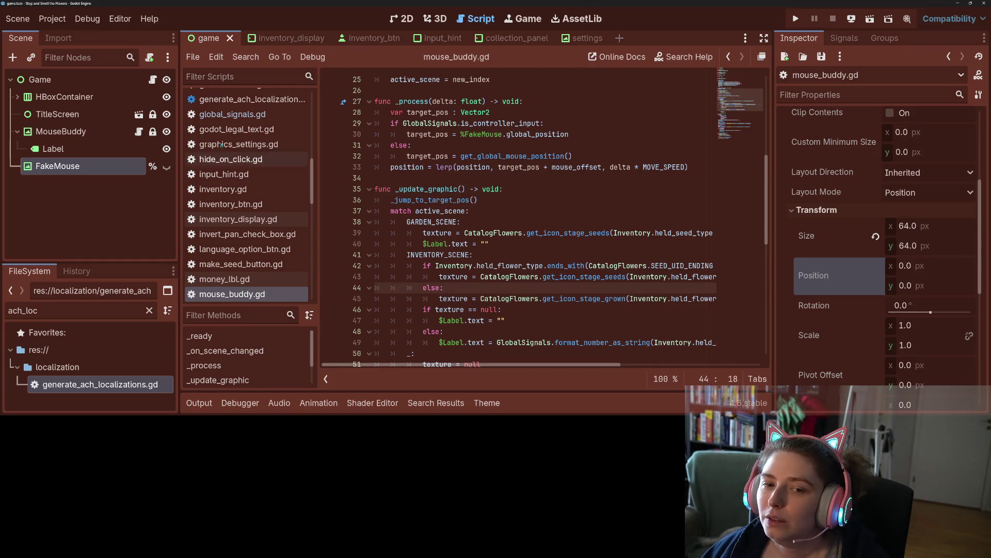
- Expand HBoxContainer in the Scene dock and open the Garden instance's garden.tscn in its own tab
scroll(222, 104, up, 5)
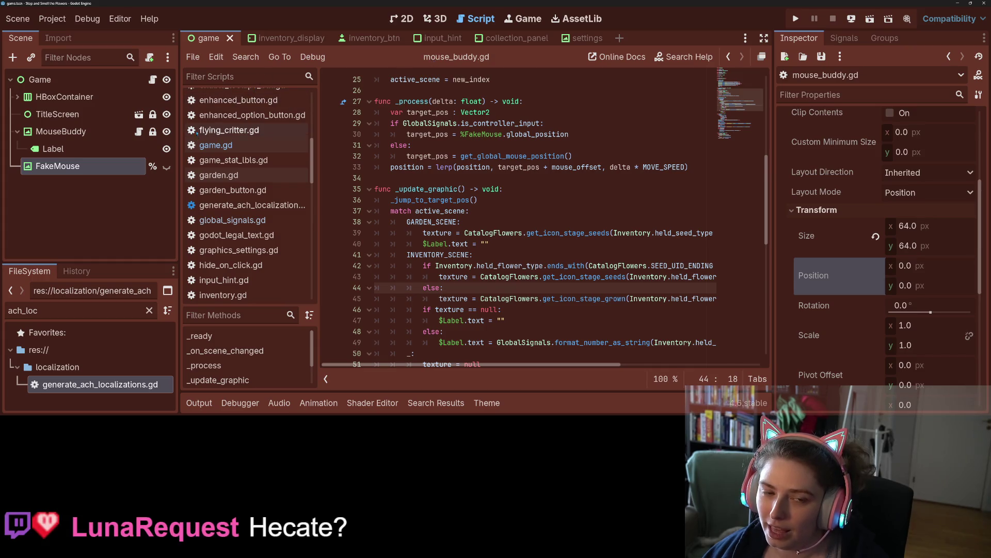
click(18, 97)
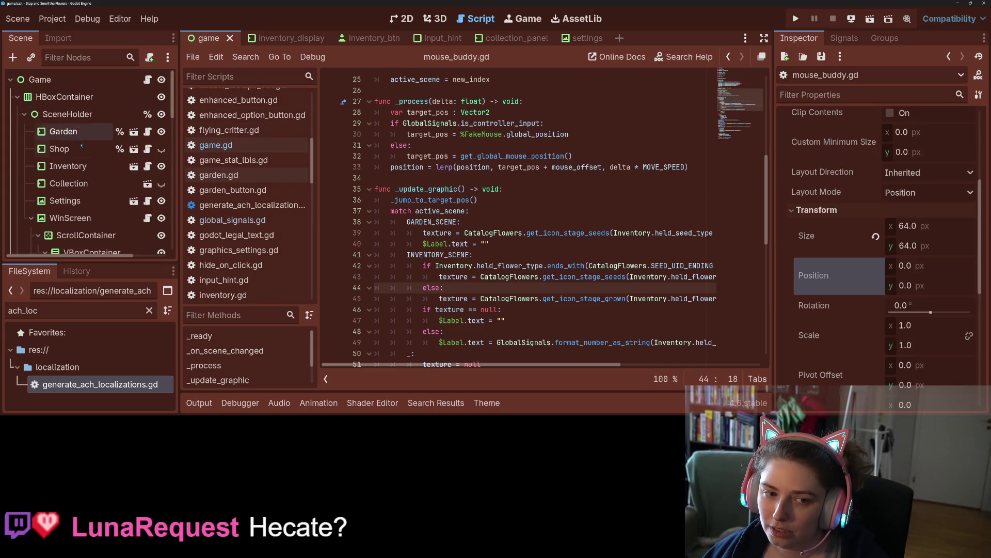
click(133, 131)
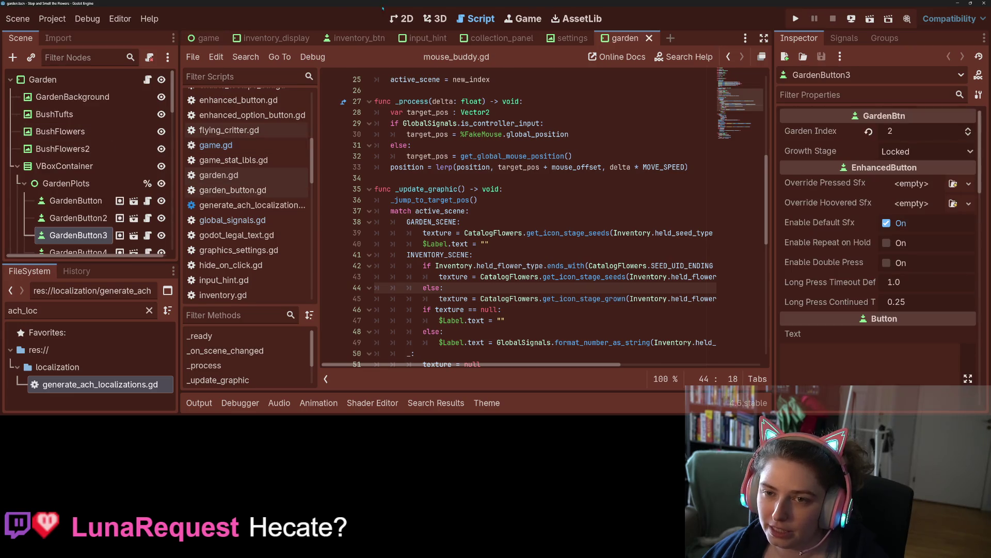
- In the Garden scene, set GardenButton's right focus neighbor to GardenButton2
click(401, 19)
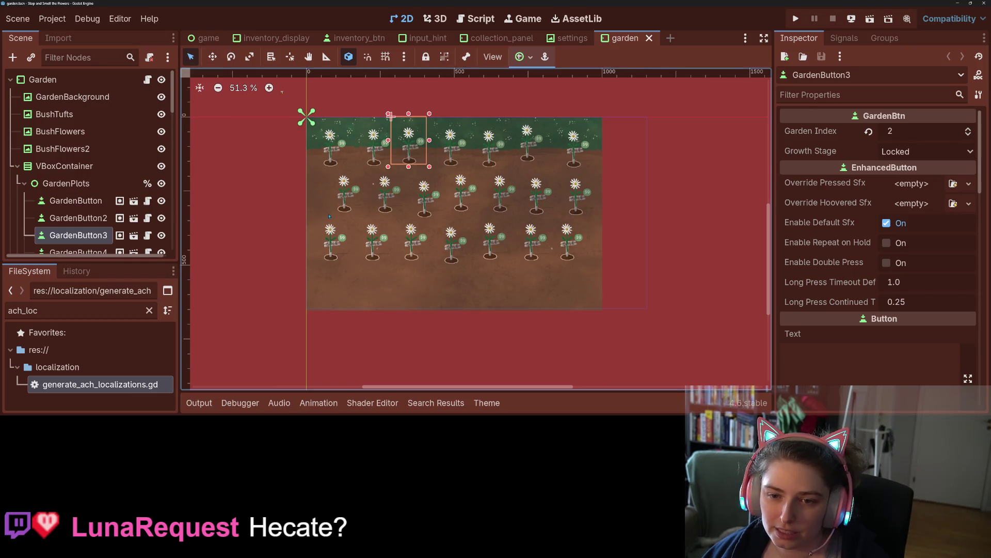
scroll(305, 115, up, 1)
click(73, 202)
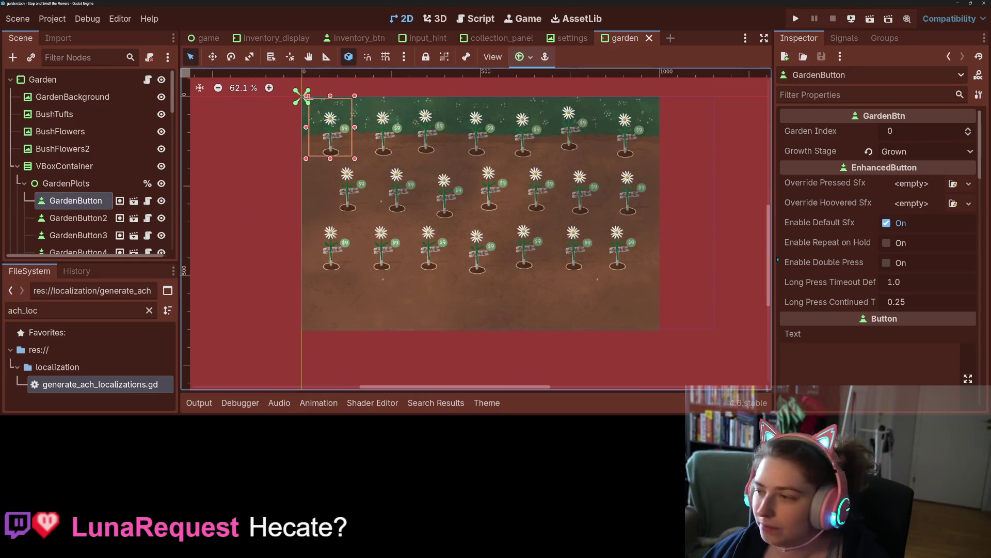
scroll(853, 294, down, 10)
scroll(853, 293, down, 15)
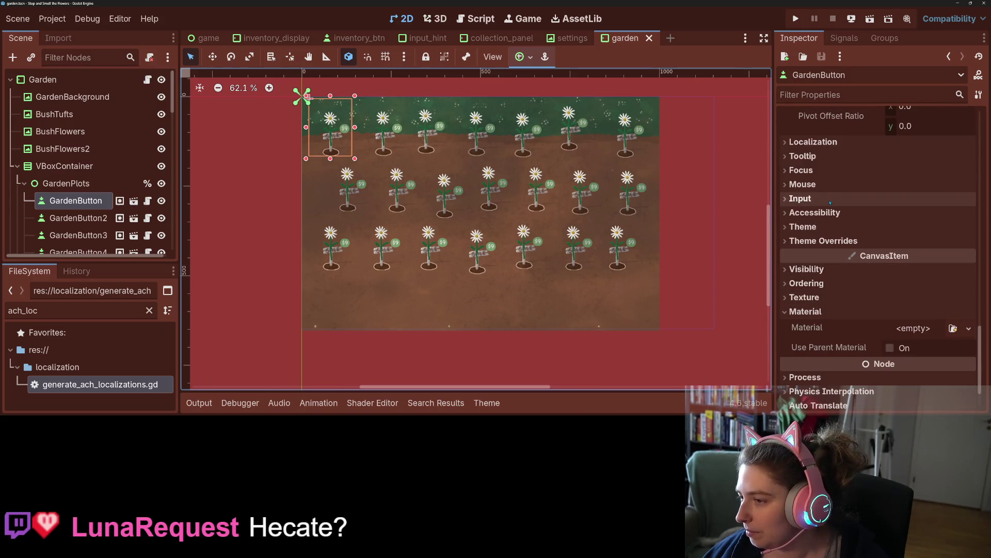
click(801, 170)
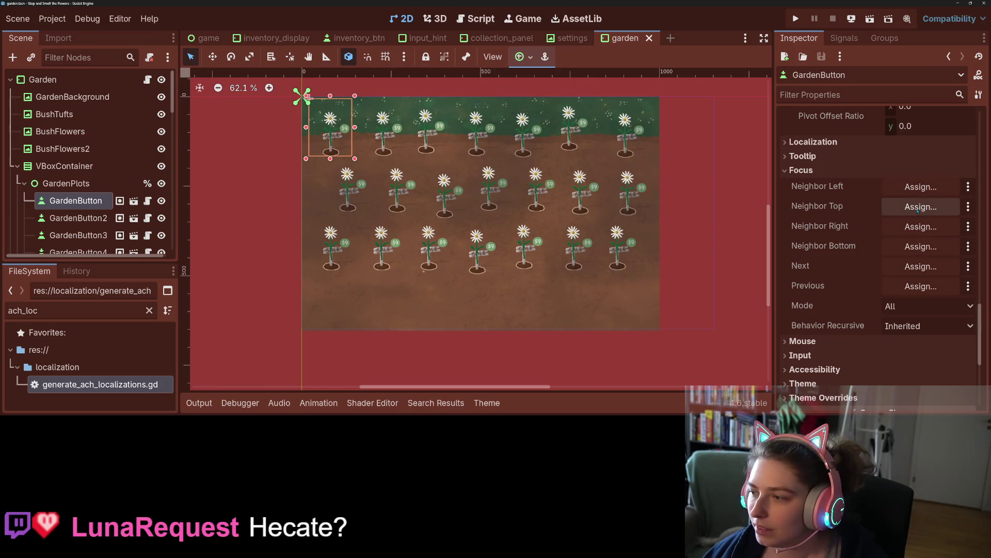
click(920, 227)
drag(491, 48, 667, 48)
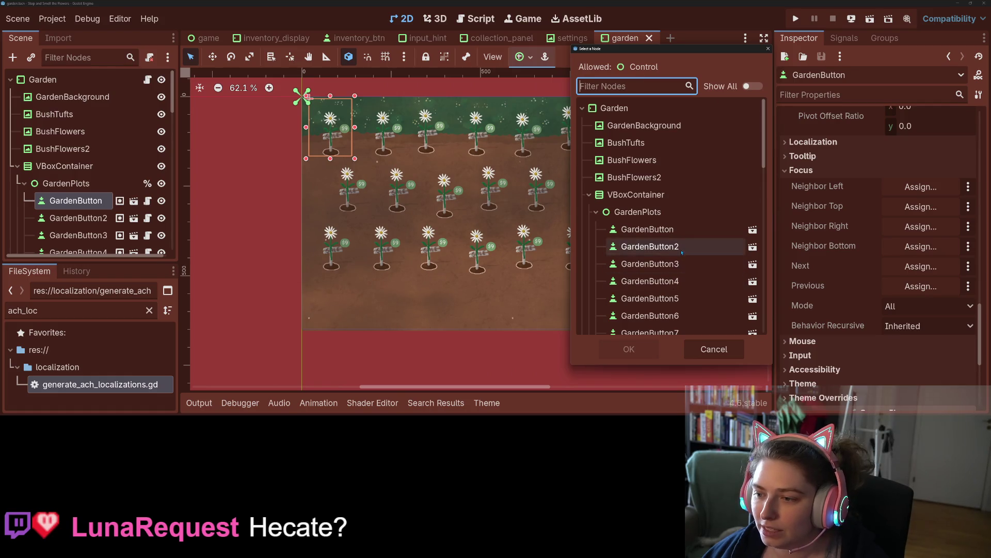
click(667, 246)
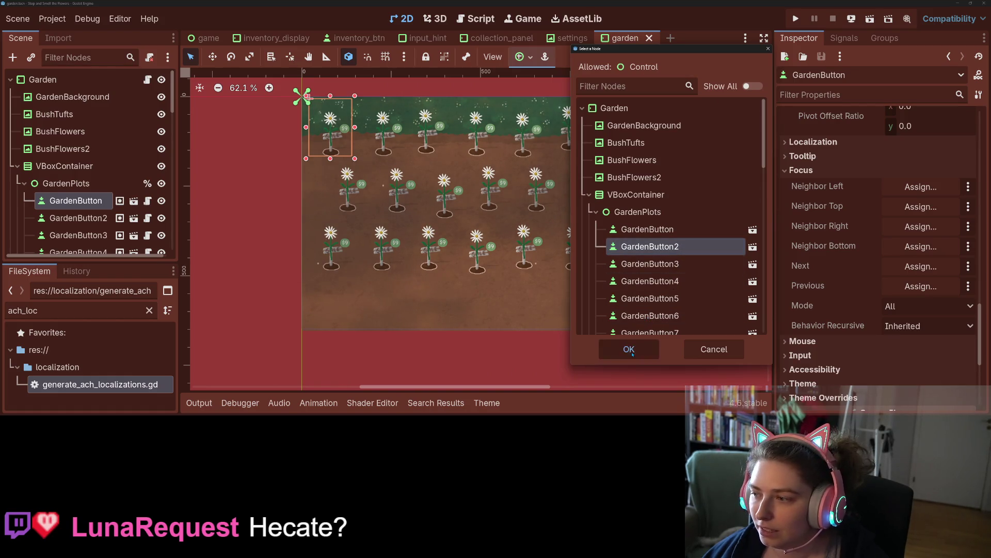
click(630, 350)
- Set GardenButton's bottom focus neighbor to GardenButton8
scroll(74, 203, down, 2)
click(358, 197)
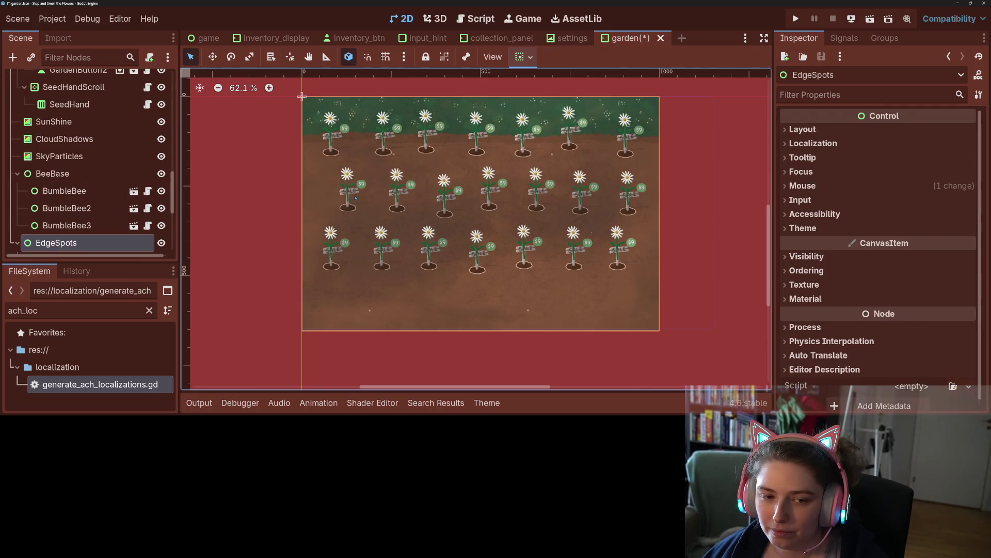
scroll(67, 160, up, 8)
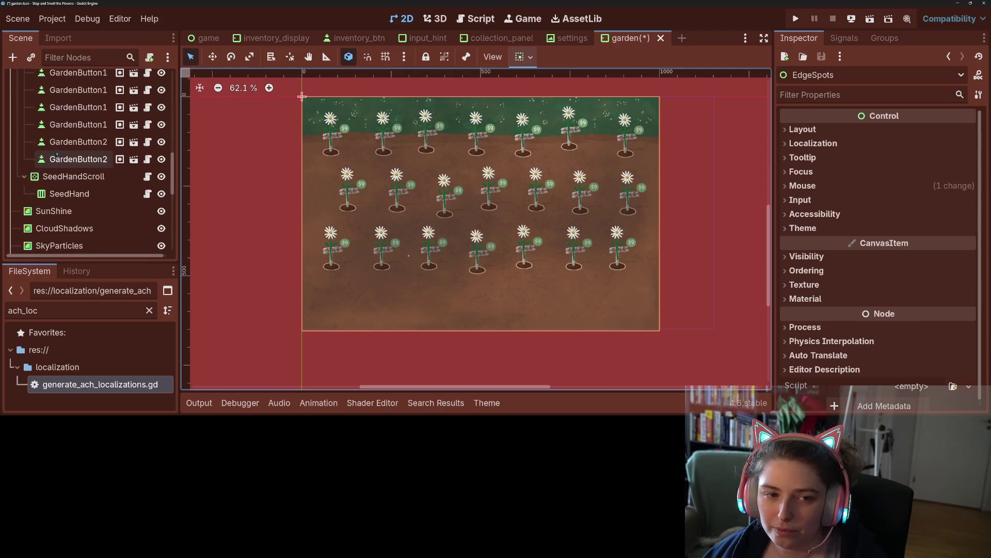
scroll(67, 160, down, 1)
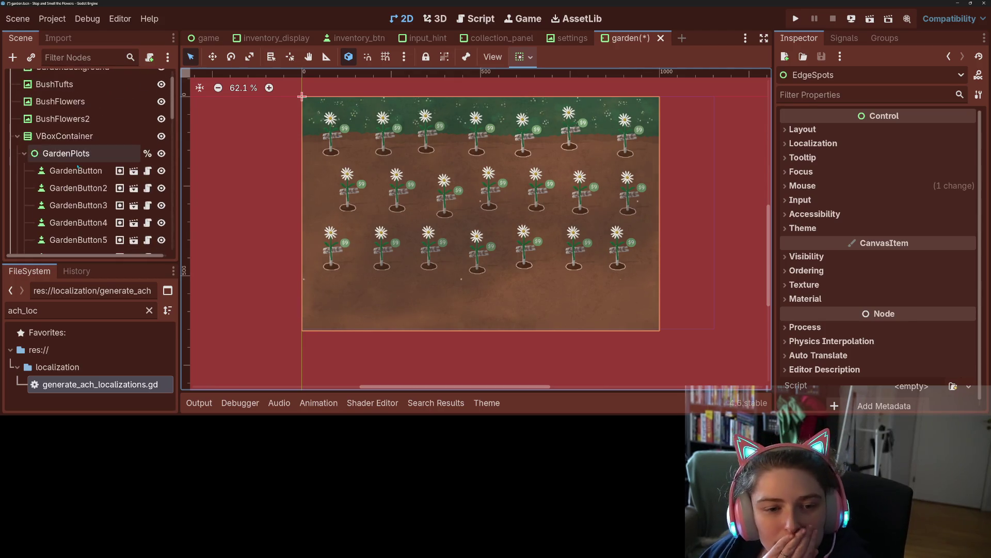
click(76, 170)
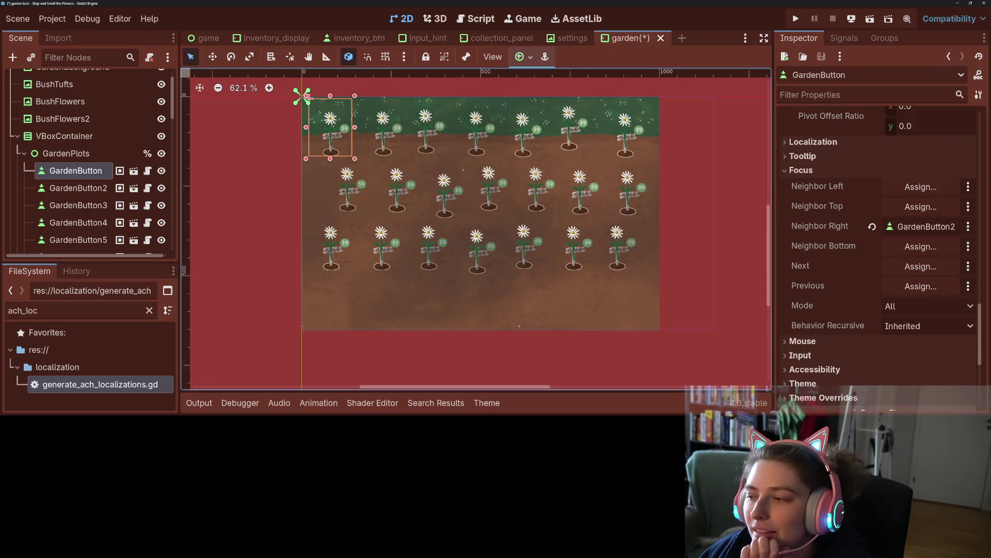
click(921, 246)
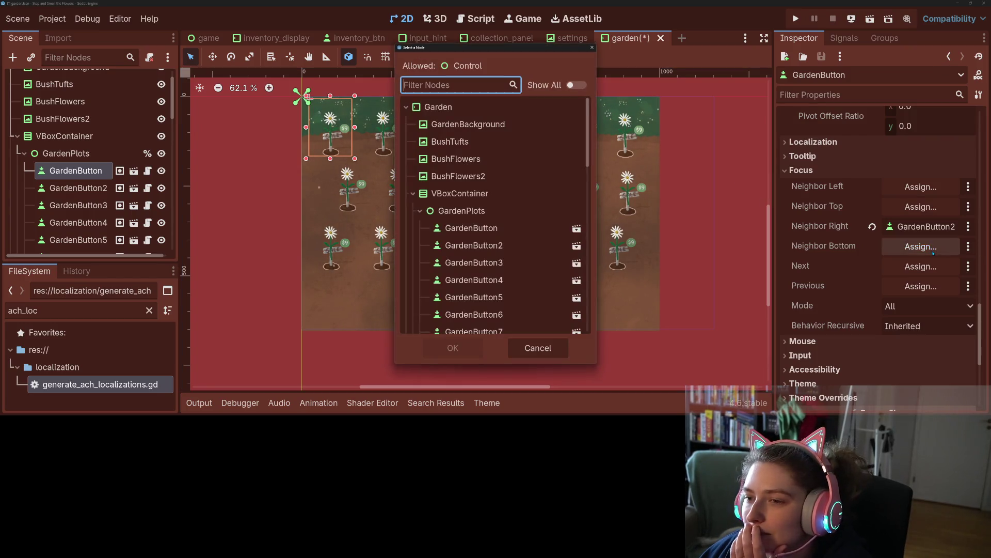
scroll(494, 245, down, 3)
click(490, 262)
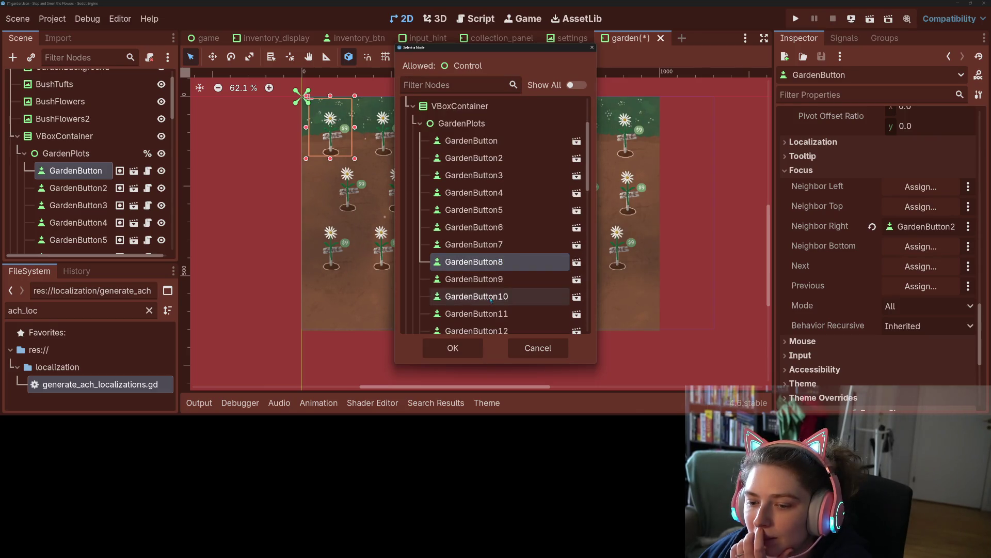
click(466, 346)
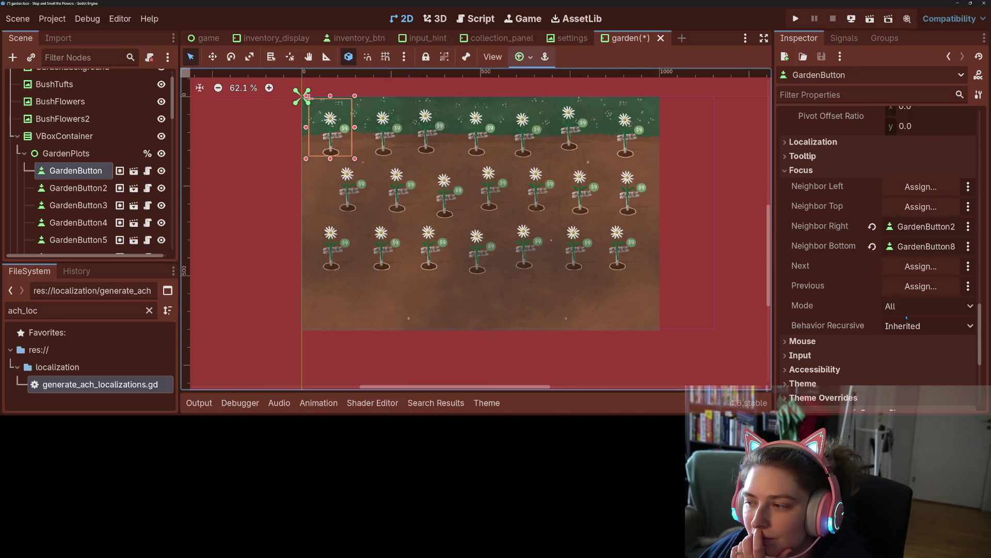
- Make GardenButton2 GardenButton's Next focus, keep Focus Mode at All, and save the scene
click(934, 267)
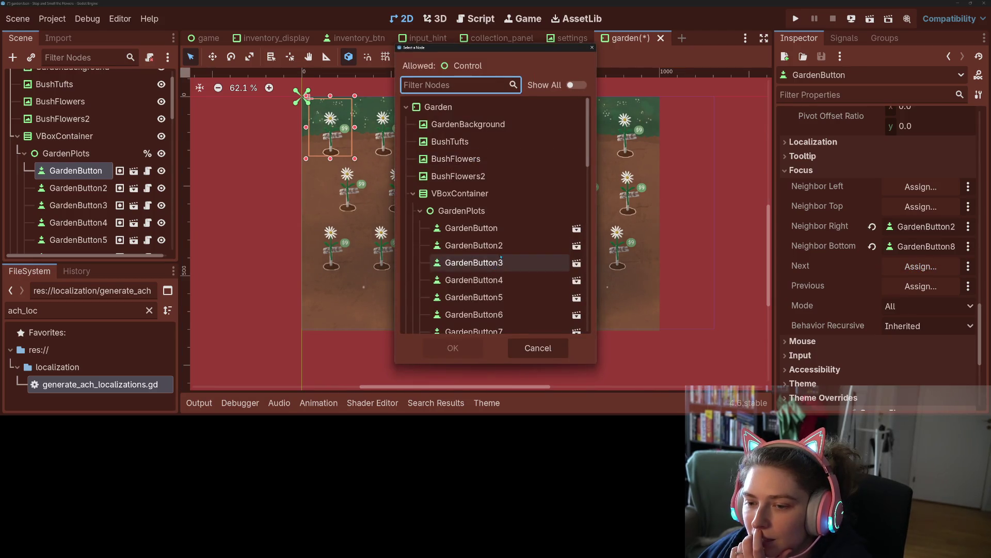
click(473, 245)
click(453, 347)
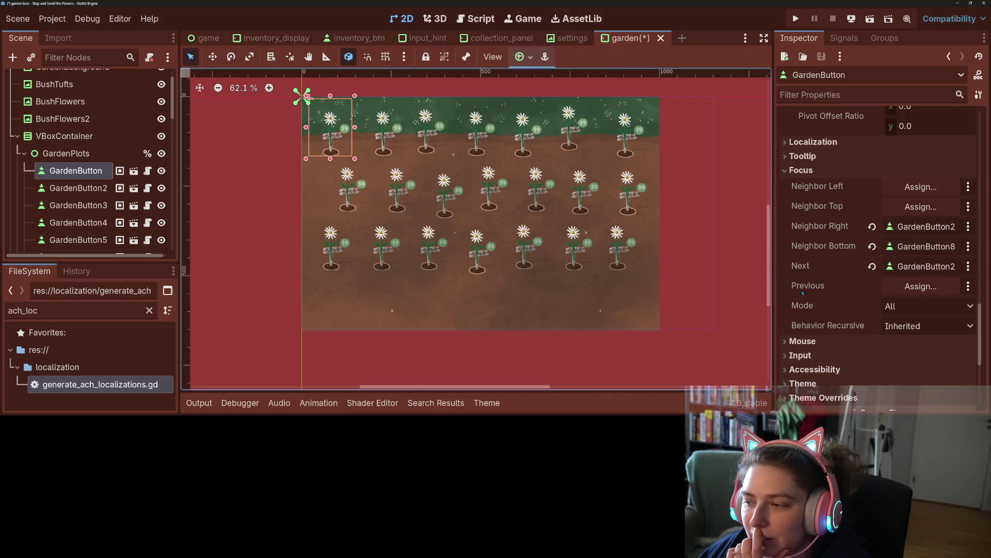
click(912, 307)
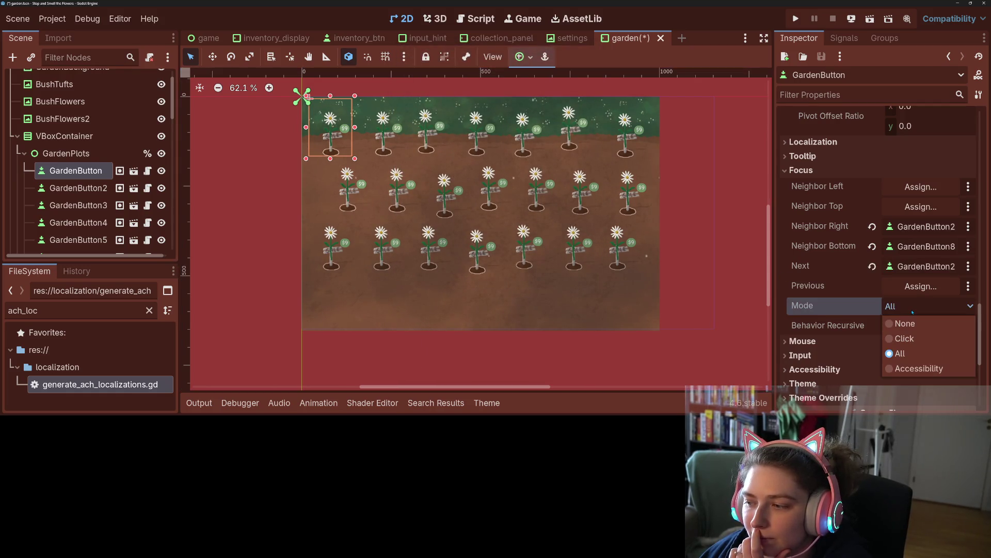
click(913, 311)
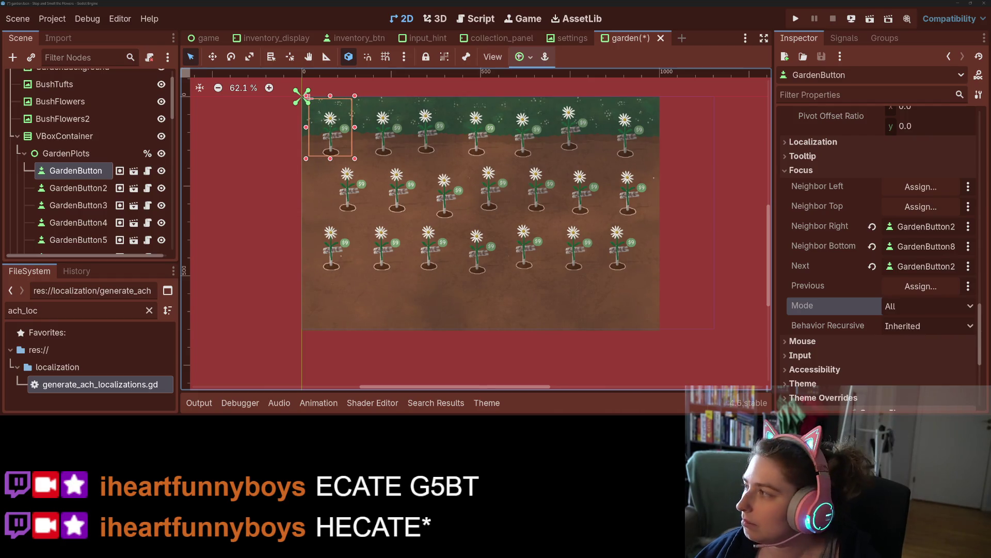
key(ctrl+s)
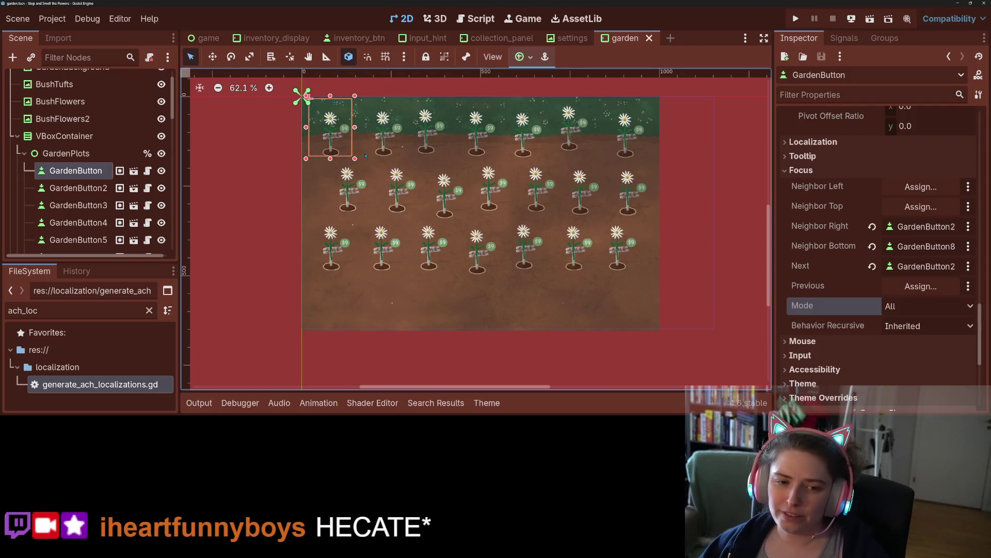
click(77, 188)
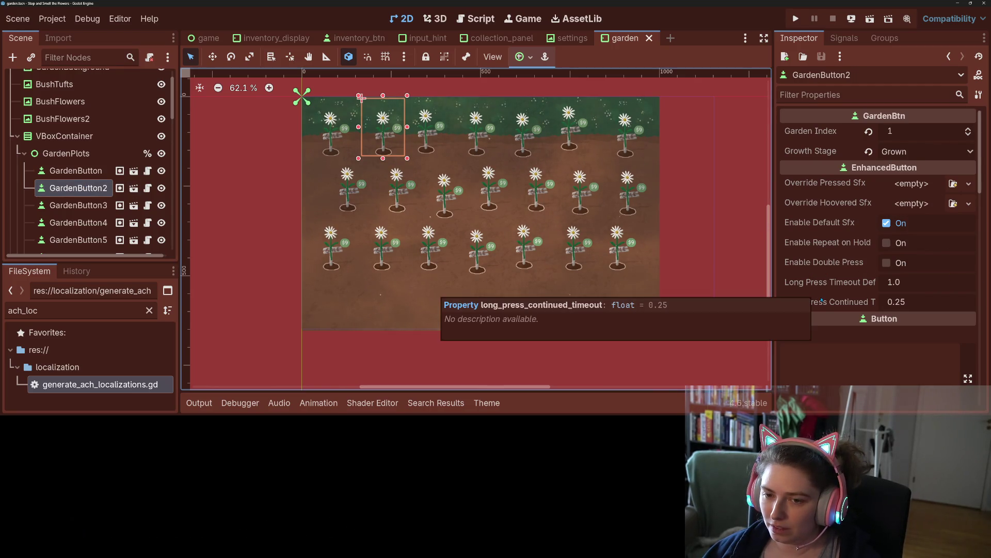
- Give GardenButton2 GardenButton as left and GardenButton3 as right focus neighbor
scroll(822, 299, down, 10)
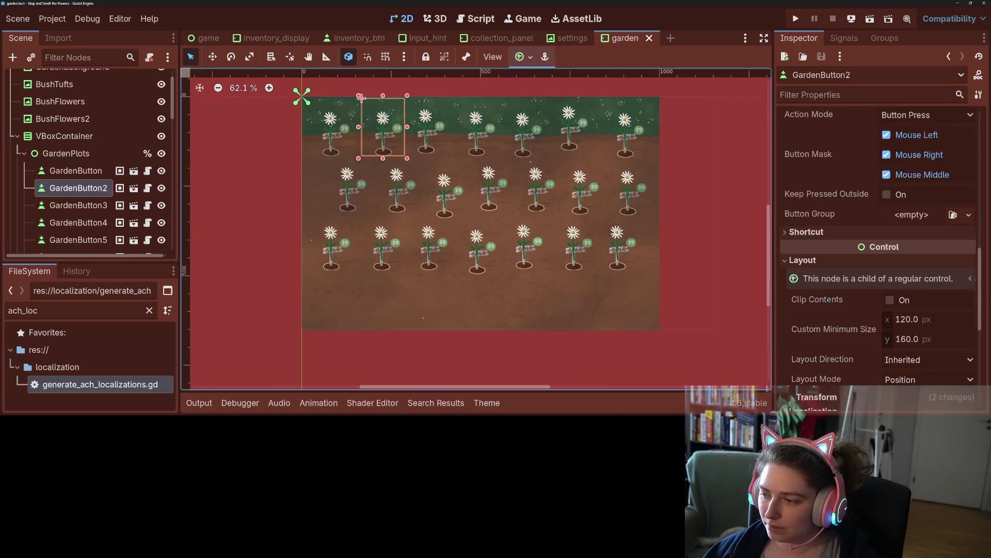
scroll(828, 299, down, 5)
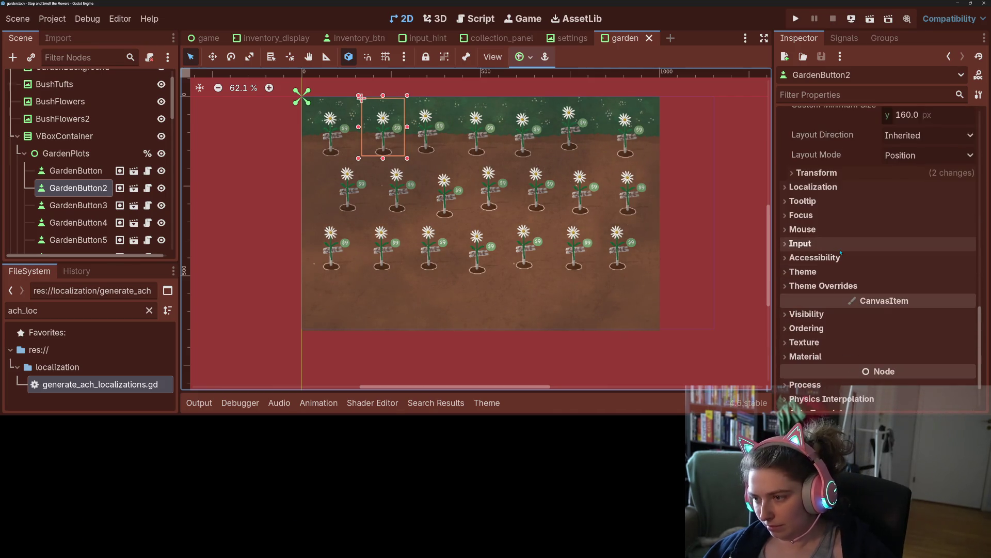
click(821, 220)
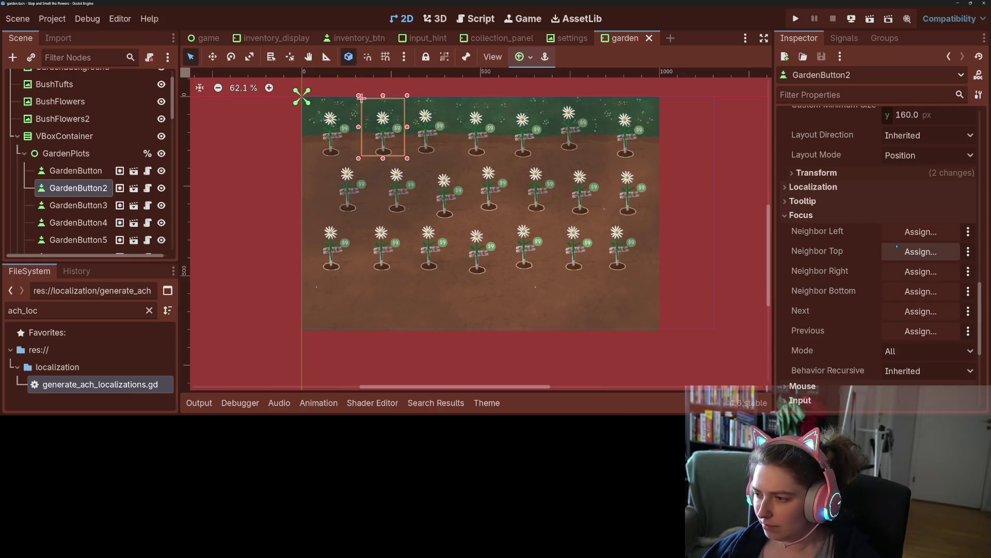
click(883, 227)
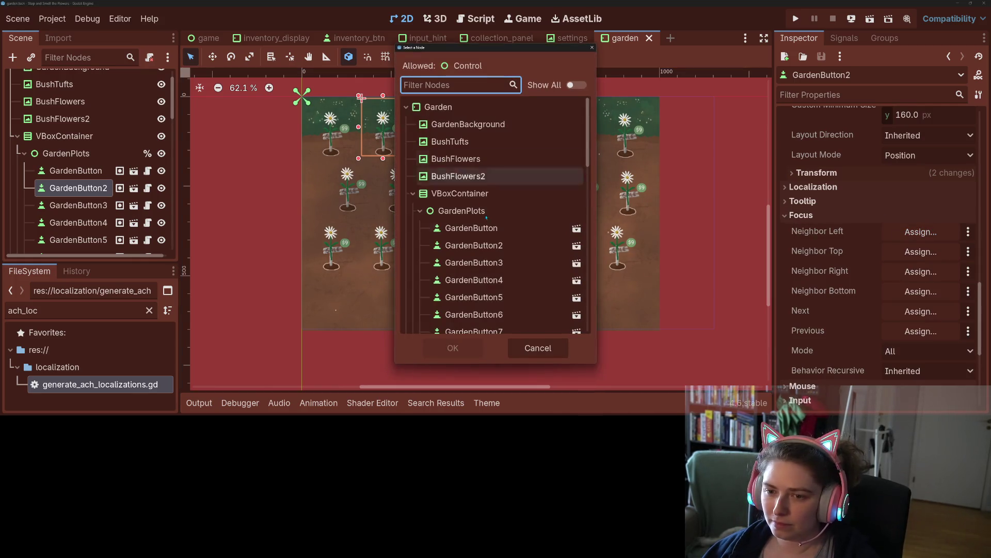
click(472, 227)
click(480, 347)
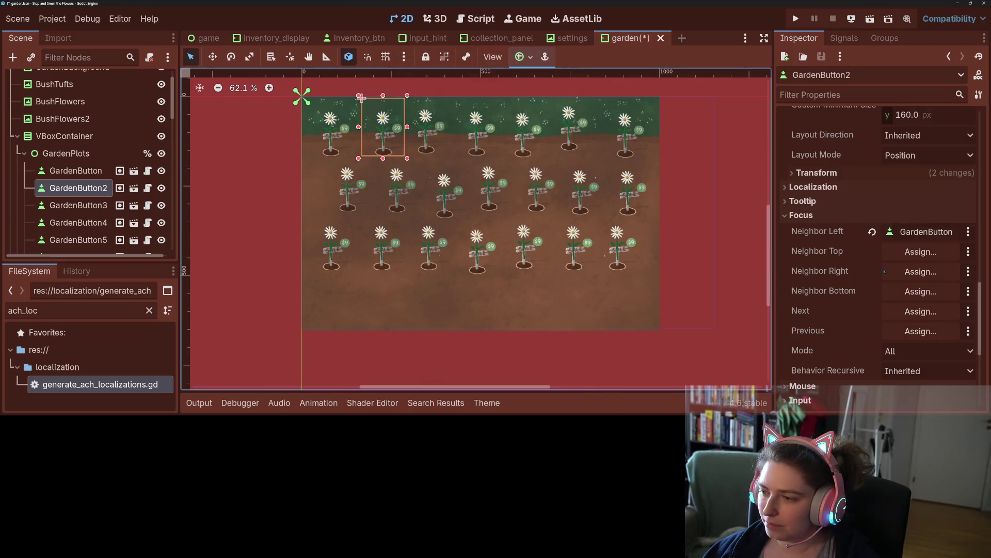
click(921, 271)
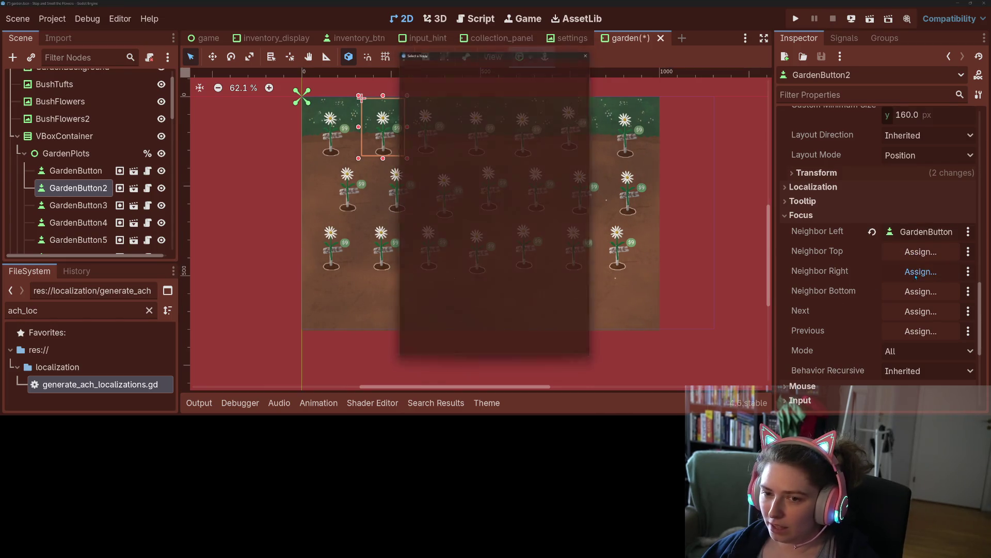
click(474, 263)
click(453, 347)
- Set GardenButton2's bottom focus neighbor to GardenButton9 and save the scene
click(924, 293)
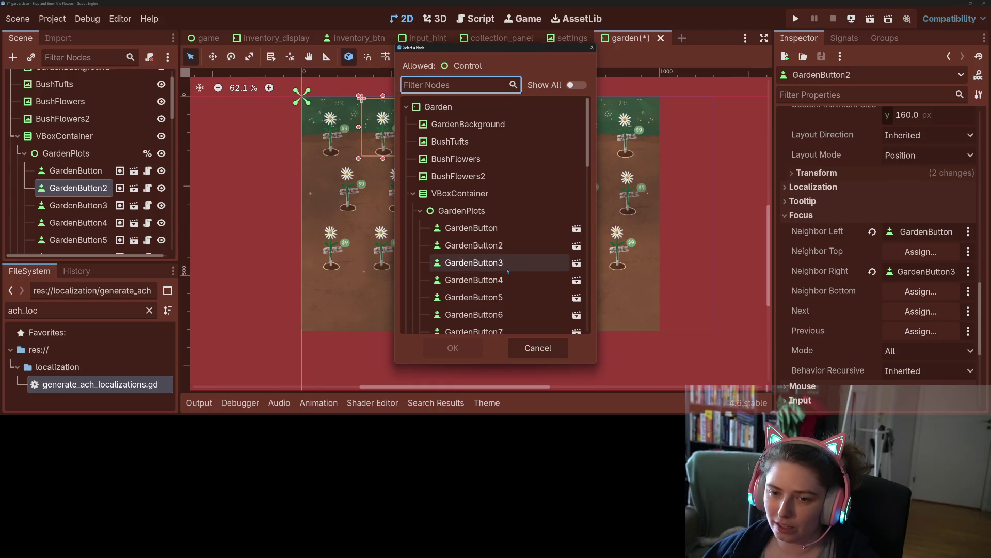
scroll(517, 310, down, 1)
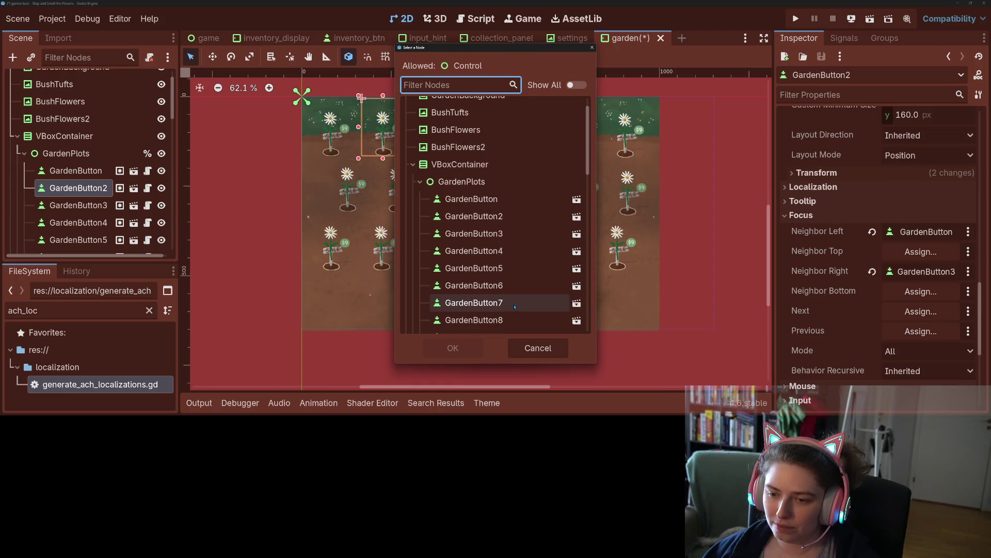
scroll(514, 308, down, 1)
click(508, 310)
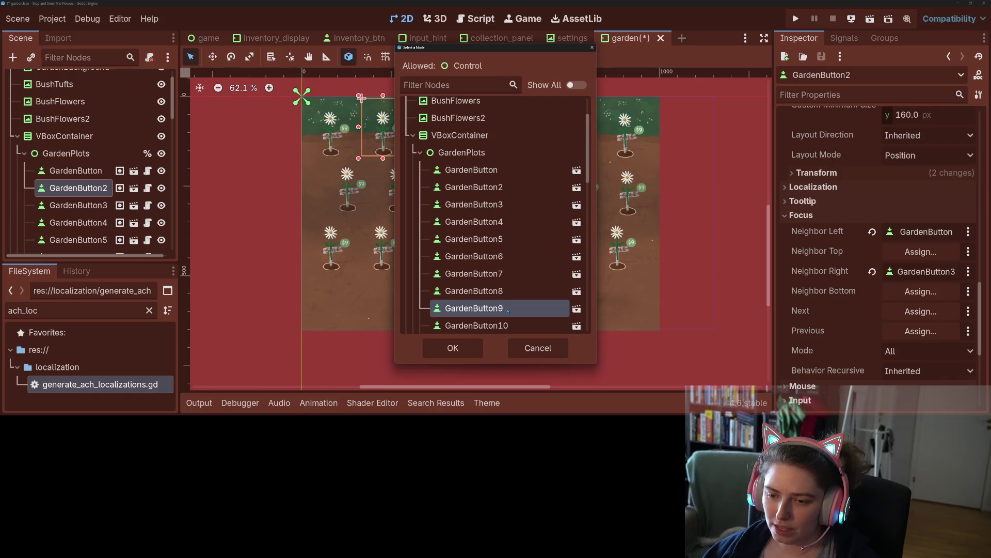
click(451, 347)
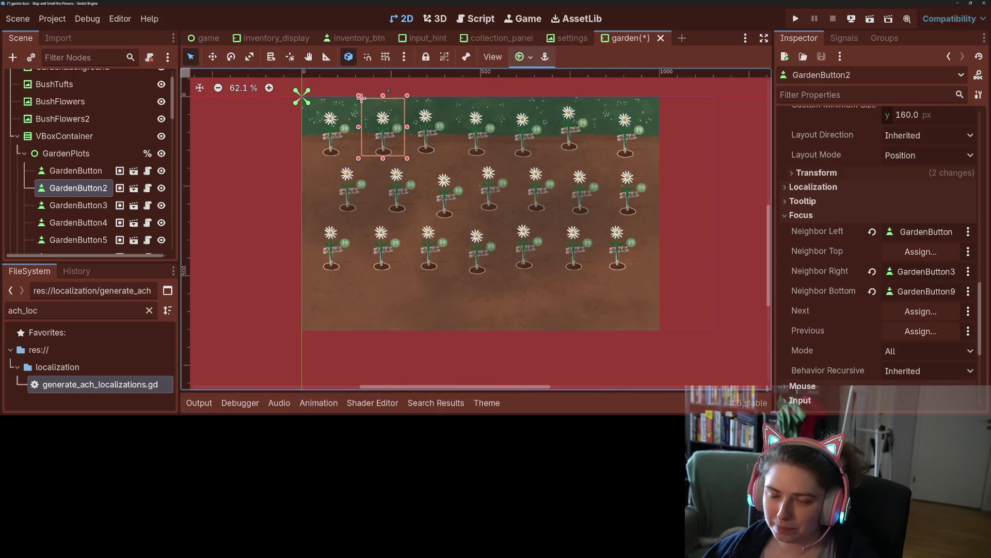
key(ctrl+s)
- Set GardenButton2's Next focus to GardenButton3 and Previous to GardenButton, then save
scroll(920, 295, down, 1)
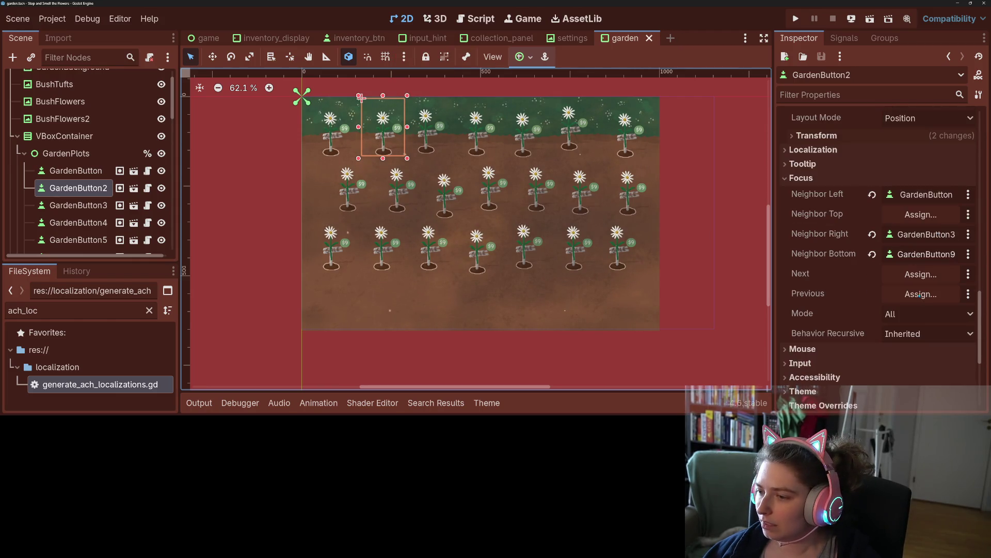
click(921, 274)
click(474, 262)
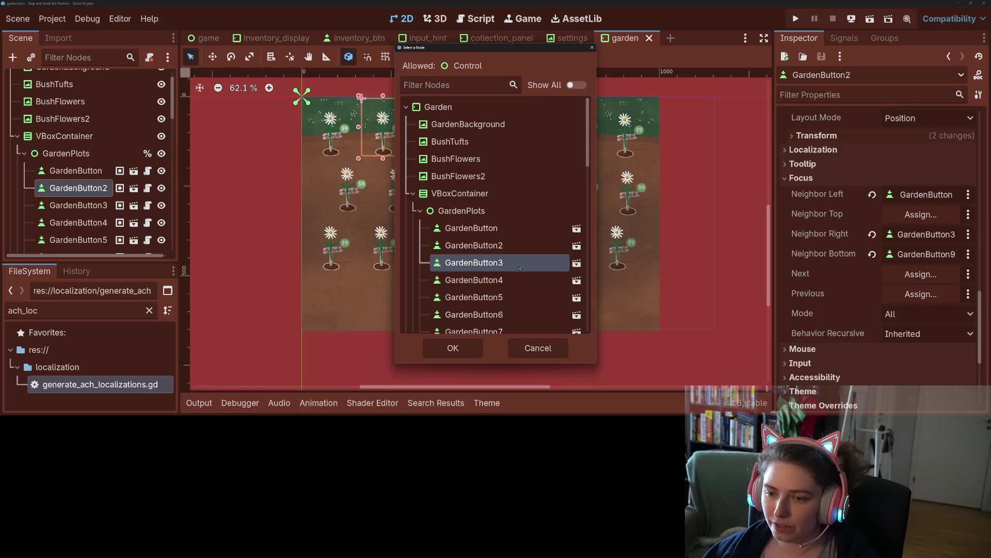
click(453, 348)
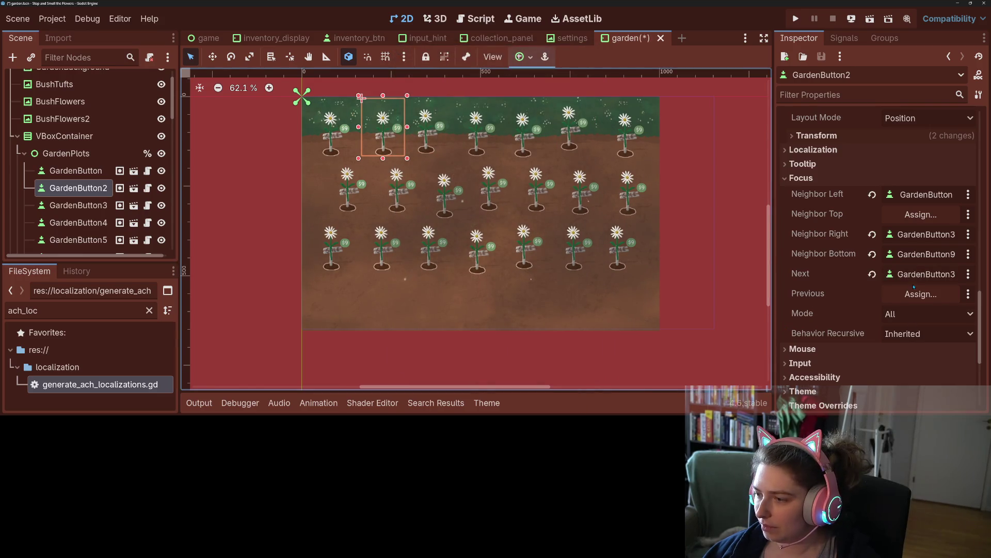
click(917, 293)
click(472, 228)
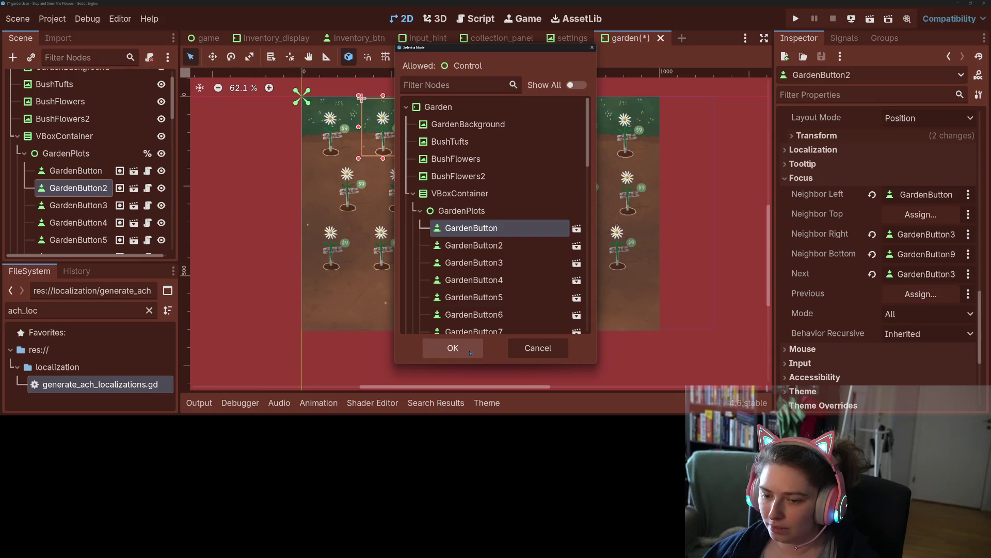
click(470, 351)
key(ctrl+s)
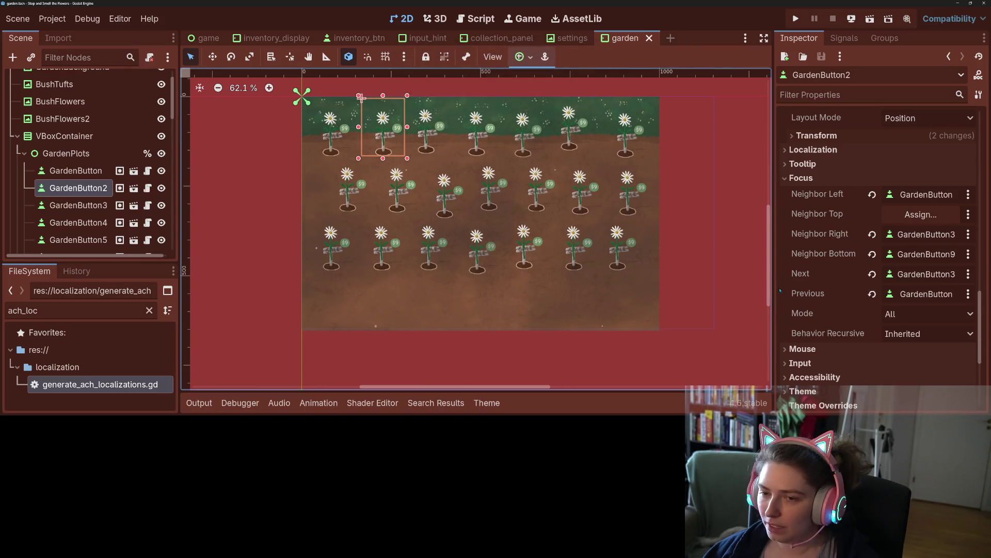
click(303, 97)
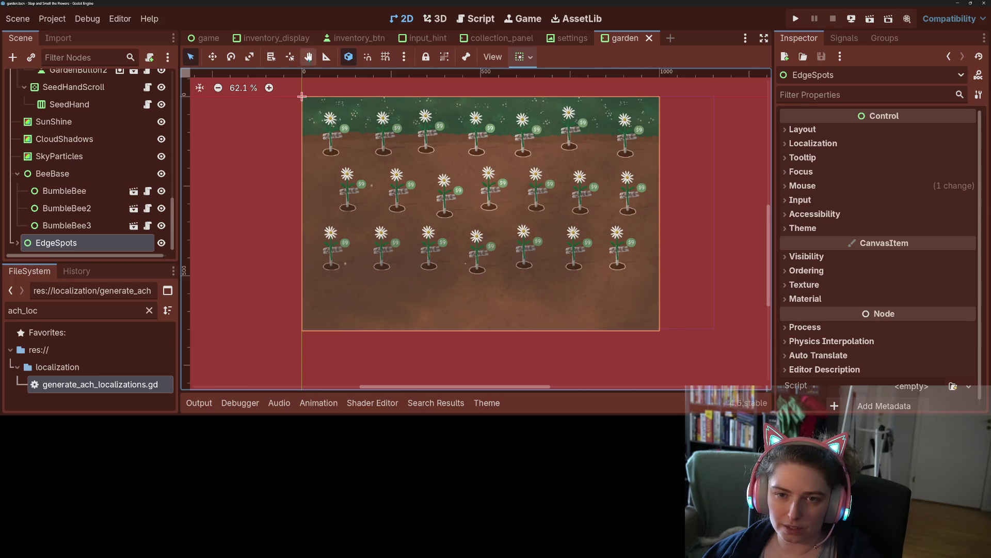
- Lock the EdgeSpots node, then the BeeBase node, saving the scene after each
click(427, 58)
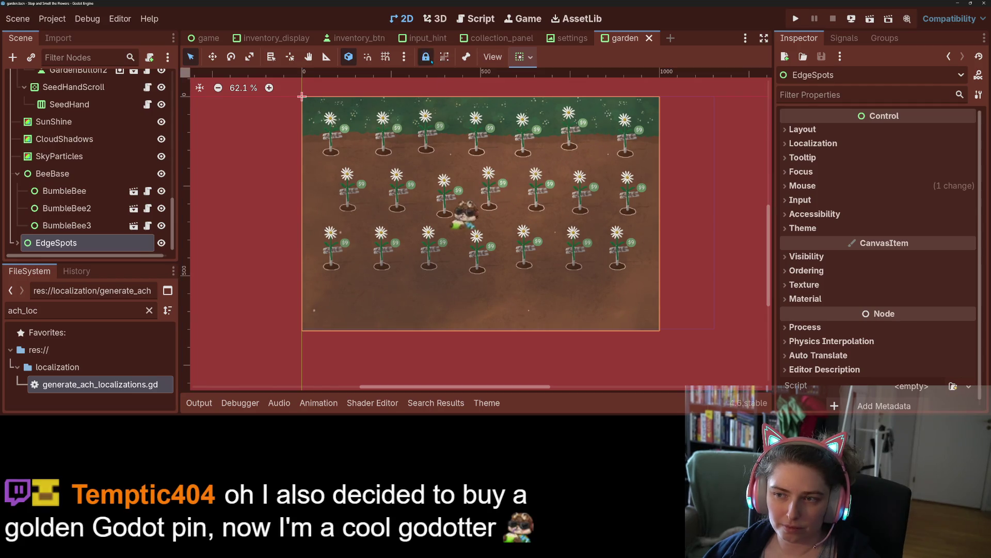
key(ctrl+s)
click(302, 97)
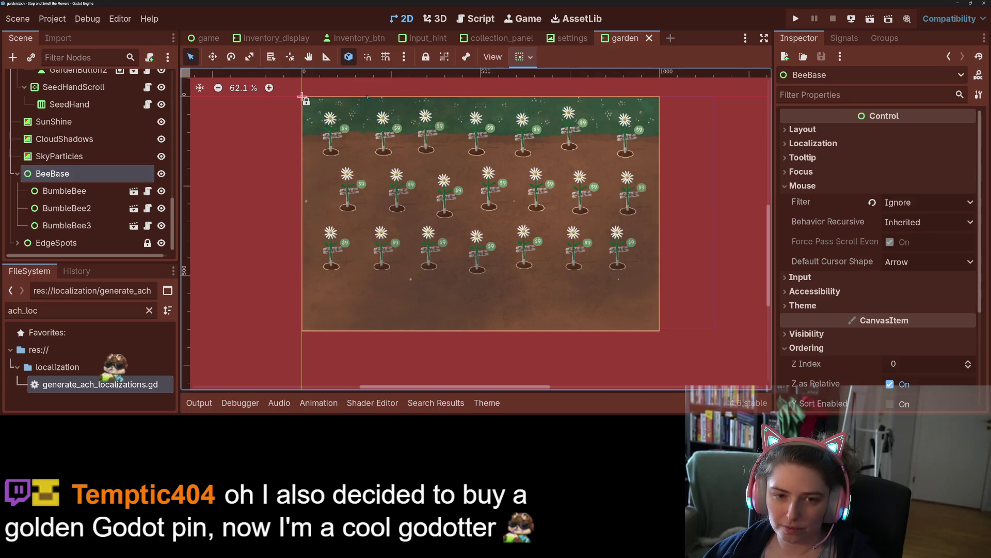
click(426, 57)
key(ctrl+s)
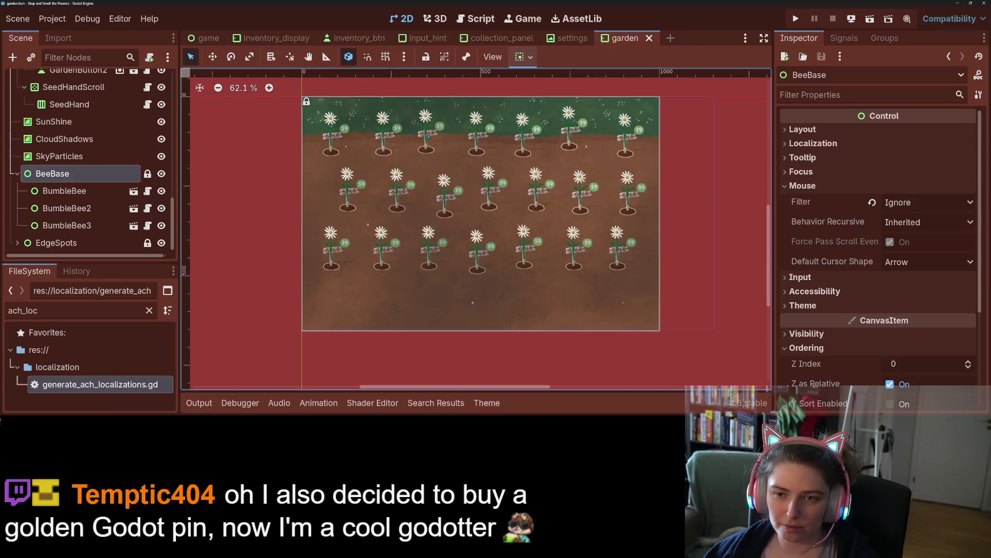
- Select SkyParticles with SunShine and CloudShadows, then select GardenButton3
click(428, 136)
shift+click(54, 122)
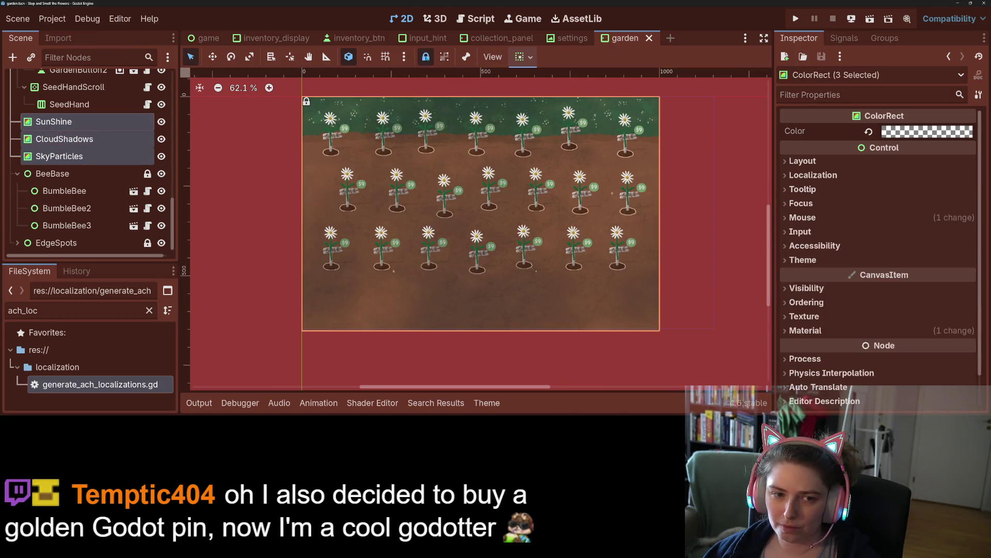
click(422, 148)
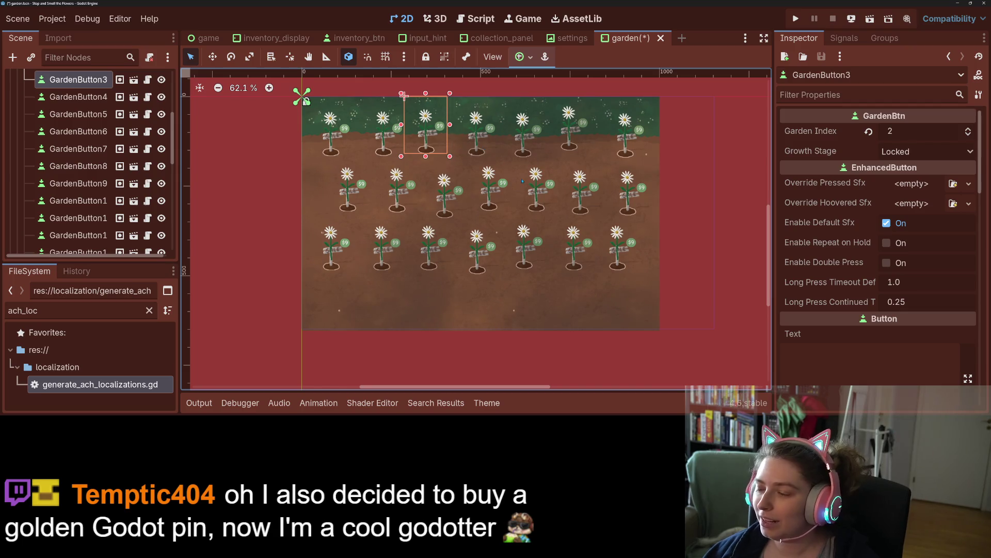
- Give GardenButton3 GardenButton2 as left and GardenButton4 as right focus neighbor
scroll(825, 265, down, 20)
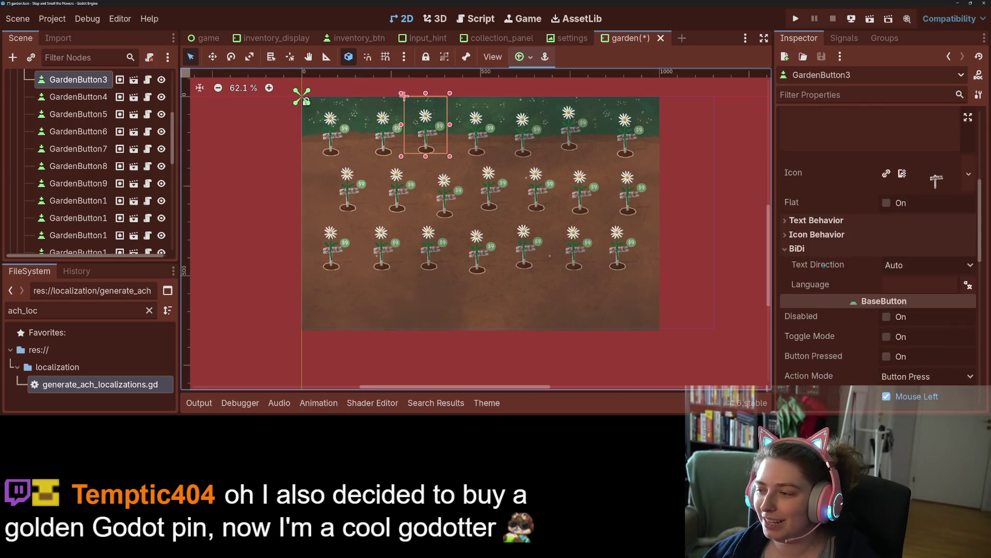
scroll(835, 270, up, 3)
click(801, 301)
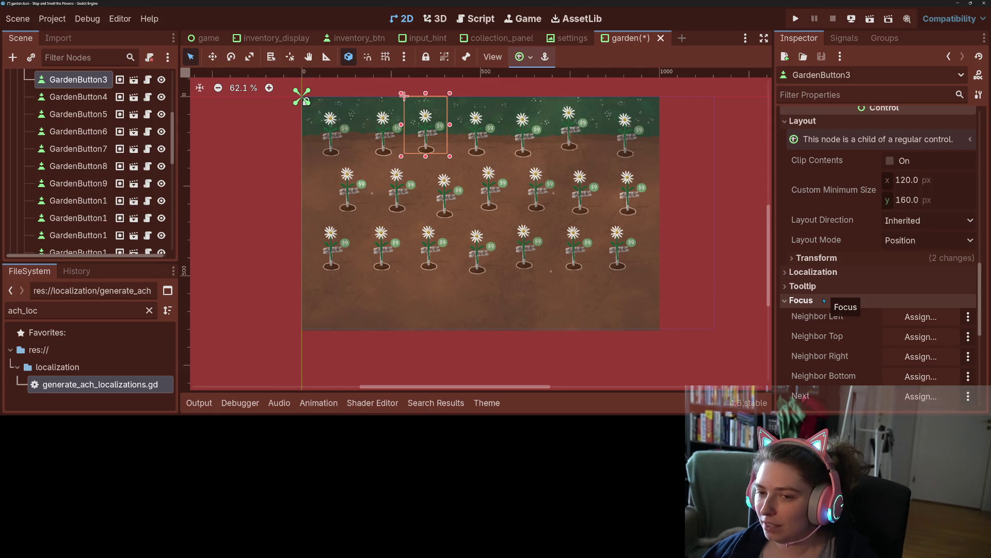
click(921, 317)
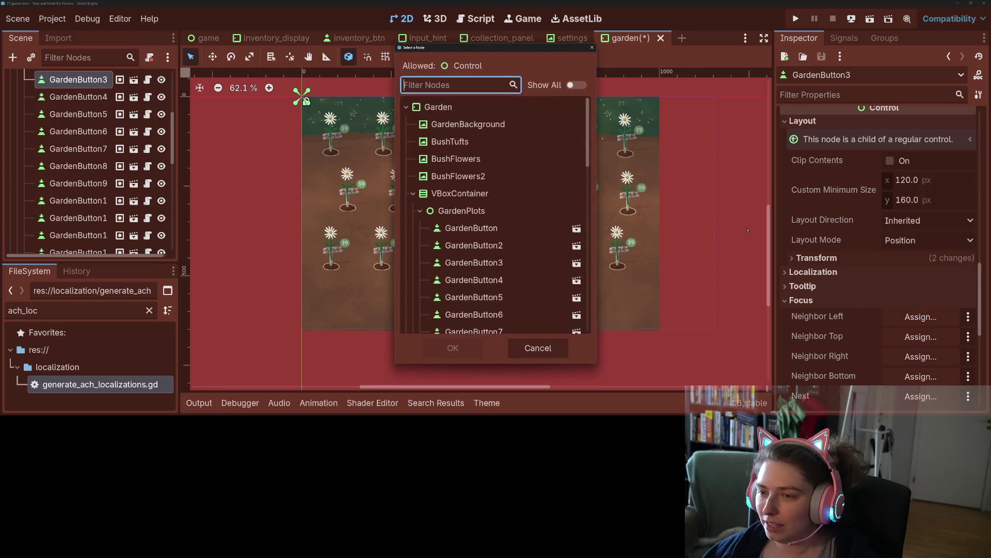
click(475, 245)
click(454, 346)
scroll(913, 279, down, 2)
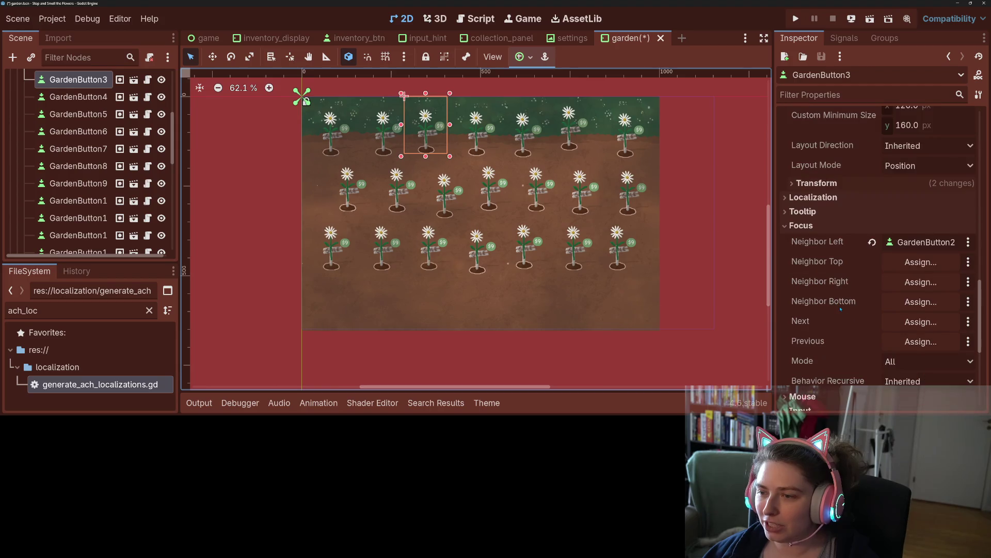
click(916, 282)
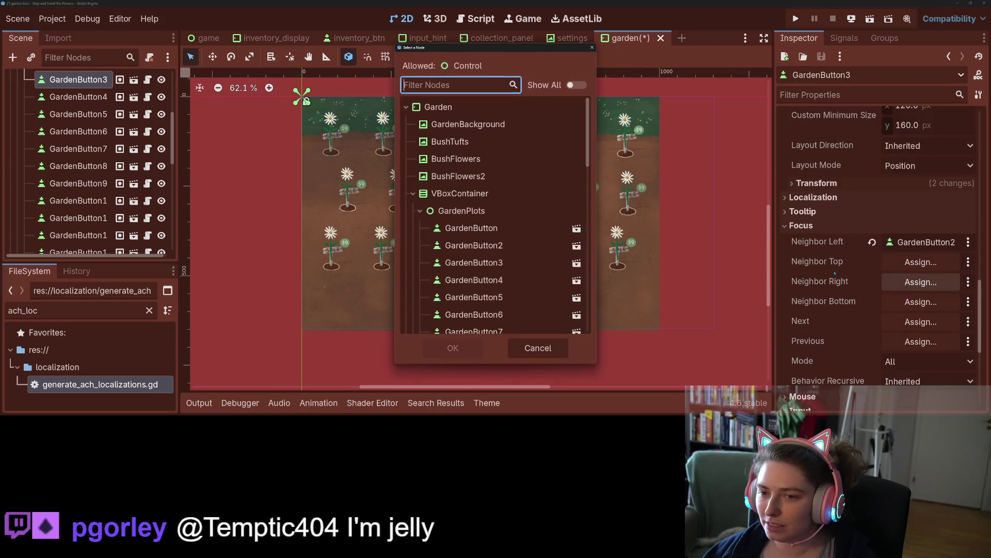
click(474, 280)
click(453, 348)
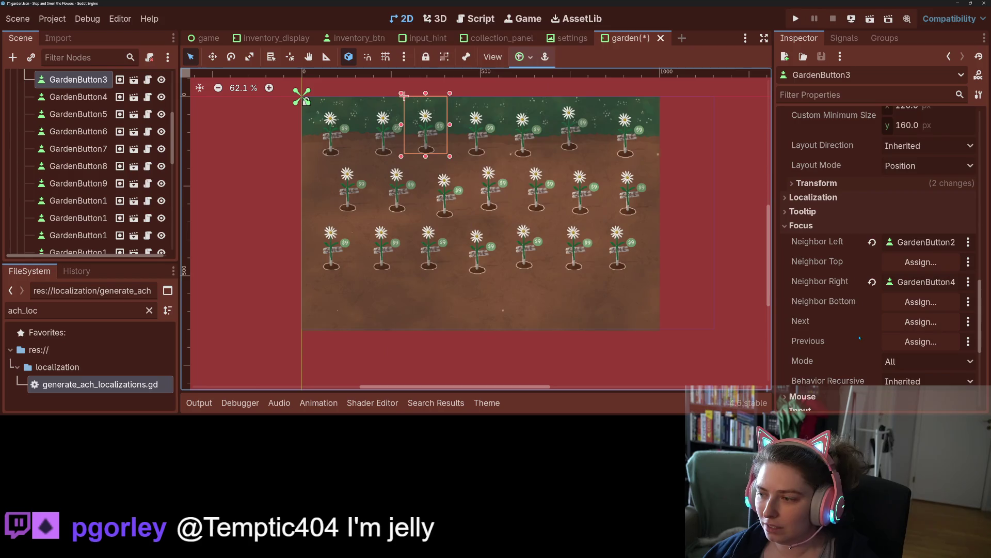
- Set GardenButton3's bottom focus neighbor to GardenButton10
click(921, 301)
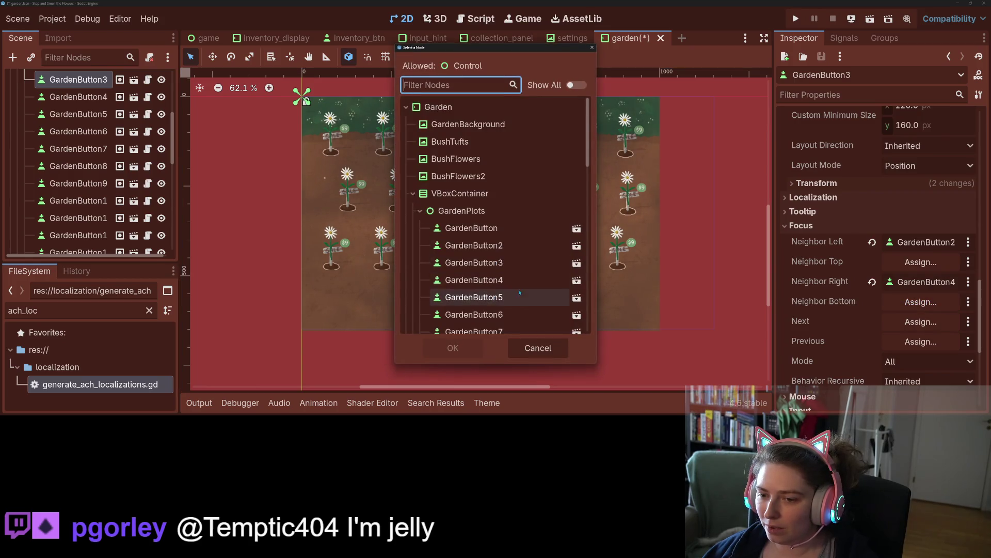
scroll(519, 288, down, 1)
scroll(518, 289, down, 1)
click(517, 295)
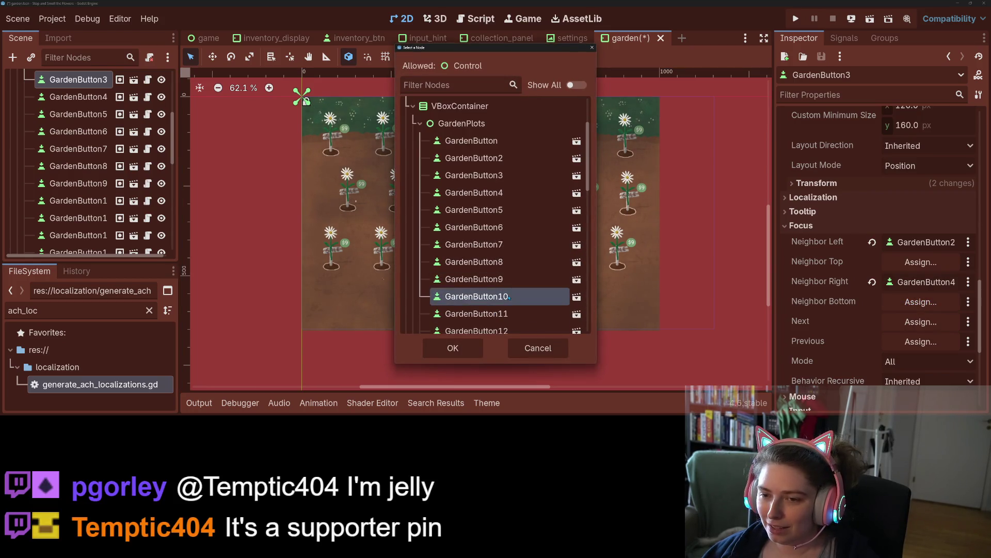
click(453, 348)
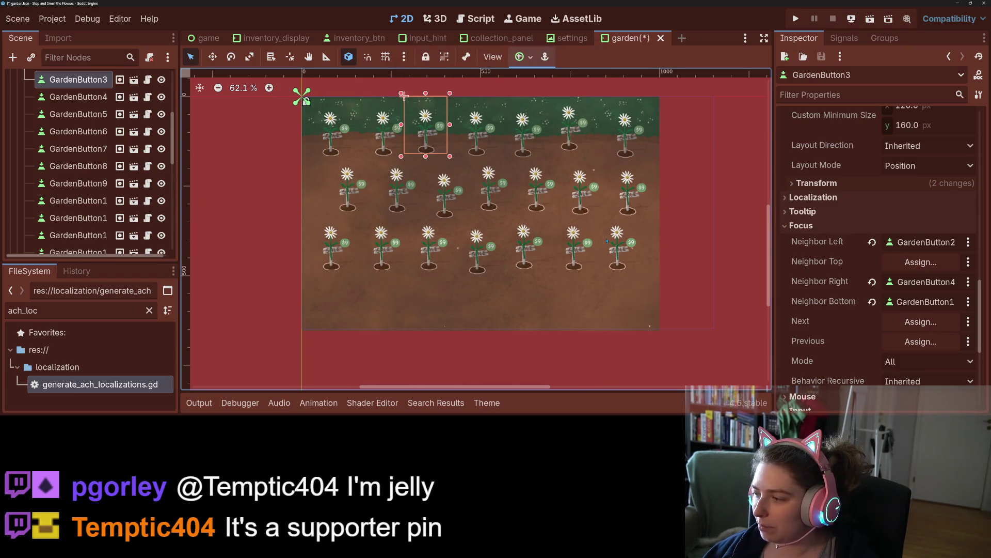
- Set GardenButton3's Next focus to GardenButton4 and Previous to GardenButton2
scroll(650, 258, down, 1)
scroll(661, 271, up, 2)
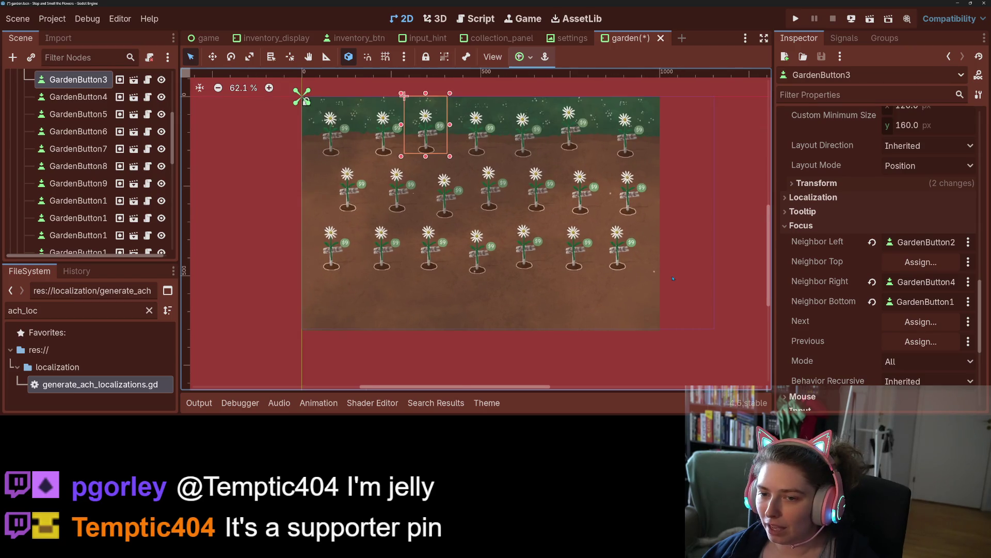
drag(664, 274, 680, 300)
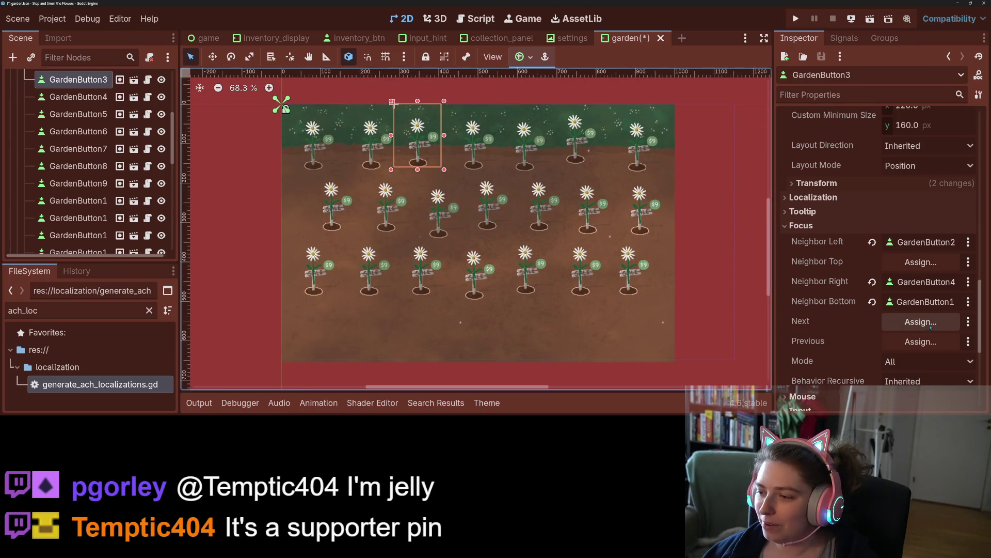
click(920, 322)
scroll(504, 292, down, 1)
scroll(504, 292, down, 1)
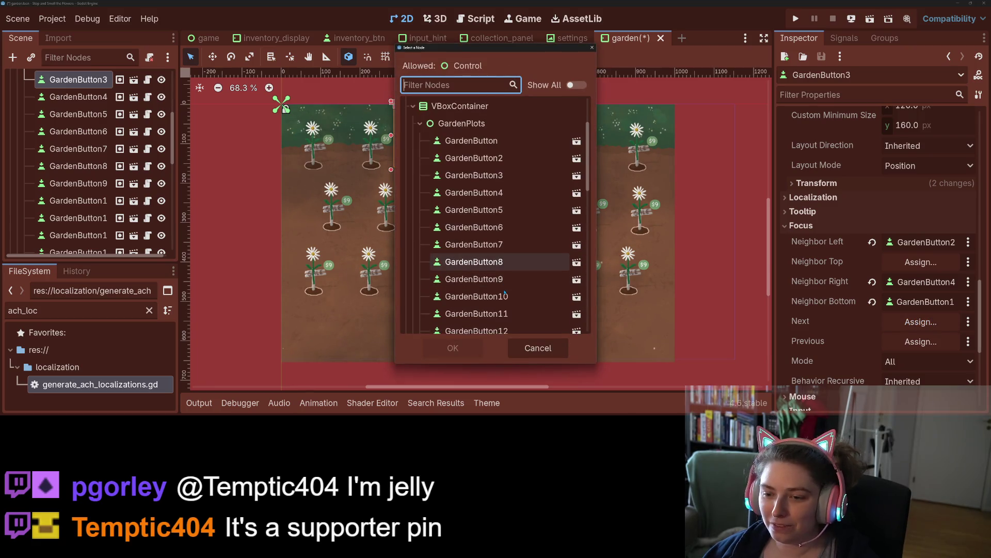
click(502, 193)
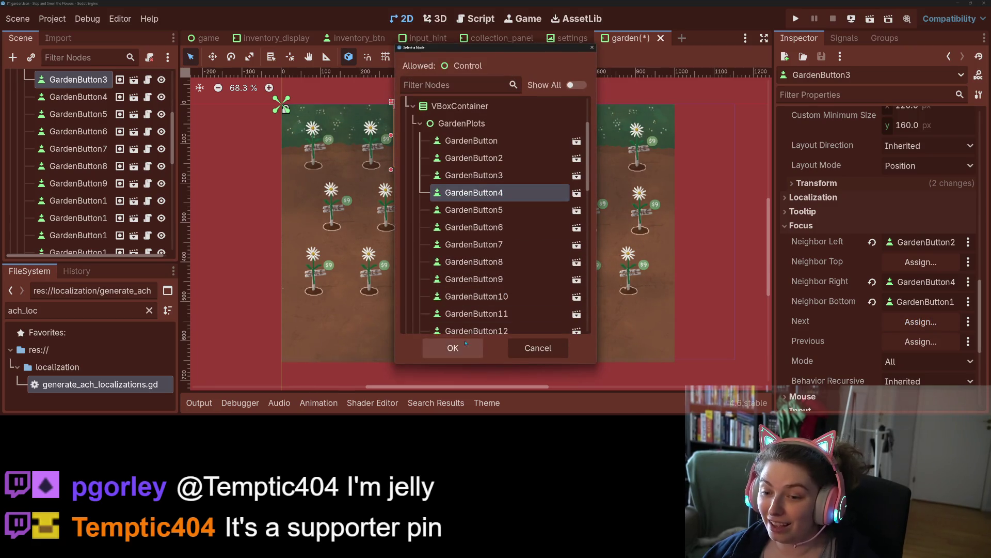
click(453, 348)
click(899, 341)
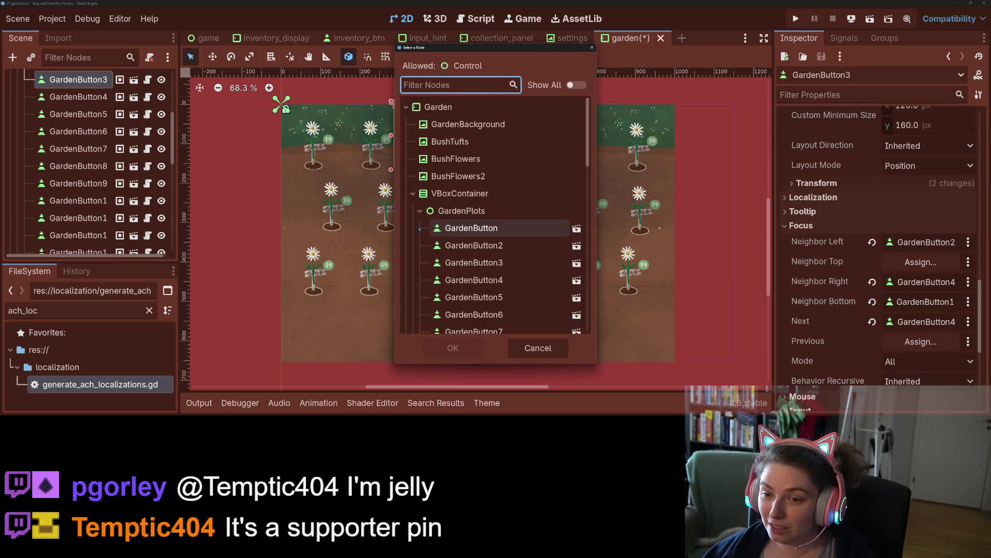
click(474, 246)
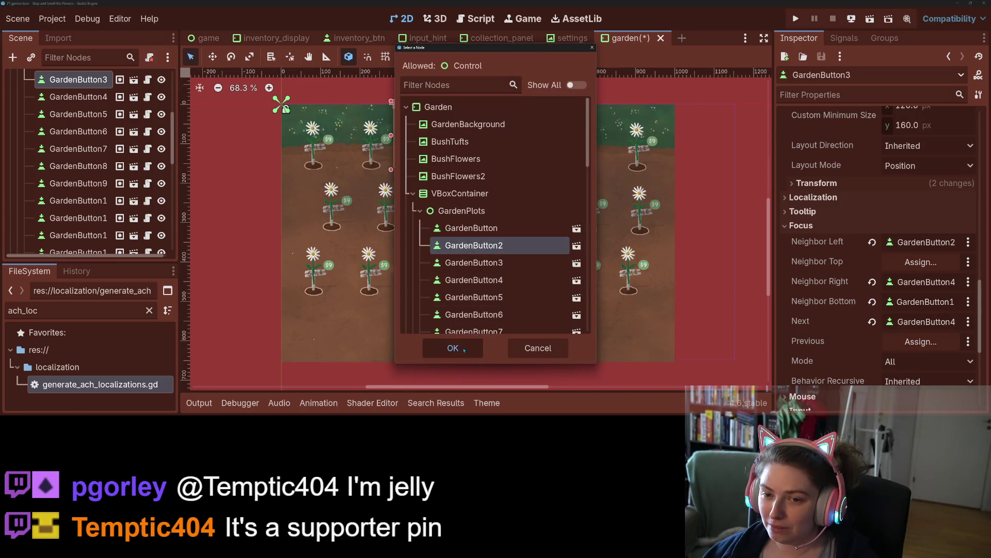
click(479, 347)
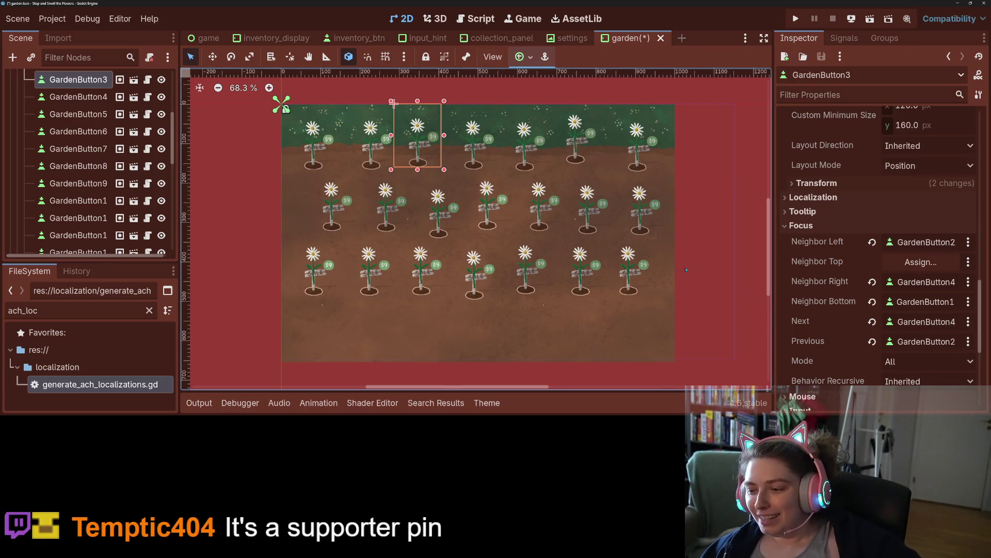
- Give GardenButton4 GardenButton3 as left and GardenButton5 as right focus neighbor
click(77, 97)
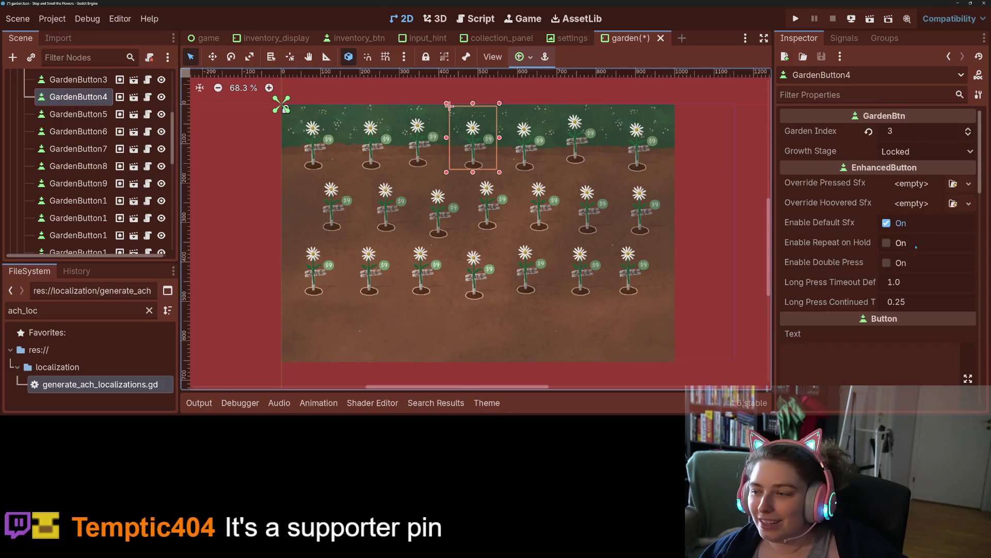
scroll(898, 340, down, 3)
scroll(898, 340, down, 10)
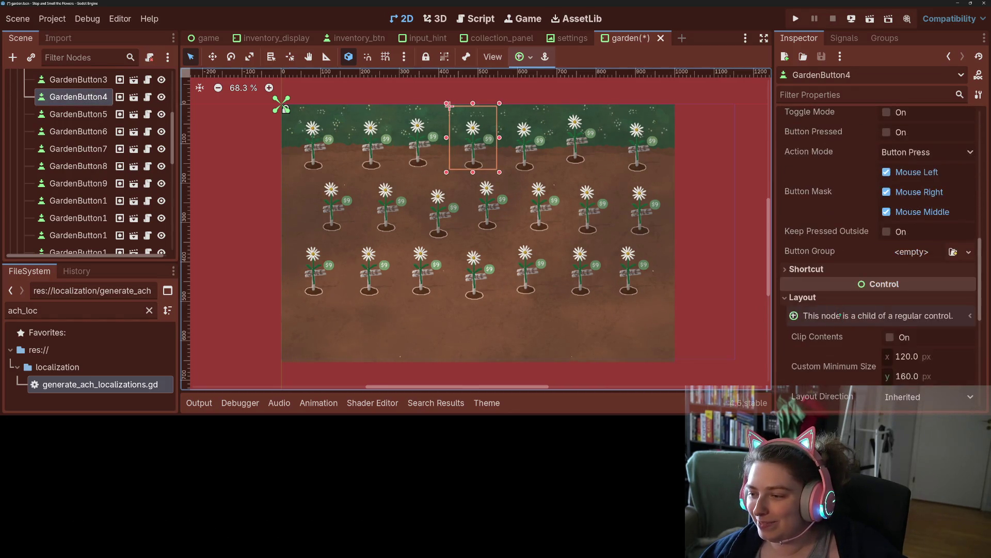
scroll(842, 321, down, 2)
click(804, 252)
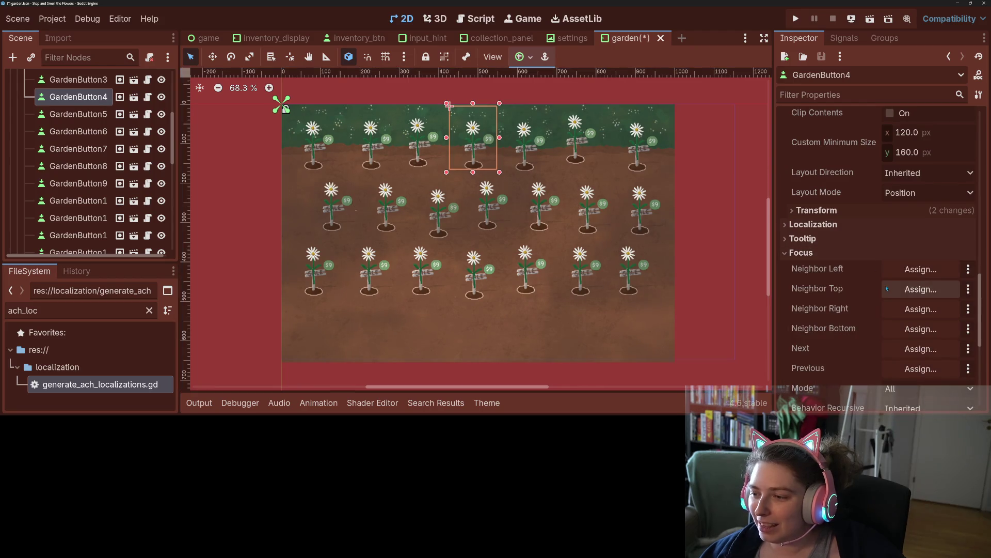
click(921, 269)
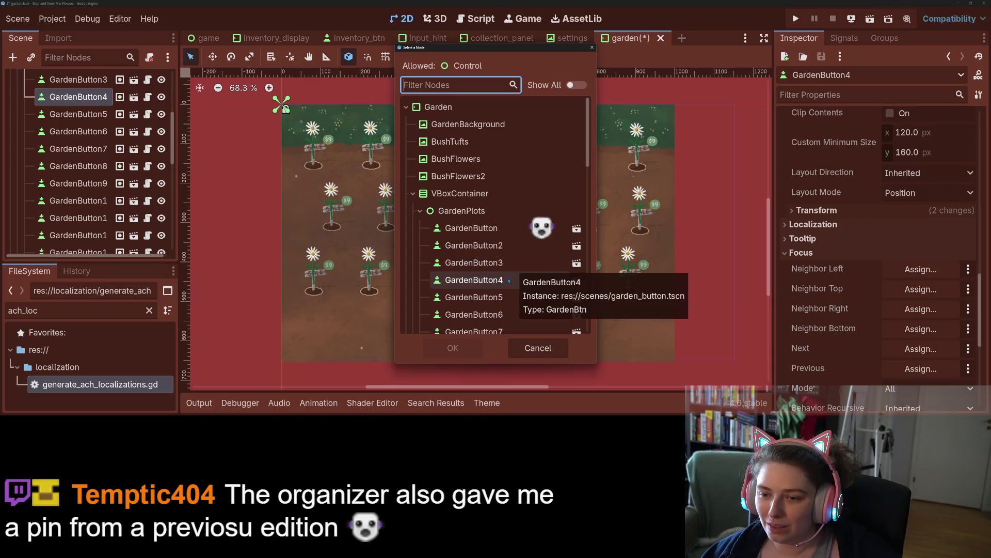
click(513, 267)
click(453, 348)
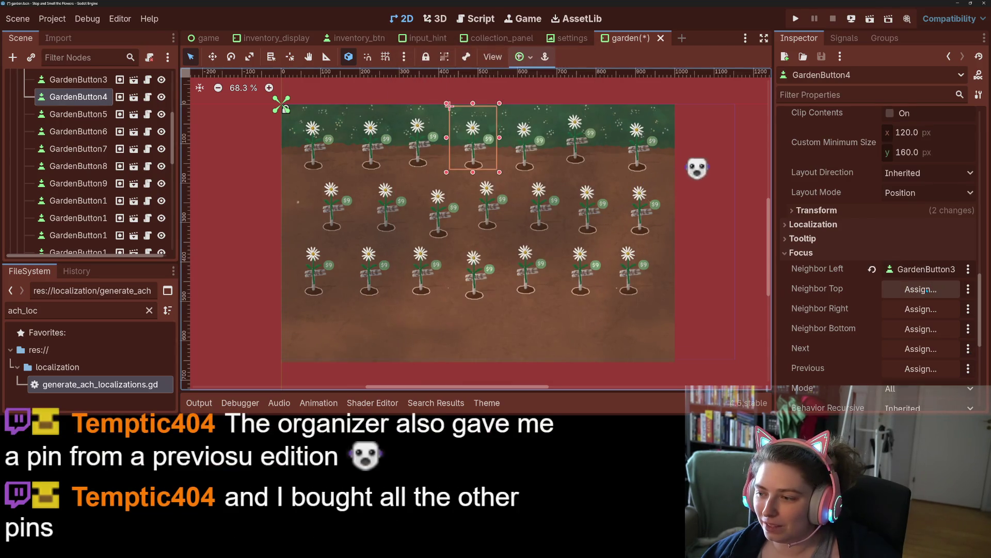
click(919, 309)
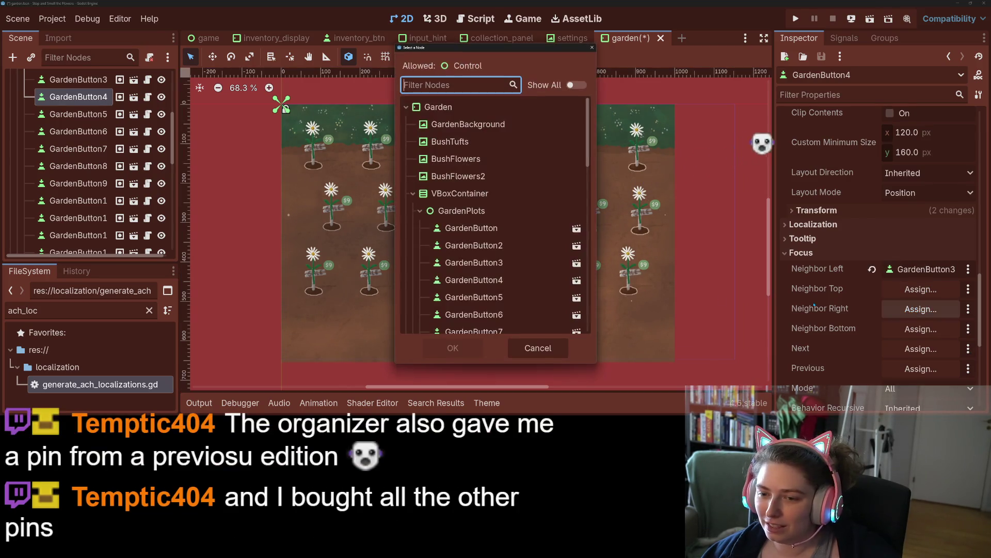
click(485, 303)
click(478, 342)
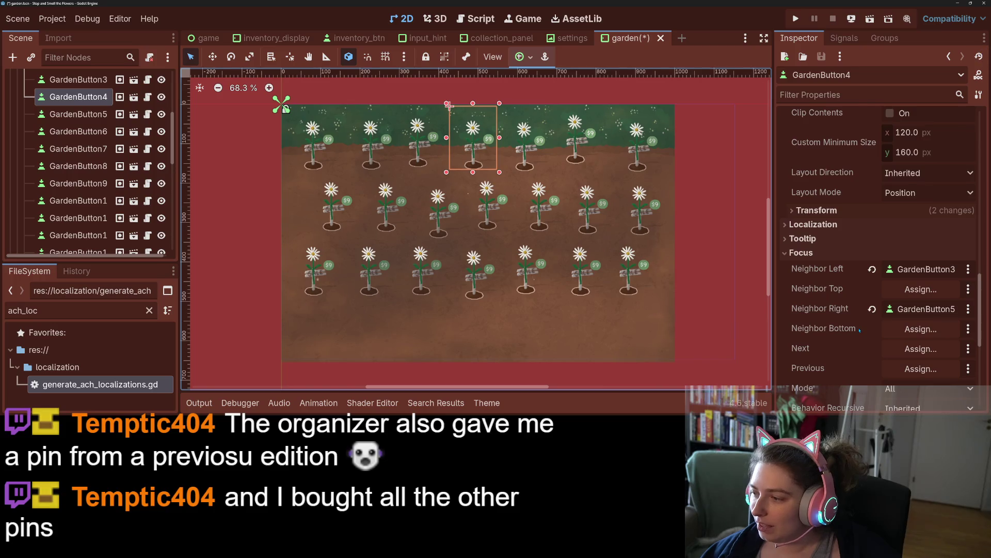
- Set GardenButton4's bottom focus neighbor to GardenButton11
scroll(860, 330, down, 3)
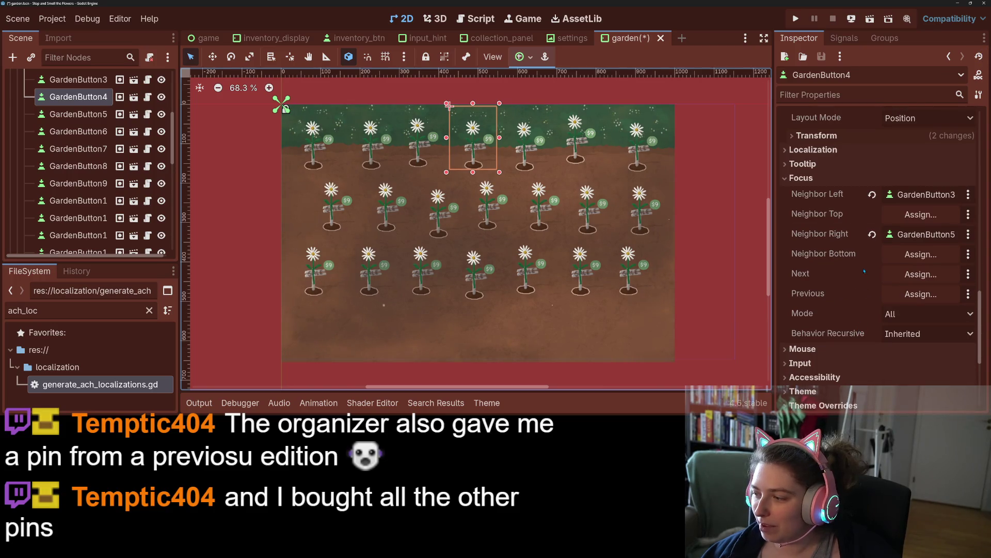
click(916, 255)
scroll(496, 318, down, 3)
mouse_move(506, 49)
mouse_down()
mouse_move(854, 80)
mouse_move(844, 80)
mouse_up()
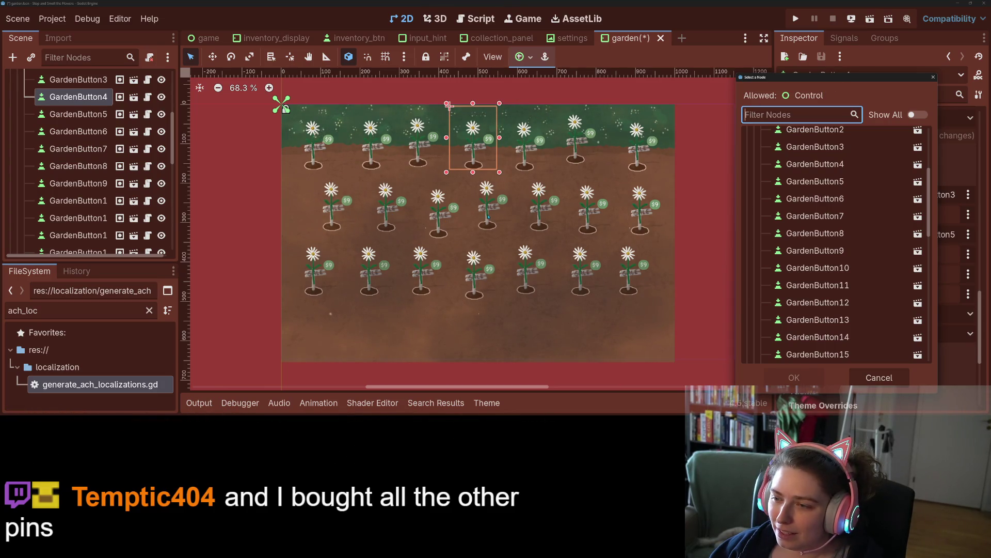
click(818, 285)
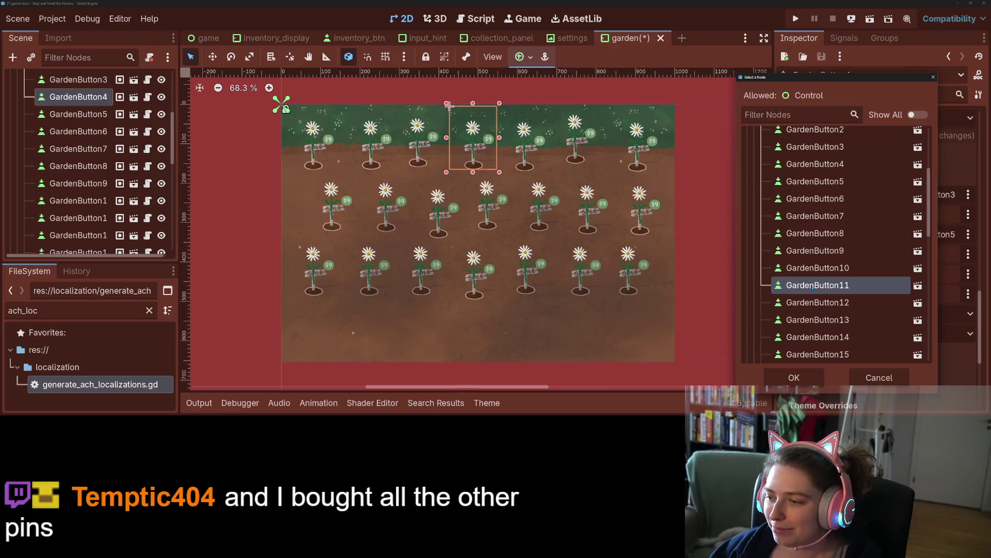
click(794, 377)
- Set GardenButton4's Next focus to GardenButton5 and Previous to GardenButton3
click(921, 274)
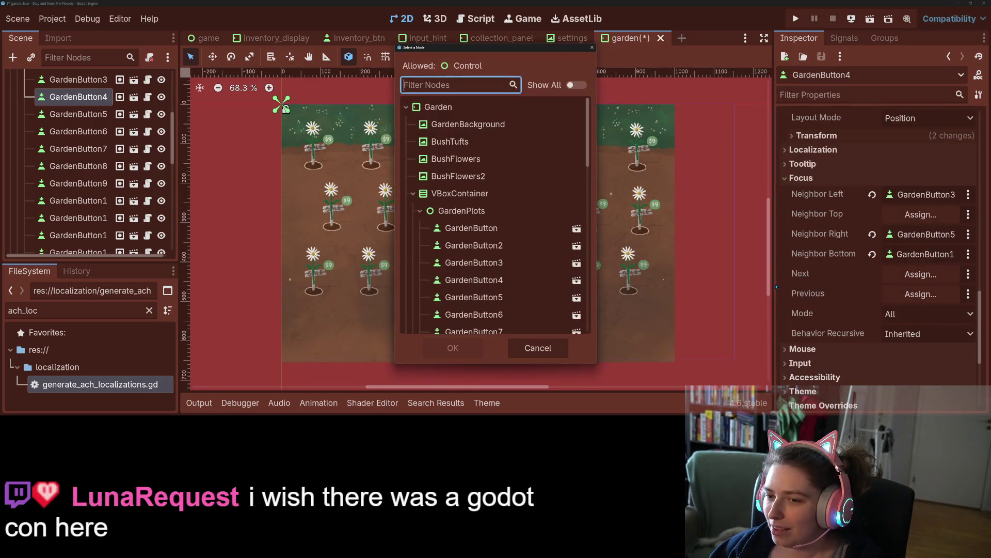
click(497, 297)
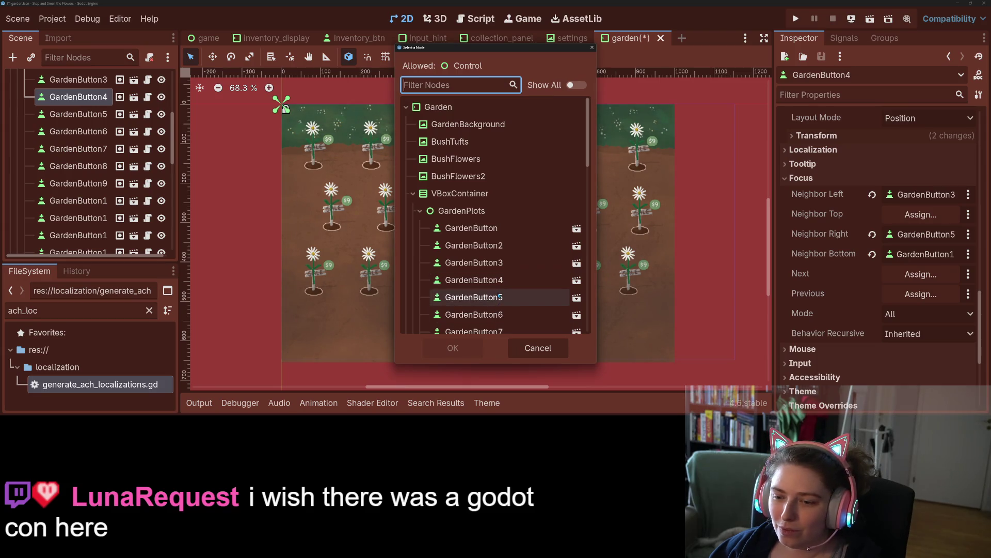
click(475, 348)
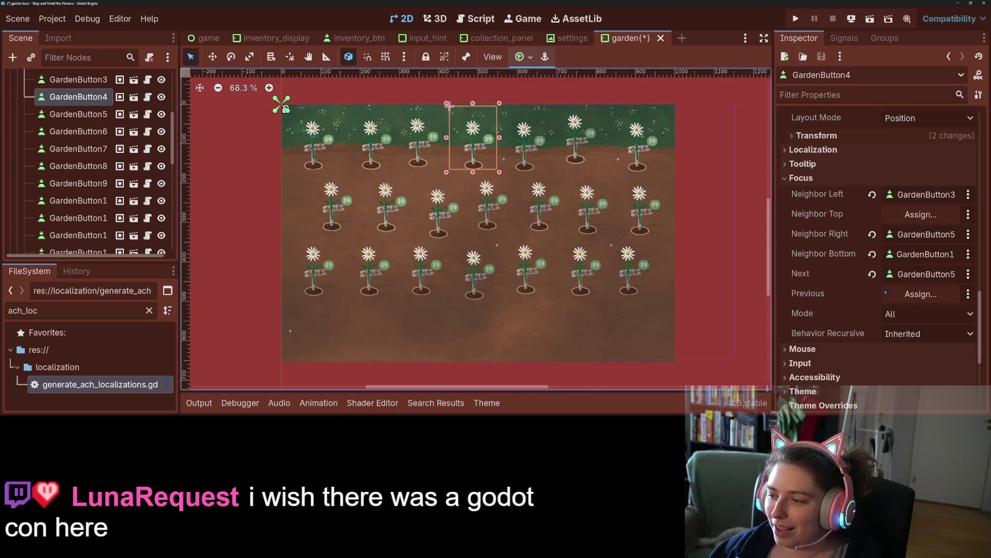
click(921, 294)
drag(480, 45, 756, 60)
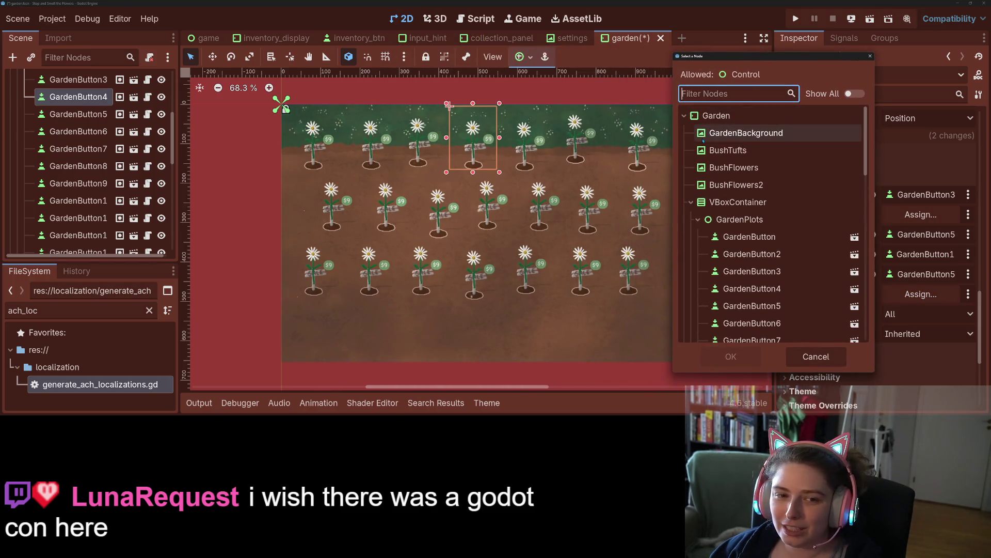
click(772, 274)
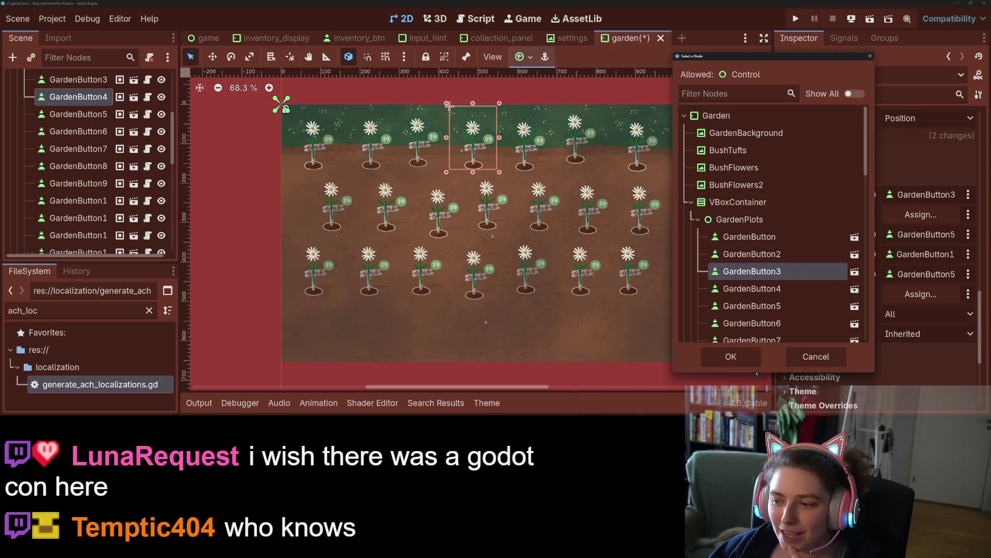
click(732, 356)
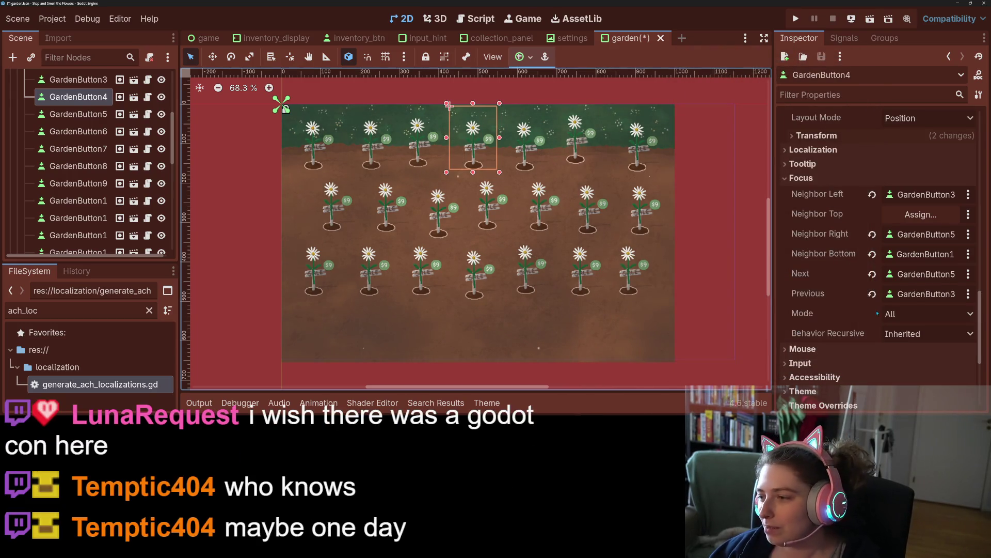
click(77, 114)
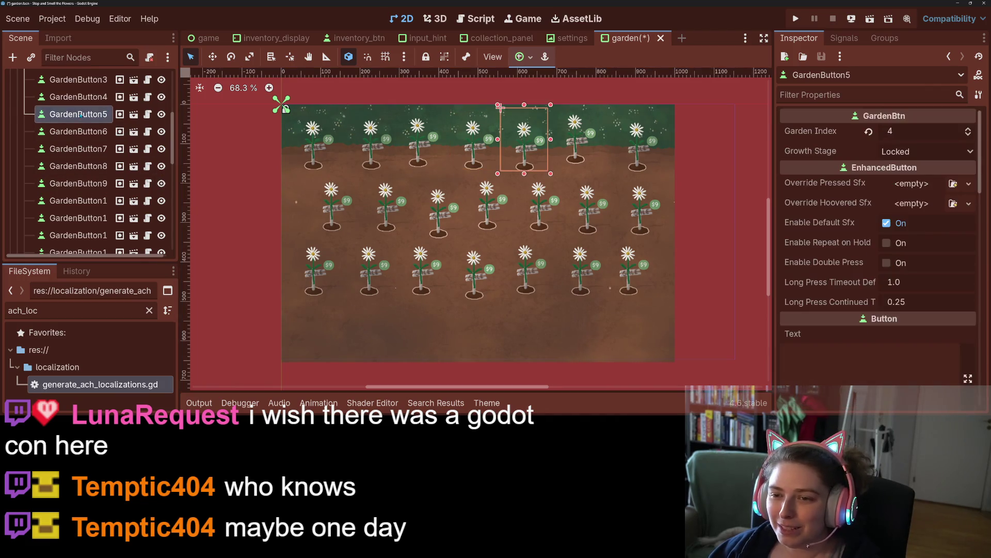
- Give GardenButton5 GardenButton4 as left and GardenButton6 as right focus neighbor
scroll(829, 344, down, 10)
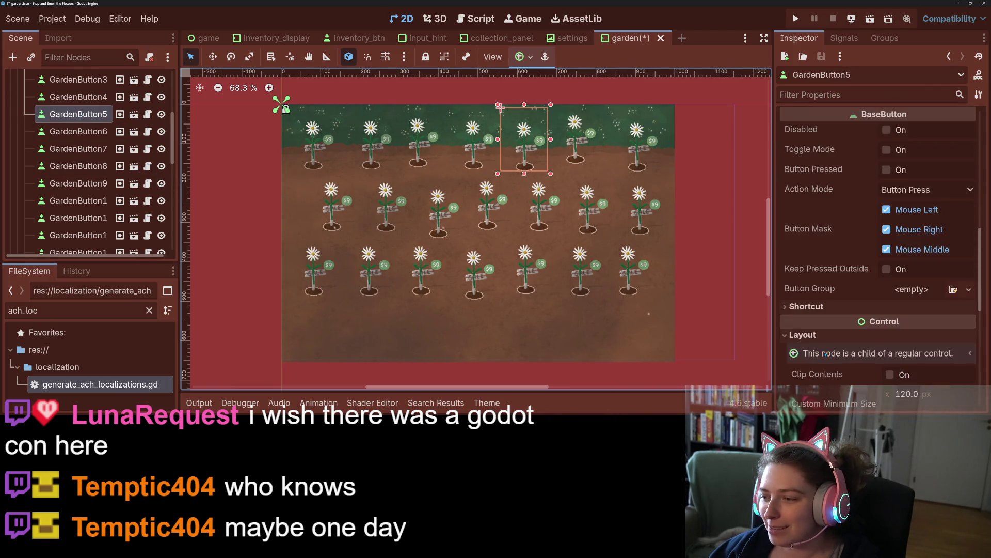
scroll(829, 344, down, 2)
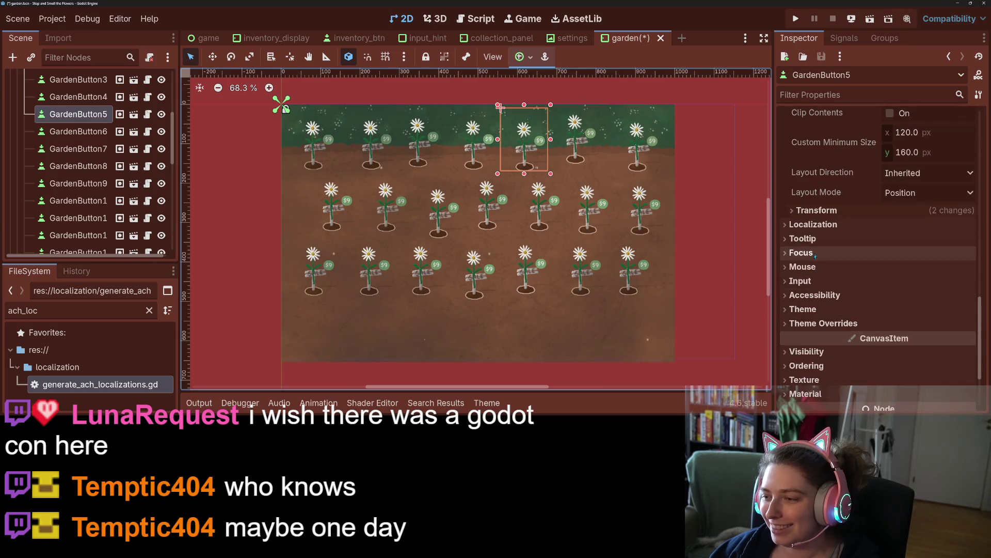
click(816, 253)
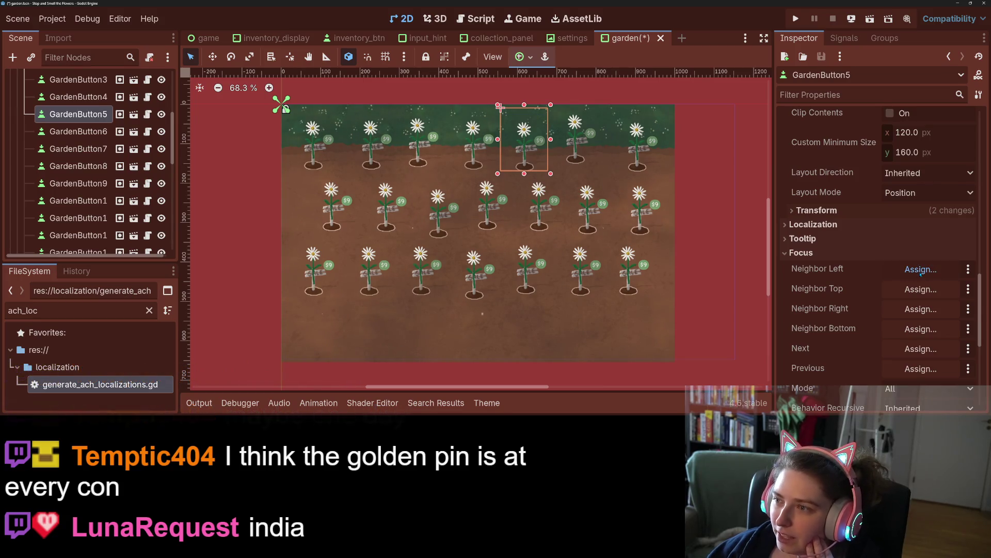
click(921, 269)
drag(466, 50, 744, 58)
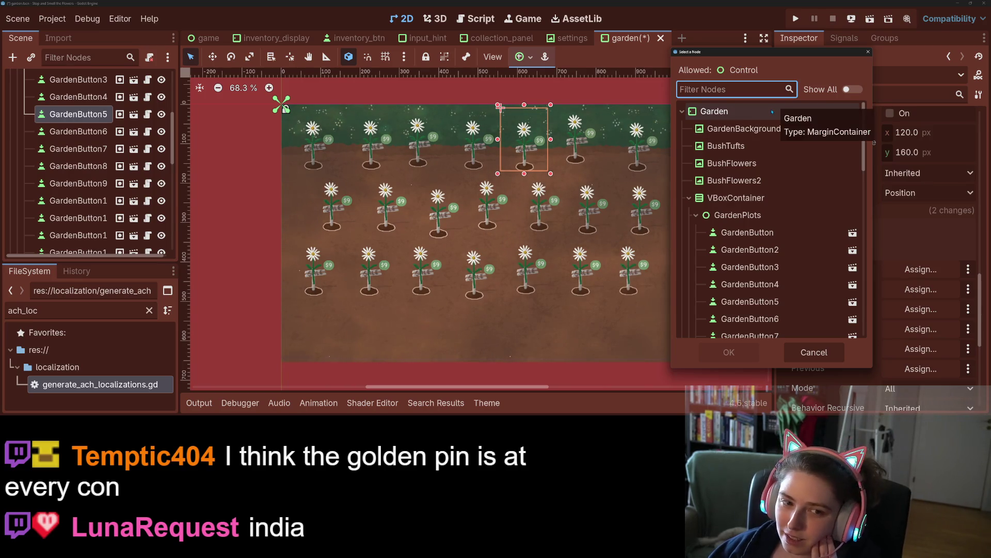
click(763, 289)
click(729, 352)
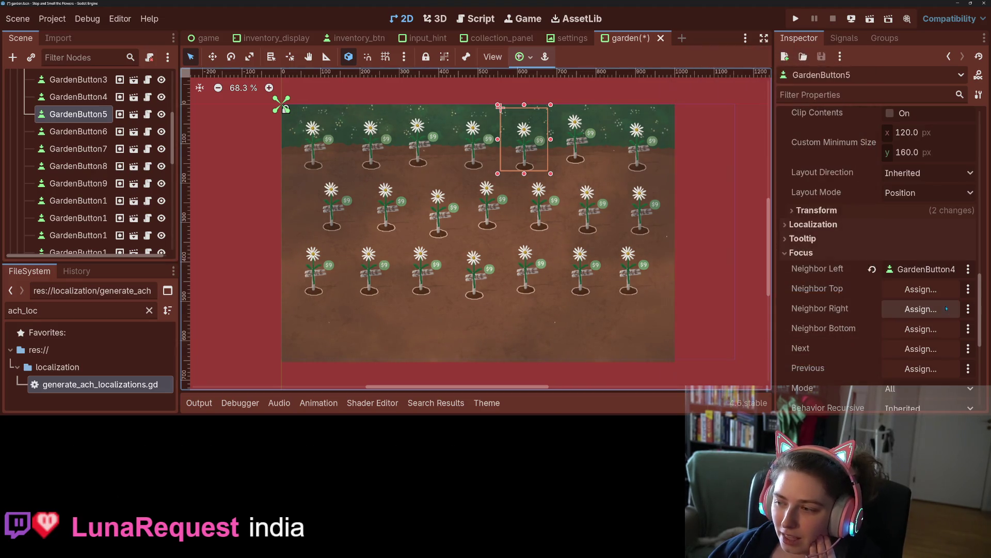
click(924, 312)
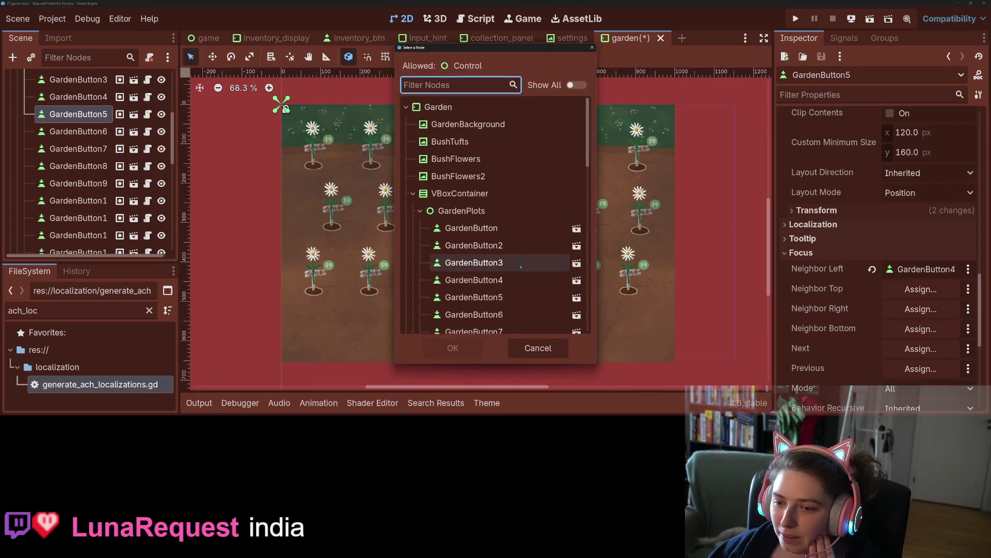
click(505, 316)
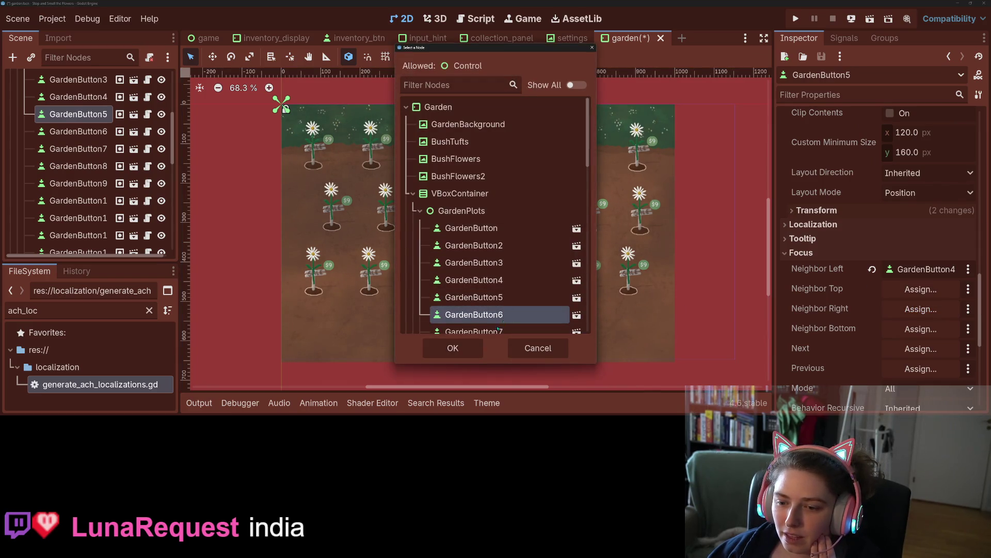
click(459, 346)
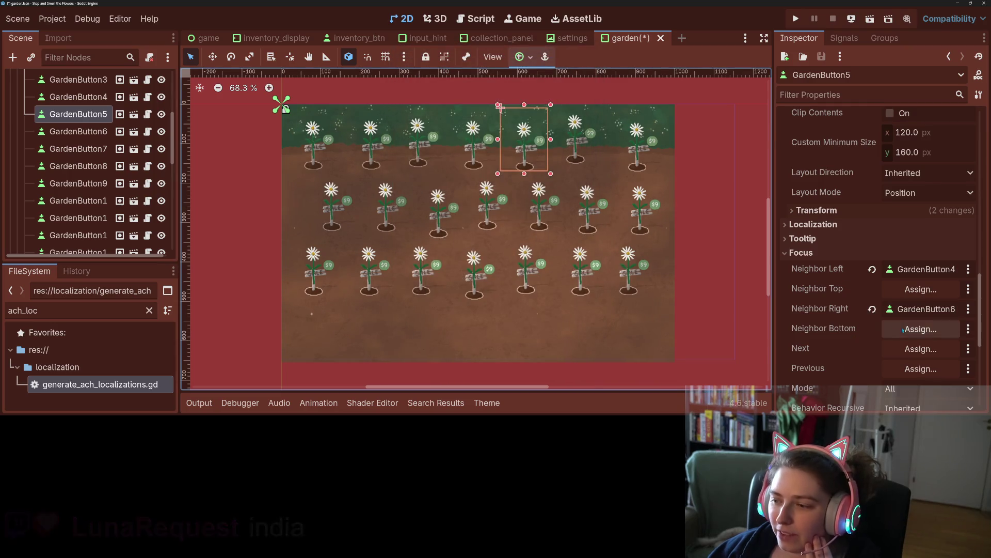
- Set GardenButton5's bottom focus neighbor to GardenButton12
click(905, 329)
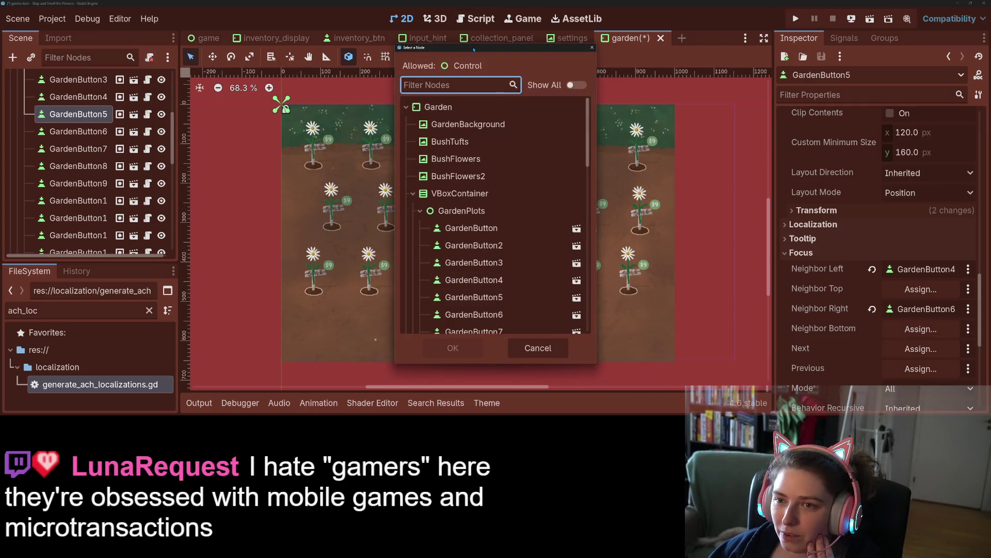
mouse_move(476, 52)
mouse_down()
mouse_move(724, 59)
mouse_move(701, 64)
mouse_up()
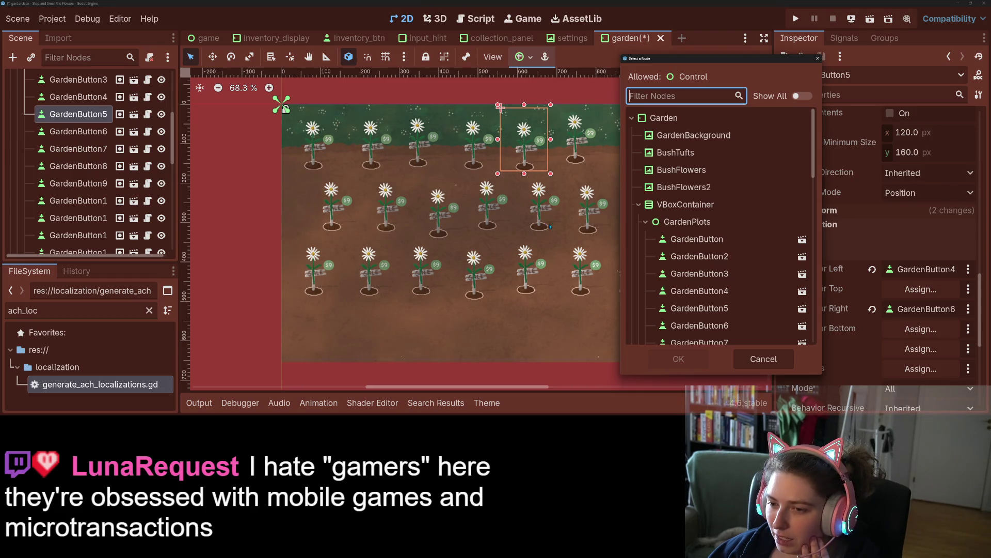
scroll(723, 268, down, 4)
click(729, 284)
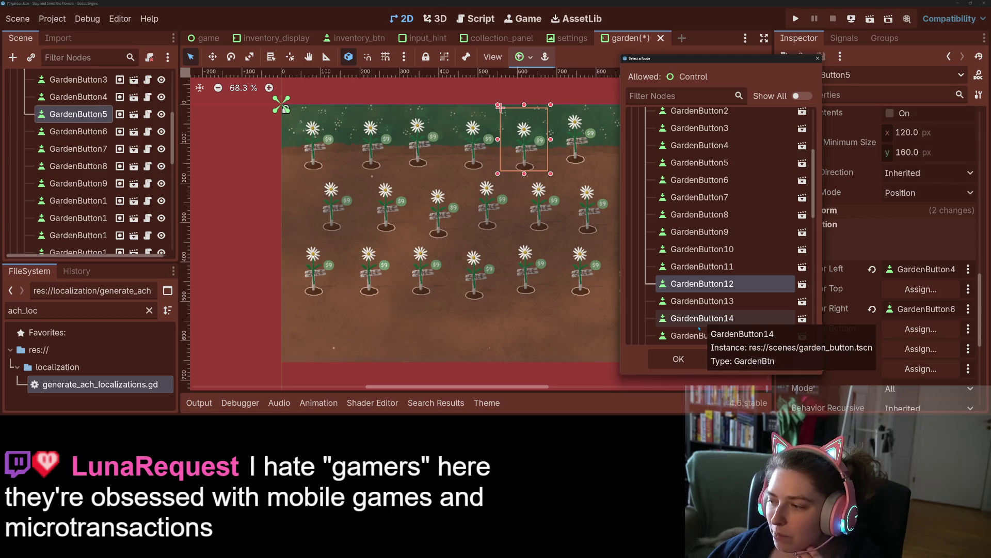
click(679, 359)
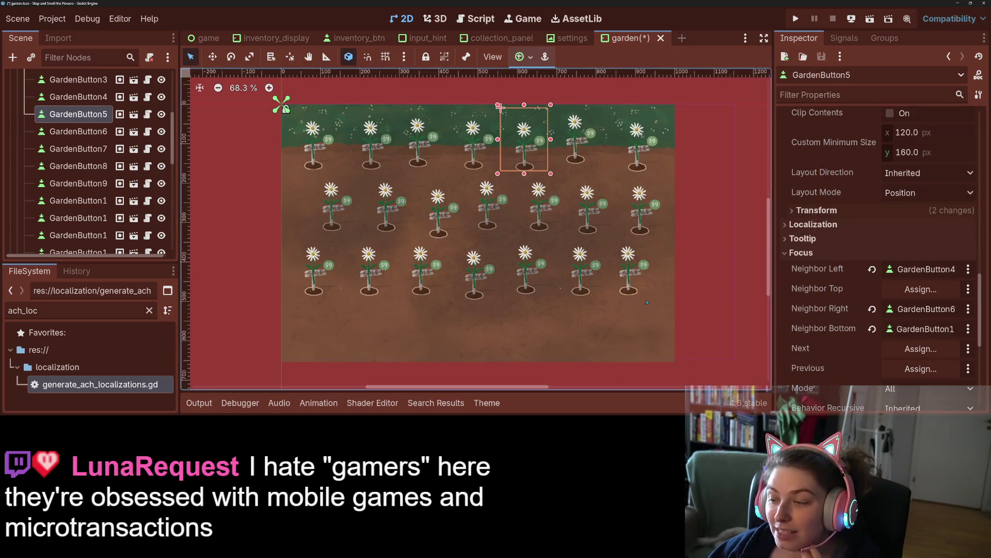
- Set GardenButton5's Next focus to GardenButton6 and Previous to GardenButton4, then select GardenButton6
click(921, 348)
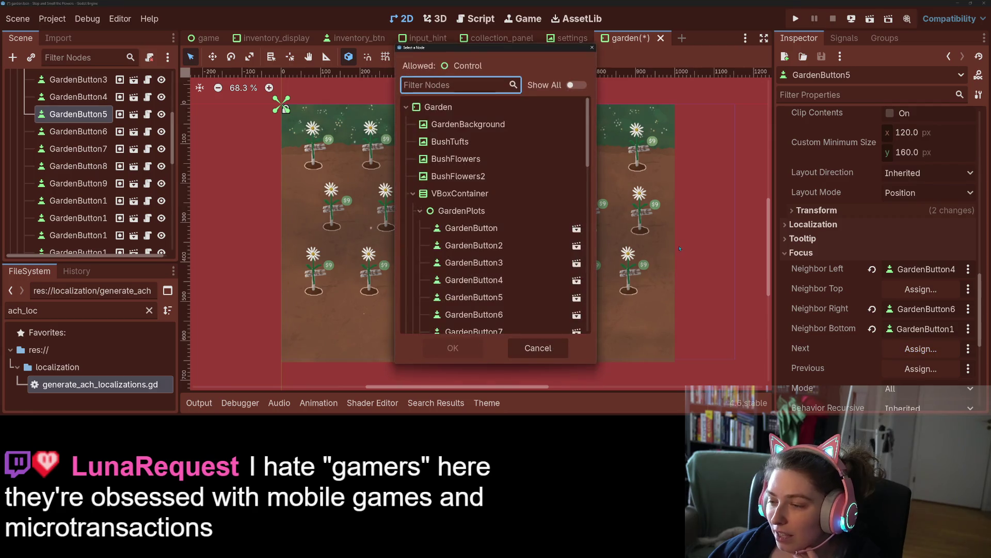
mouse_move(467, 51)
mouse_down()
mouse_move(743, 55)
mouse_move(721, 60)
mouse_up()
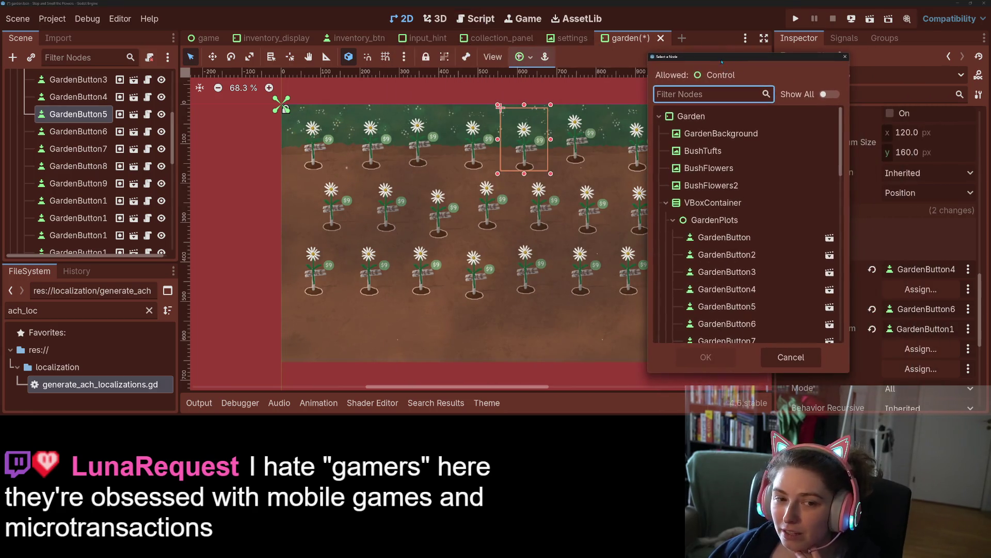
click(727, 323)
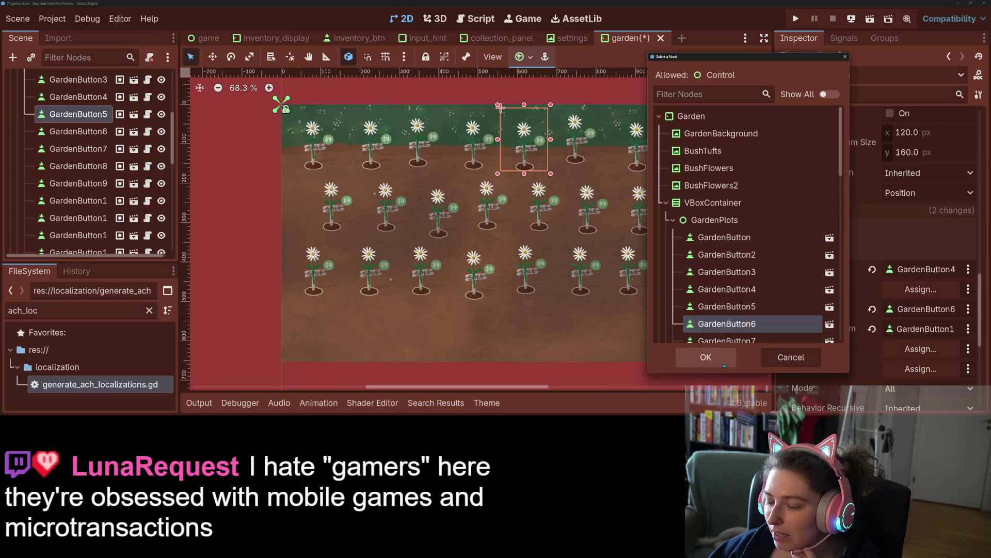
click(723, 363)
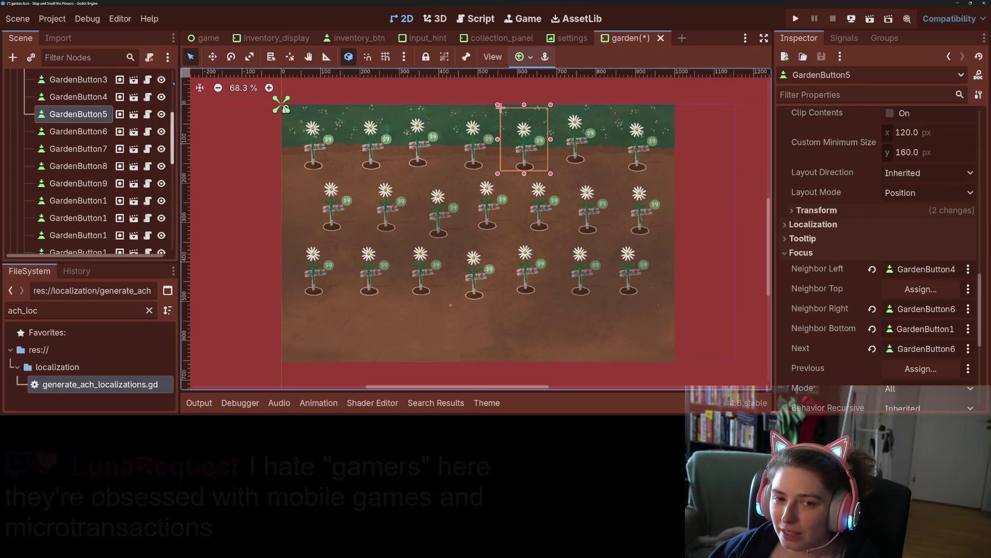
mouse_move(178, 155)
mouse_down()
mouse_move(219, 154)
mouse_move(211, 155)
mouse_up()
click(921, 368)
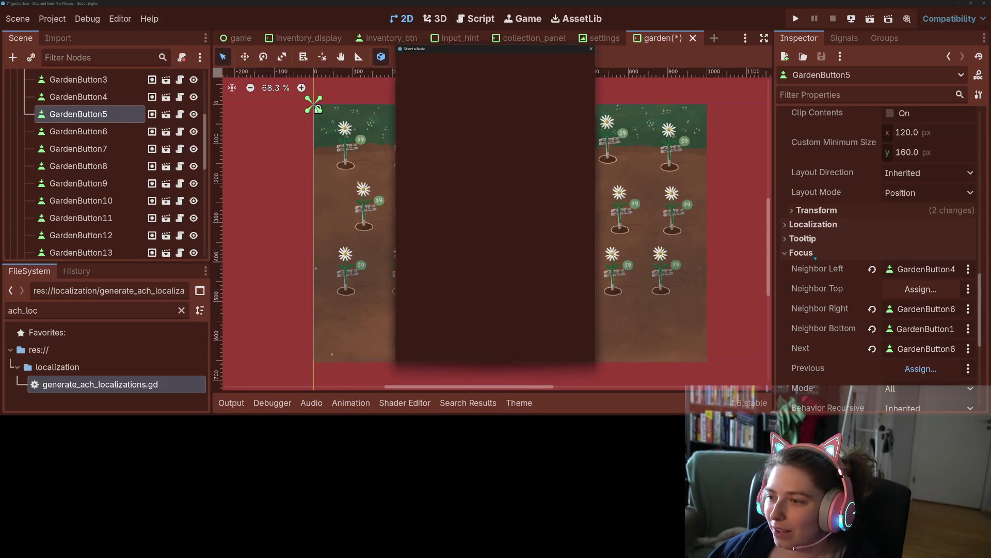
drag(481, 49, 747, 75)
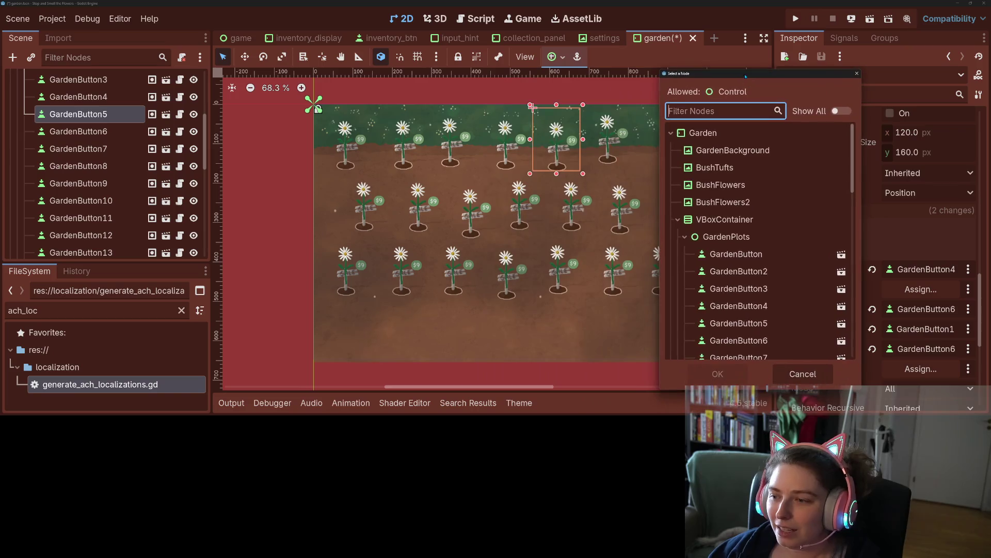
click(789, 306)
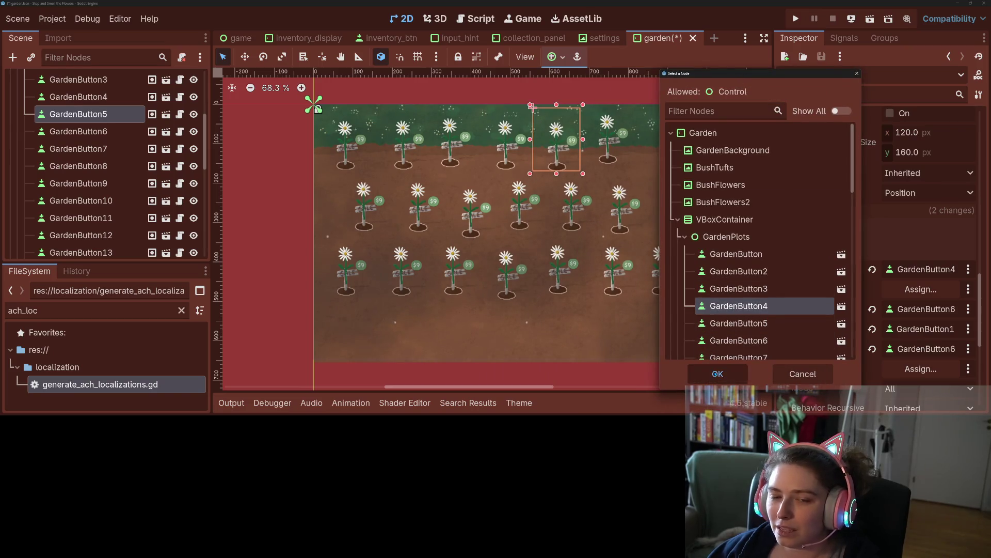
click(715, 374)
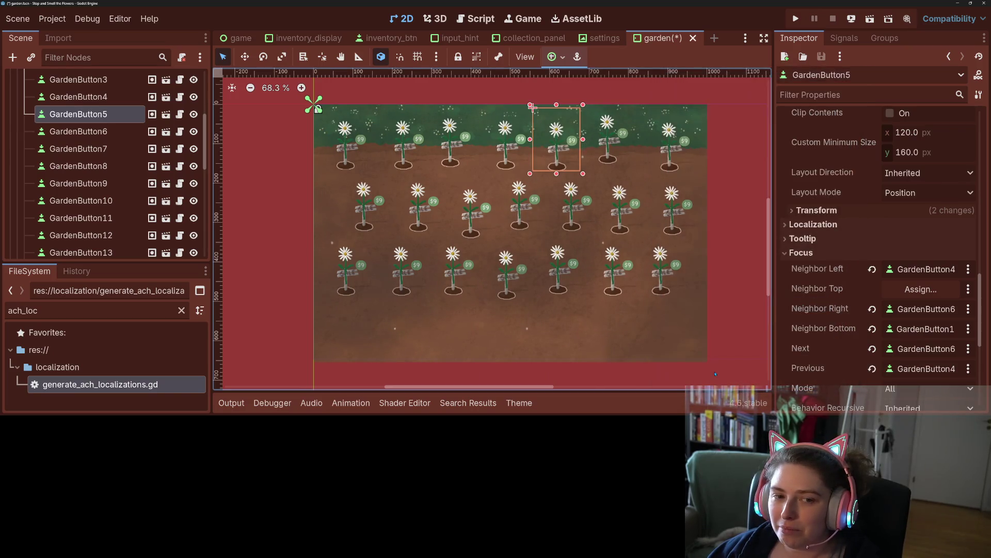
click(605, 151)
scroll(860, 252, down, 10)
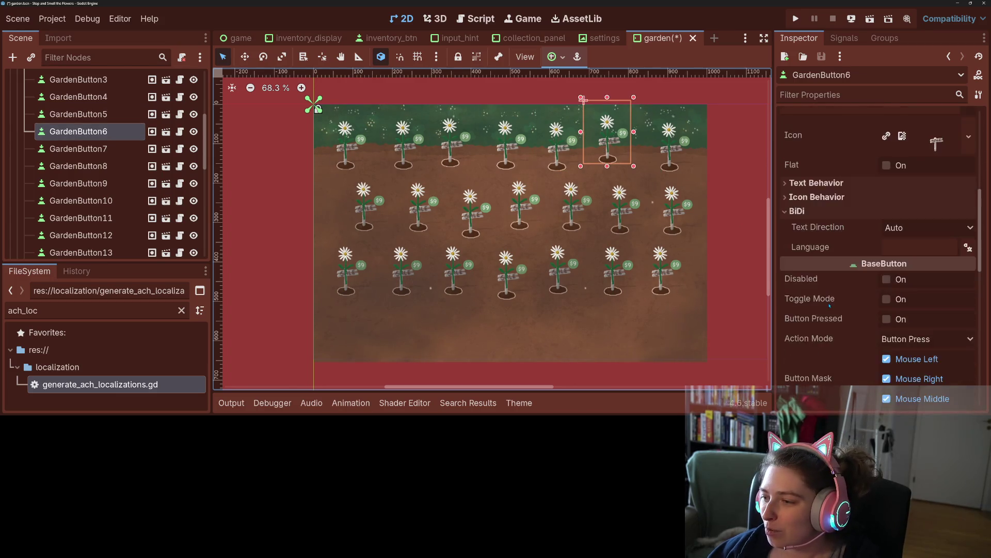
- Set GardenButton6's left and right focus neighbors to GardenButton5 and GardenButton7
scroll(830, 306, down, 4)
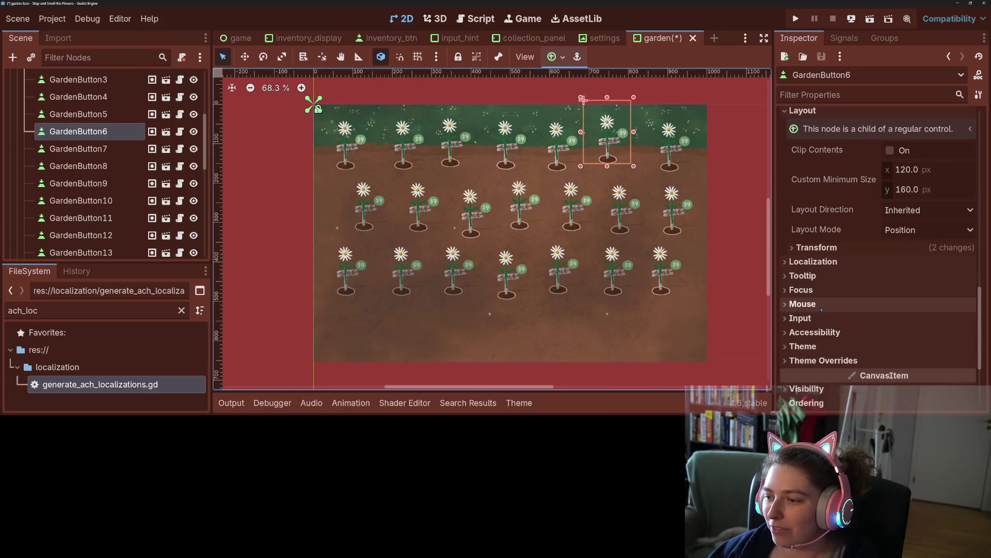
click(816, 290)
scroll(826, 248, down, 4)
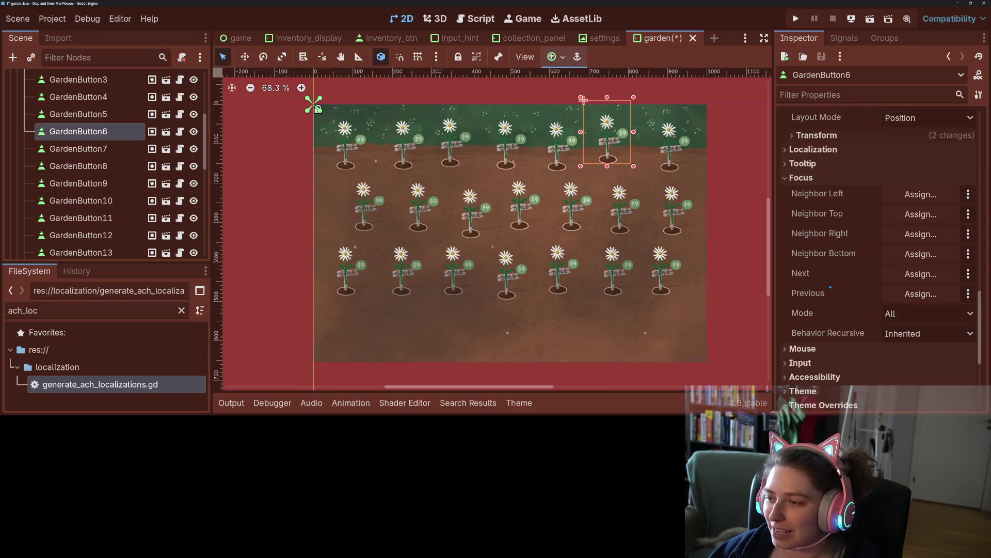
click(913, 194)
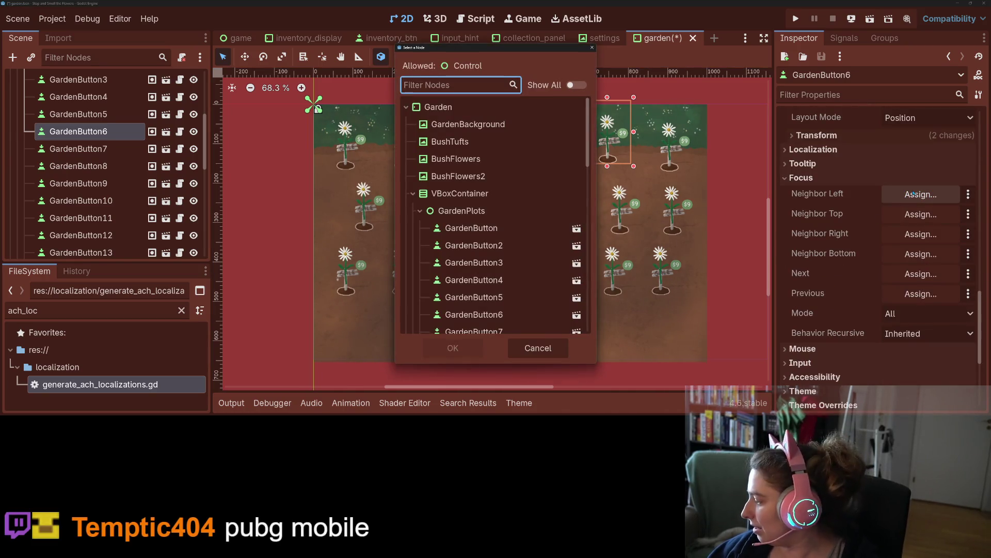
click(474, 296)
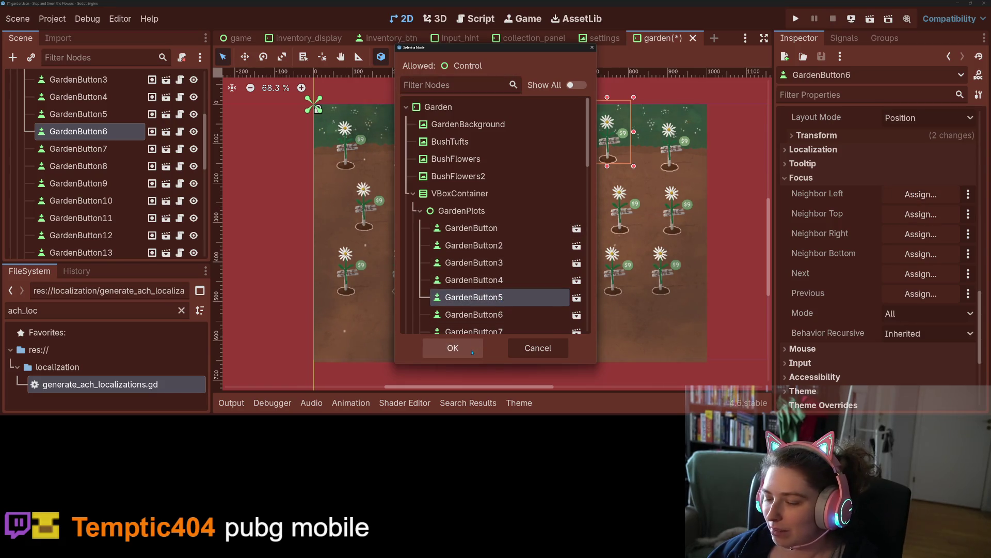
click(453, 349)
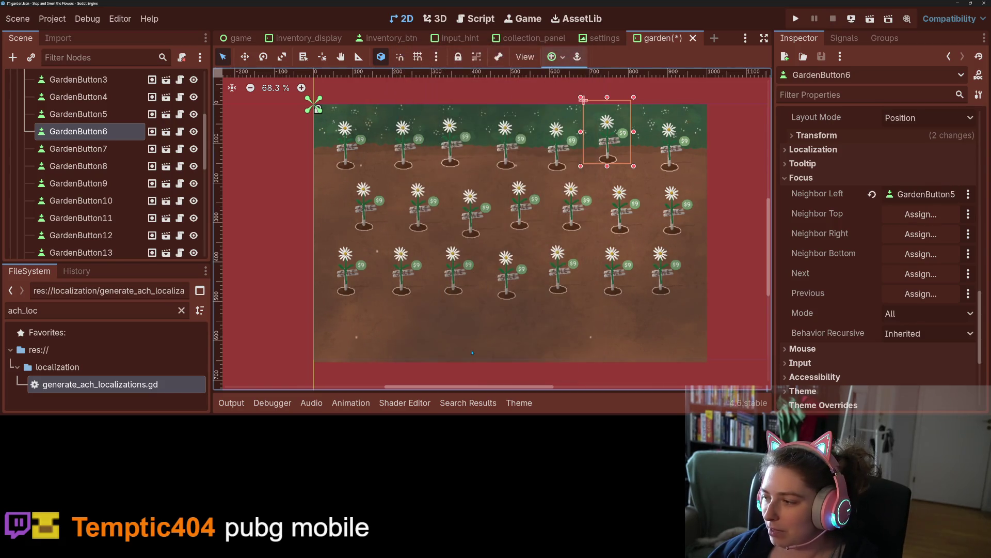
click(920, 235)
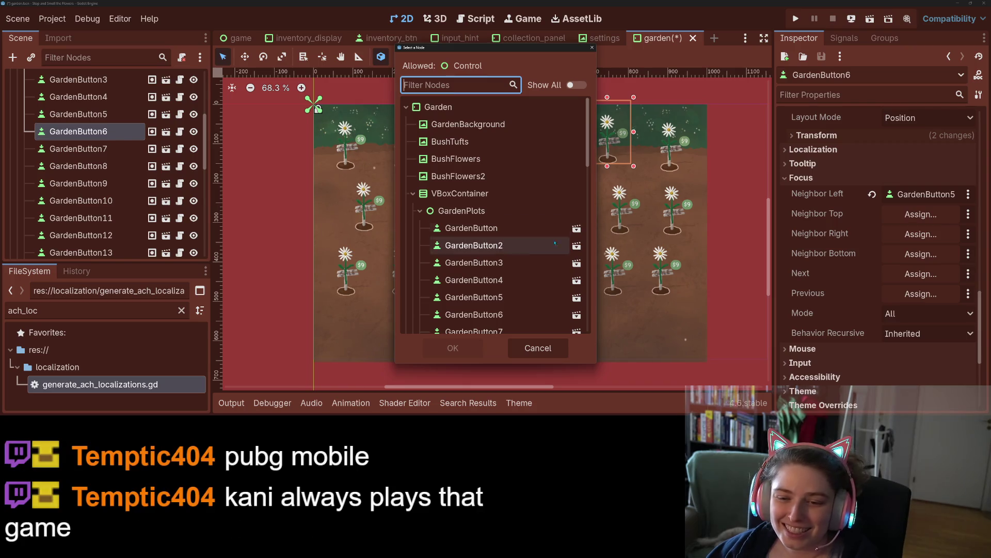
click(515, 331)
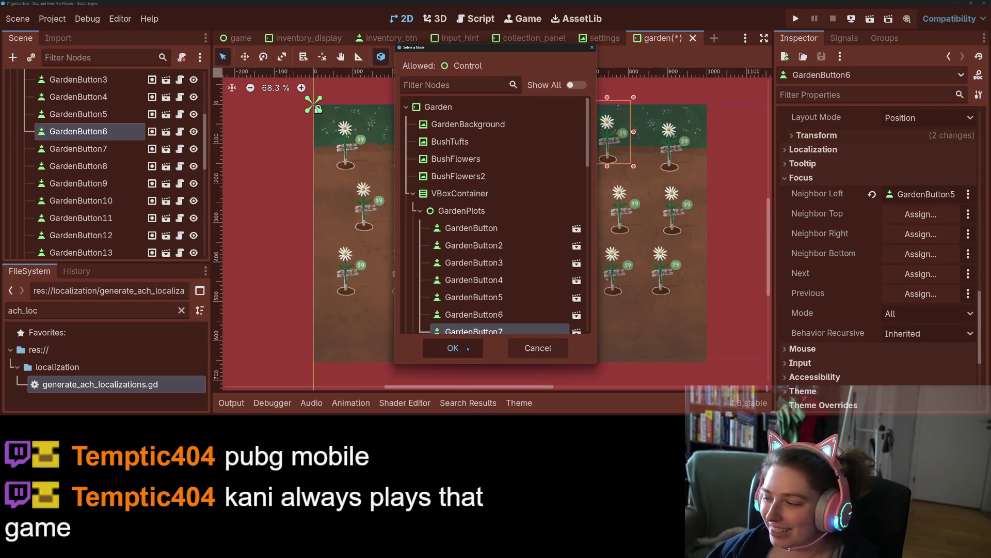
click(452, 348)
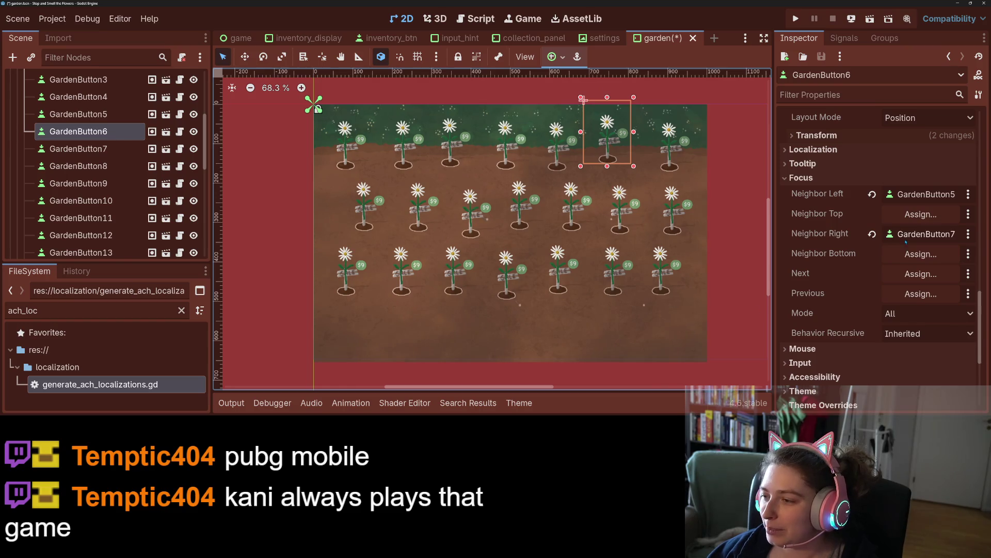
- Check which plot lies below, then set GardenButton6's bottom focus neighbor to GardenButton13
click(921, 254)
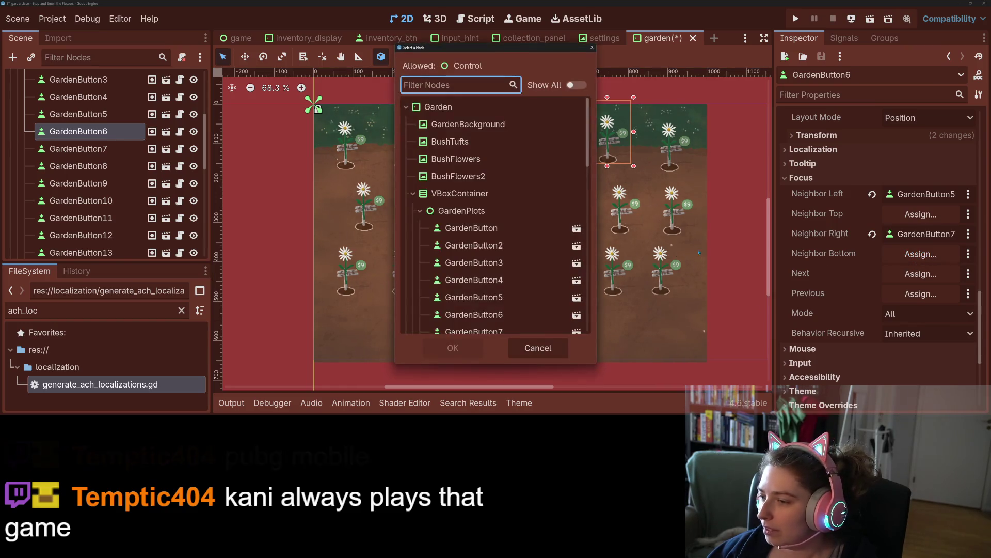
scroll(516, 258, down, 5)
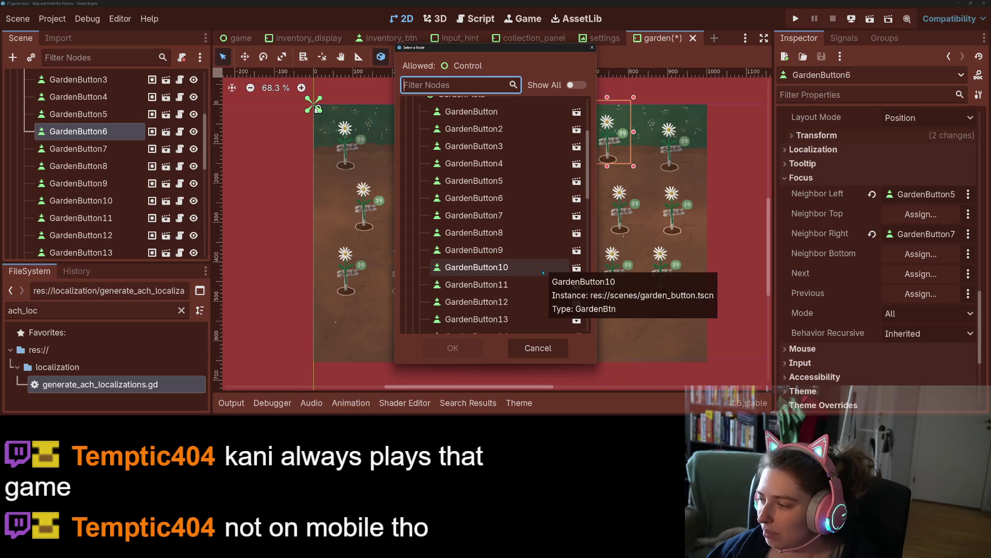
click(538, 348)
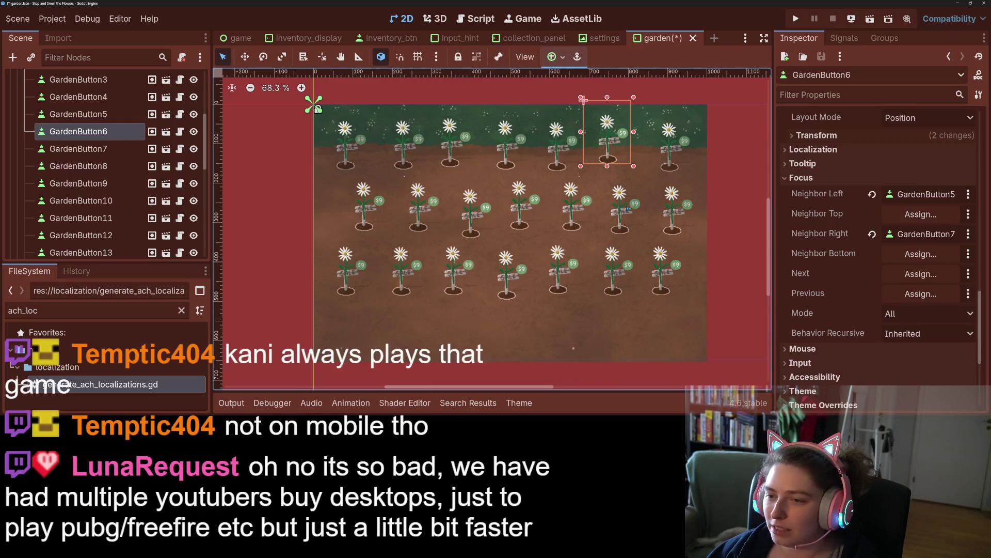
click(628, 208)
click(584, 100)
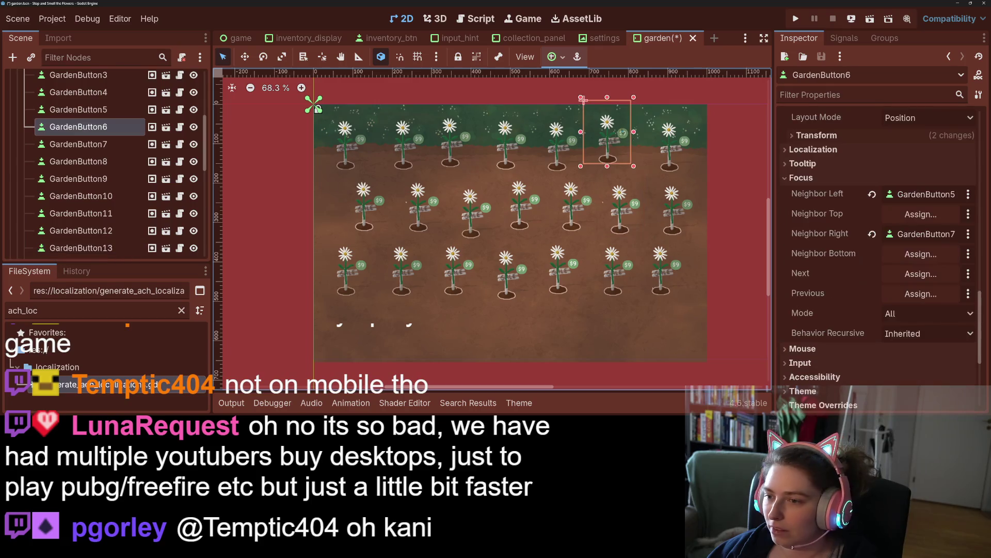
click(882, 258)
scroll(477, 312, down, 3)
scroll(478, 311, down, 2)
click(477, 290)
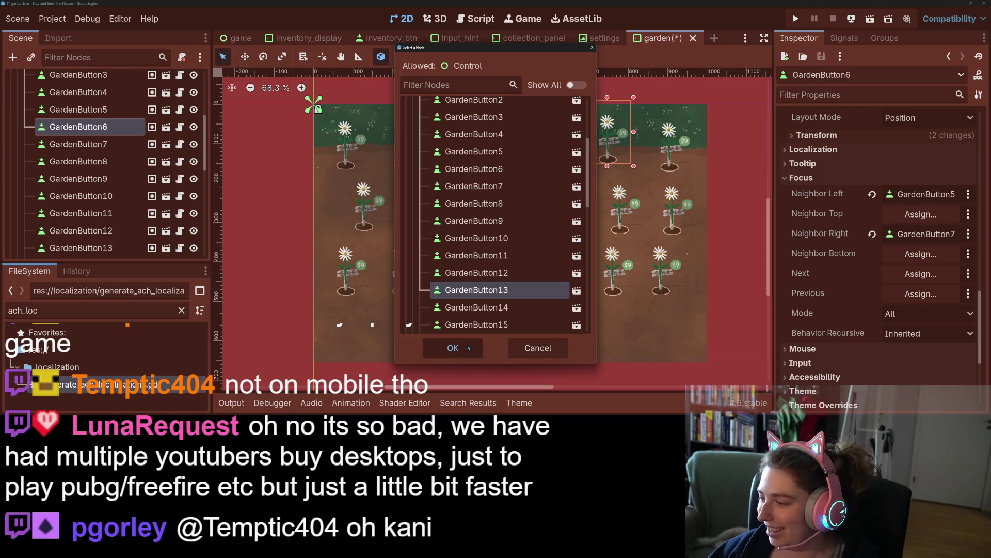
click(467, 346)
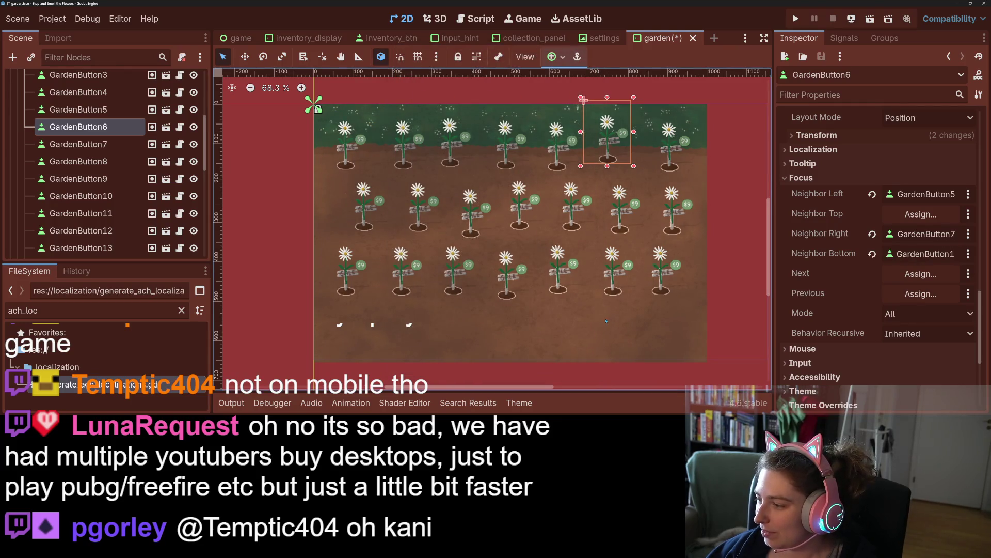
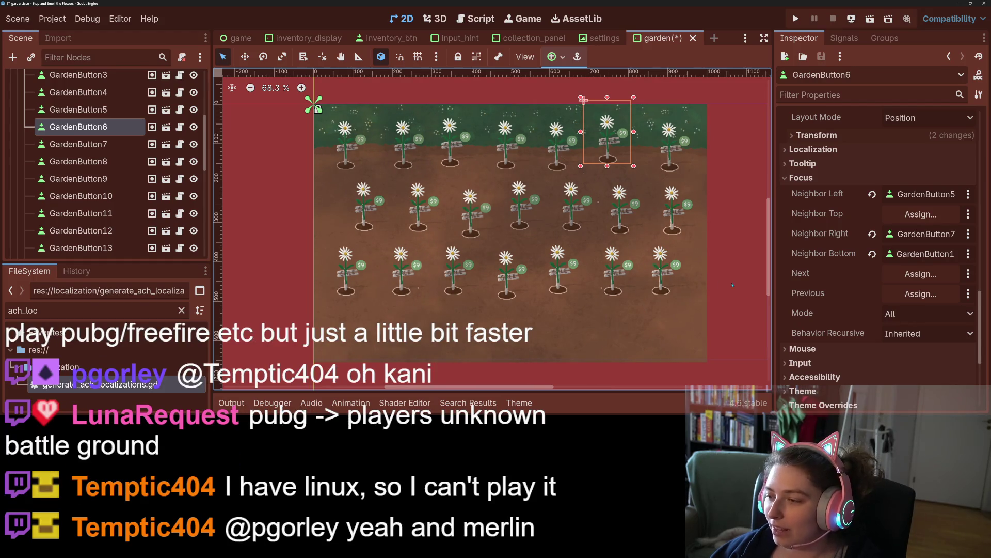
- Assign GardenButton7 as GardenButton6's Next focus target
click(921, 273)
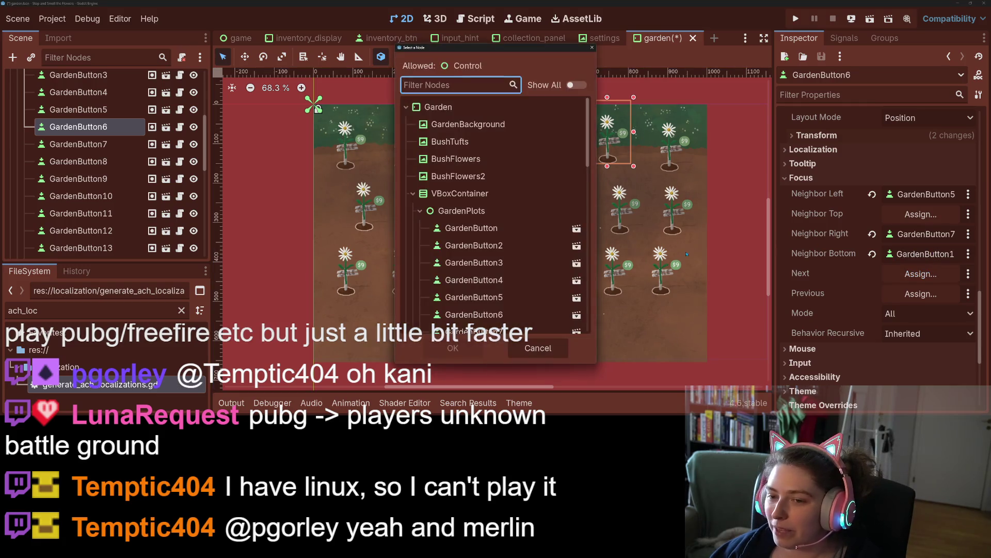
scroll(512, 273, down, 3)
click(474, 244)
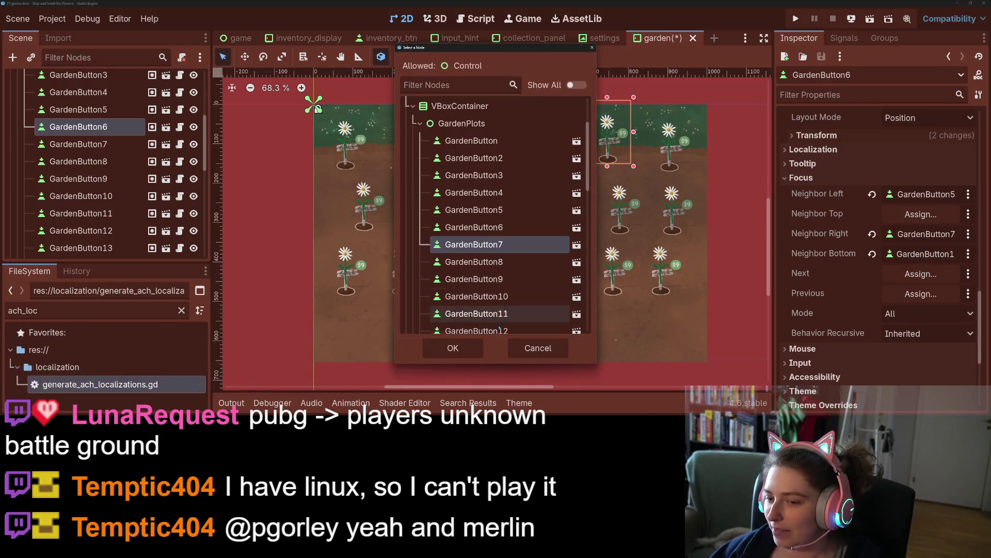
click(468, 349)
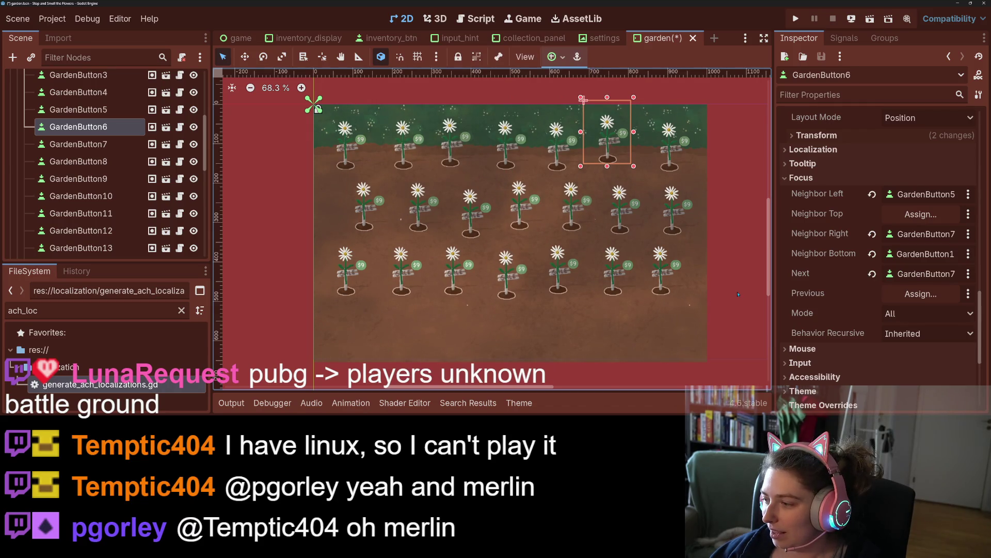
- Assign GardenButton5 as GardenButton6's Previous focus target
click(947, 299)
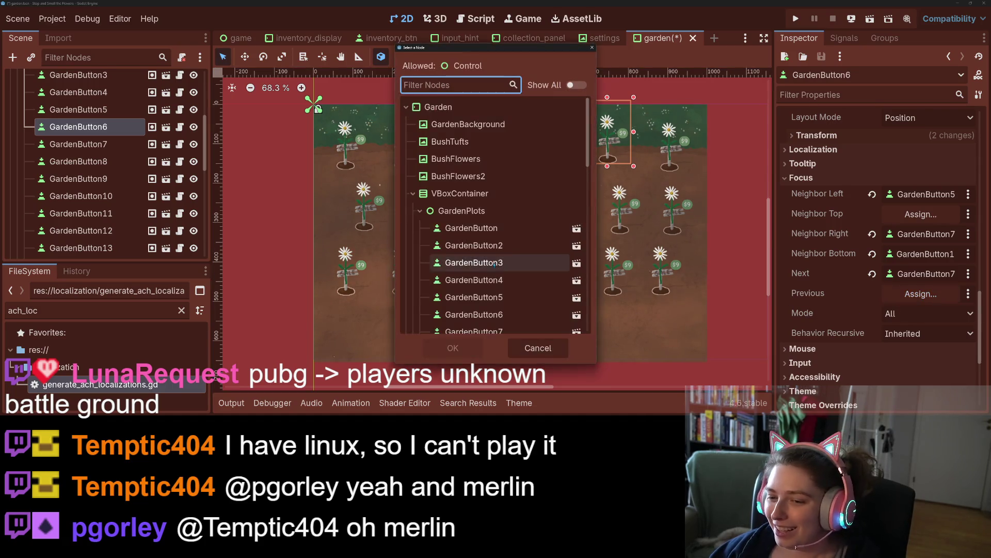
click(491, 303)
click(453, 348)
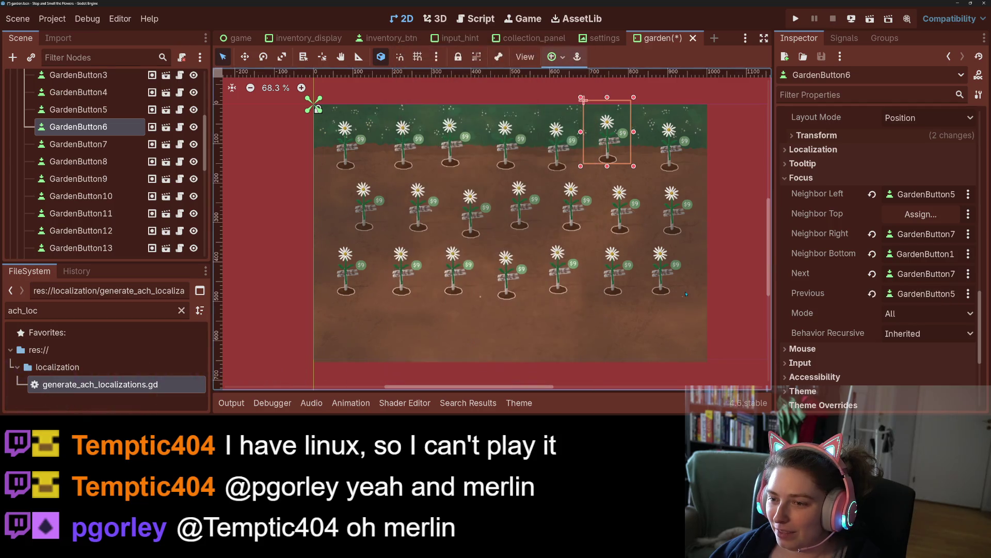
click(86, 144)
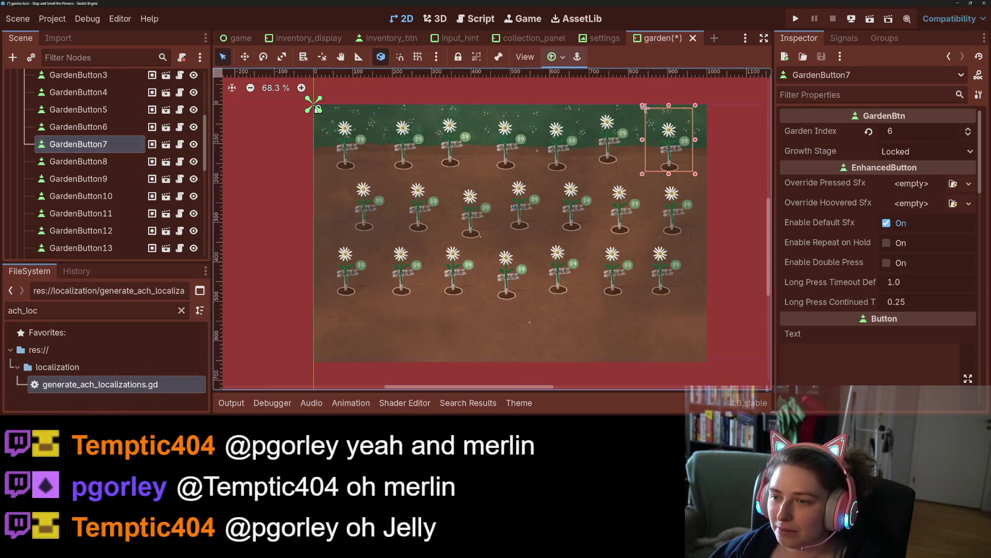
- Expand GardenButton7's Focus section and set Neighbor Left to GardenButton6
scroll(862, 243, down, 10)
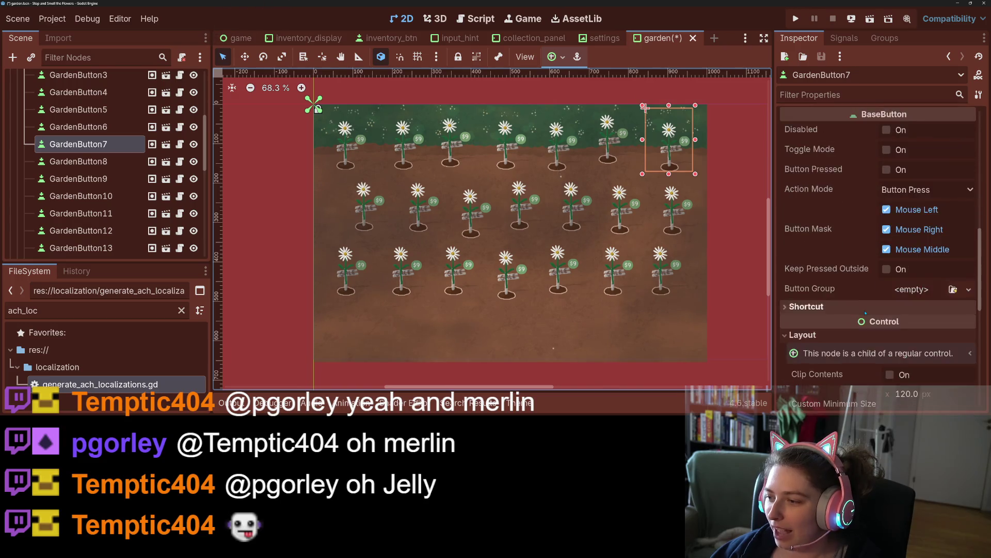
scroll(873, 316, down, 5)
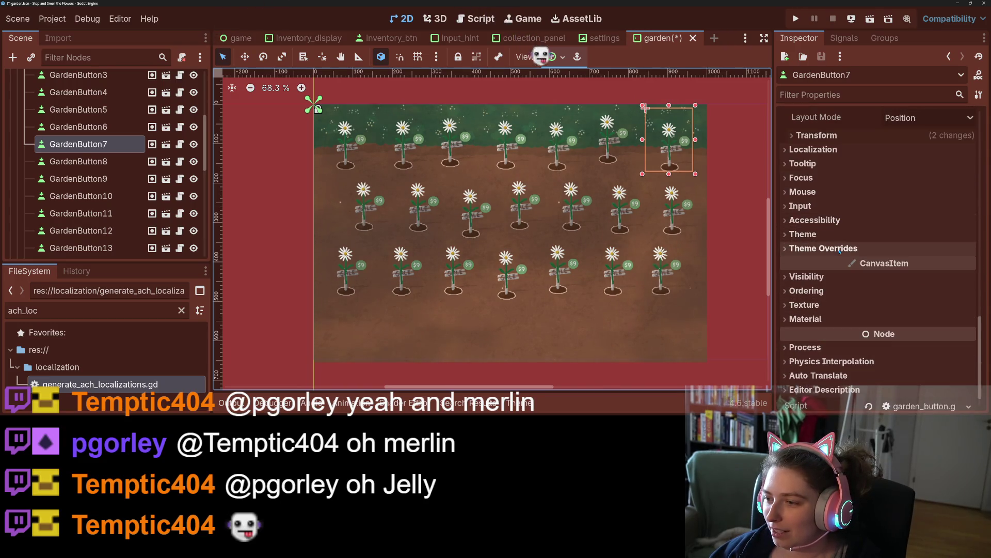
click(826, 177)
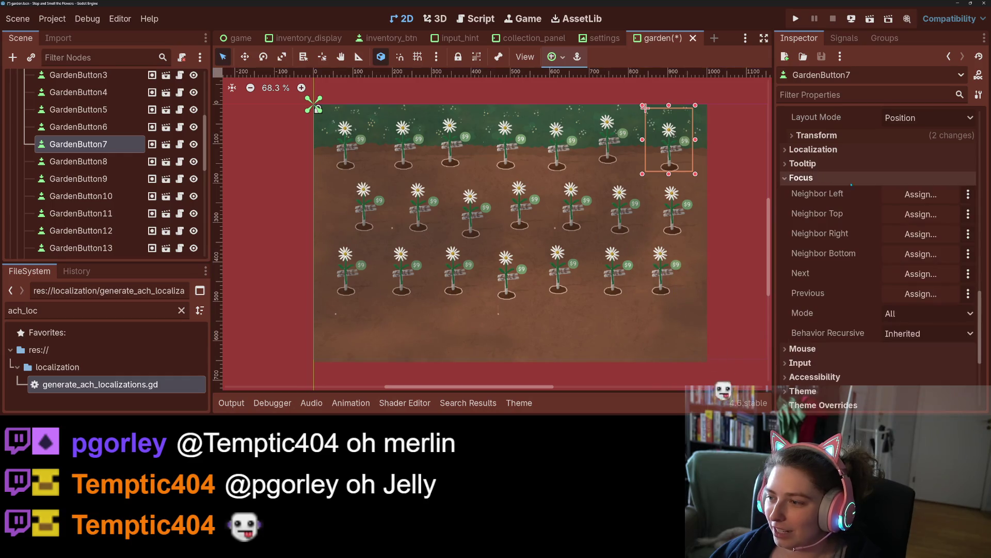
click(913, 198)
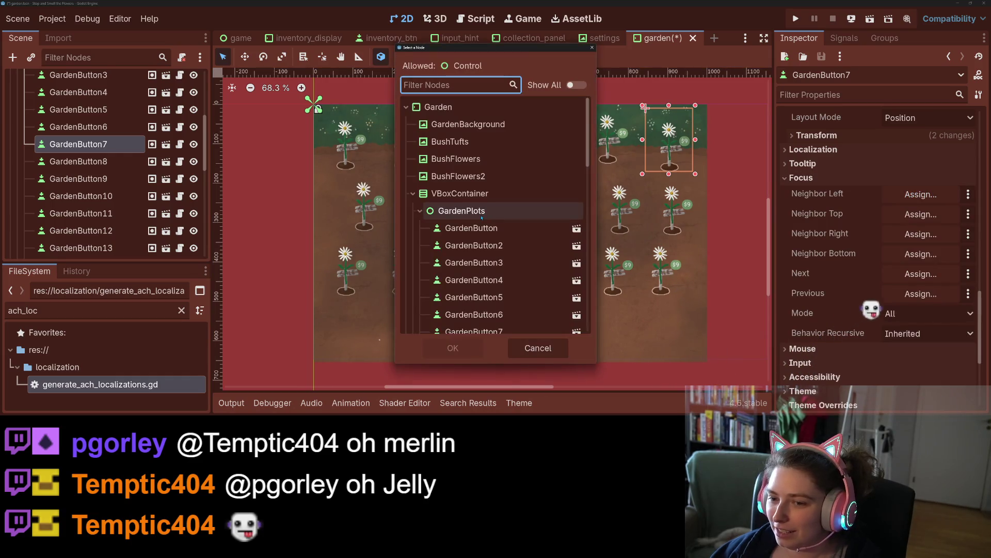
click(480, 316)
click(453, 348)
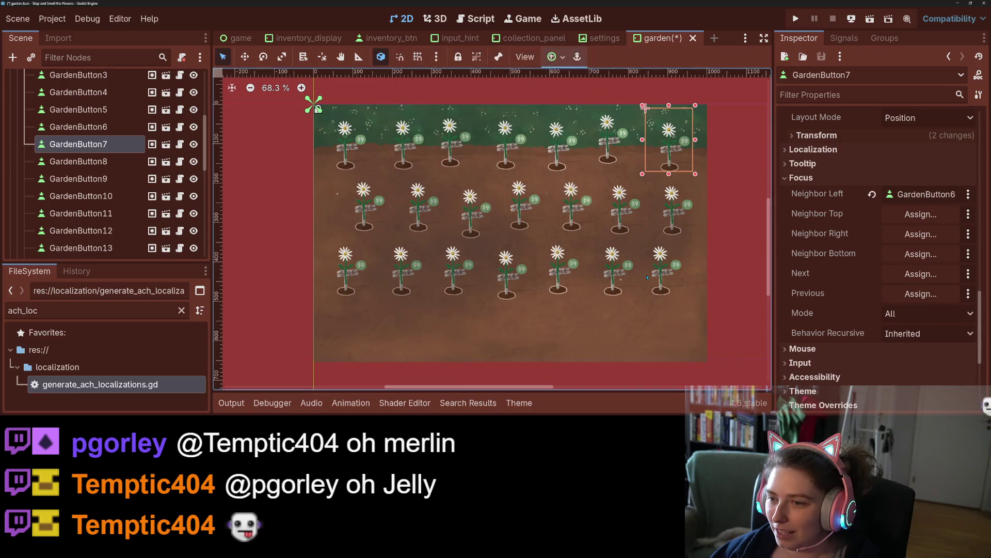
- Set GardenButton7's Neighbor Bottom to GardenButton14
click(919, 258)
scroll(500, 268, down, 5)
click(501, 256)
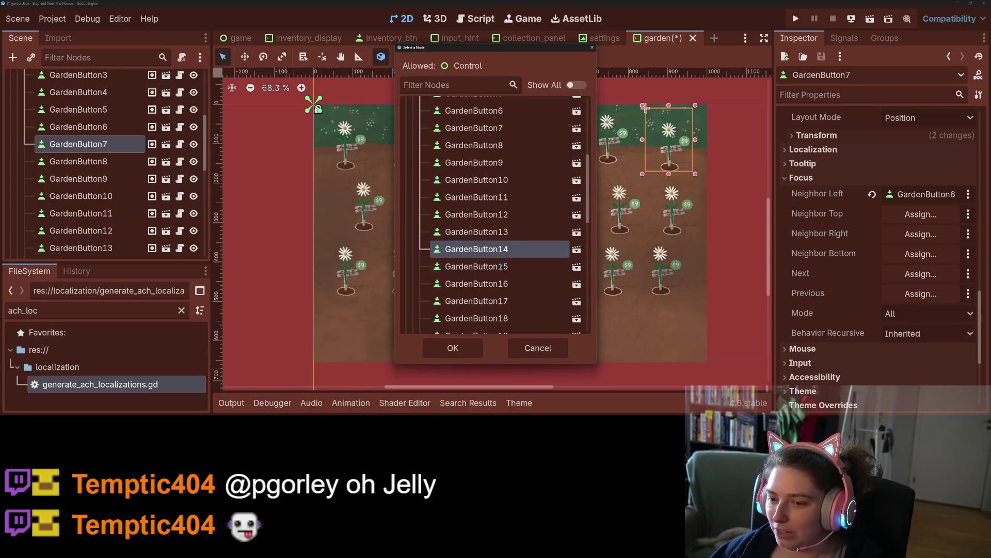
click(474, 351)
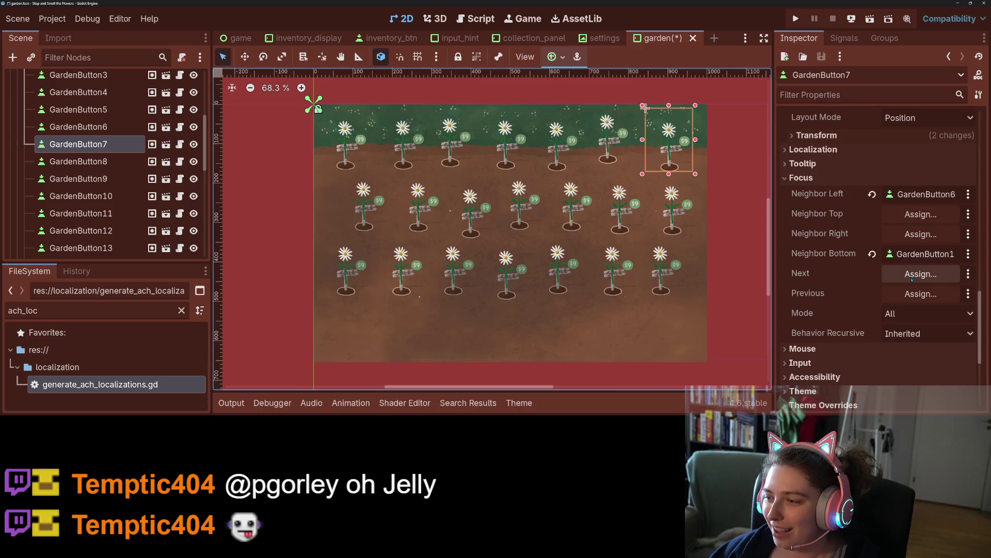
- Set GardenButton7's Previous to GardenButton6 and save the garden scene
click(921, 293)
scroll(490, 287, down, 3)
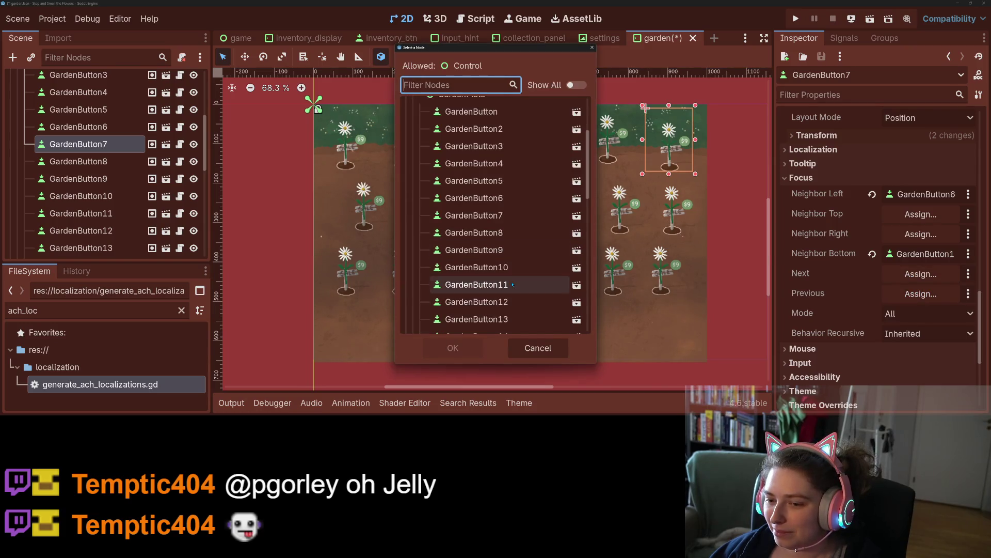
click(492, 197)
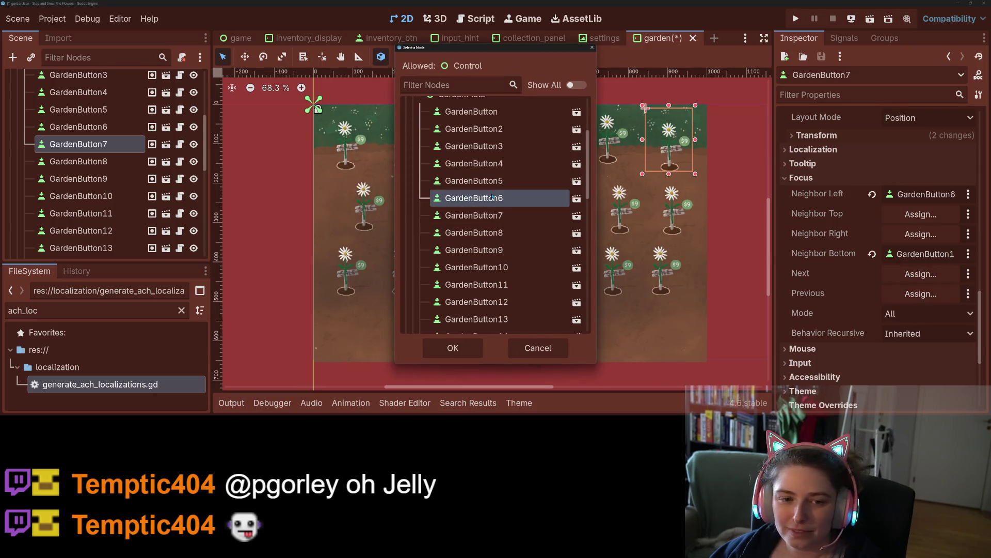
click(453, 347)
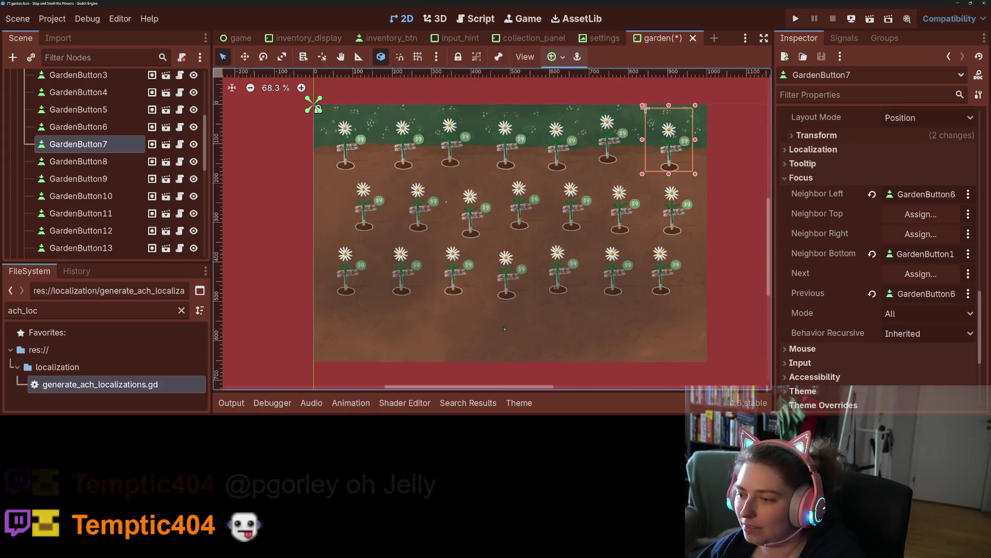
key(ctrl+s)
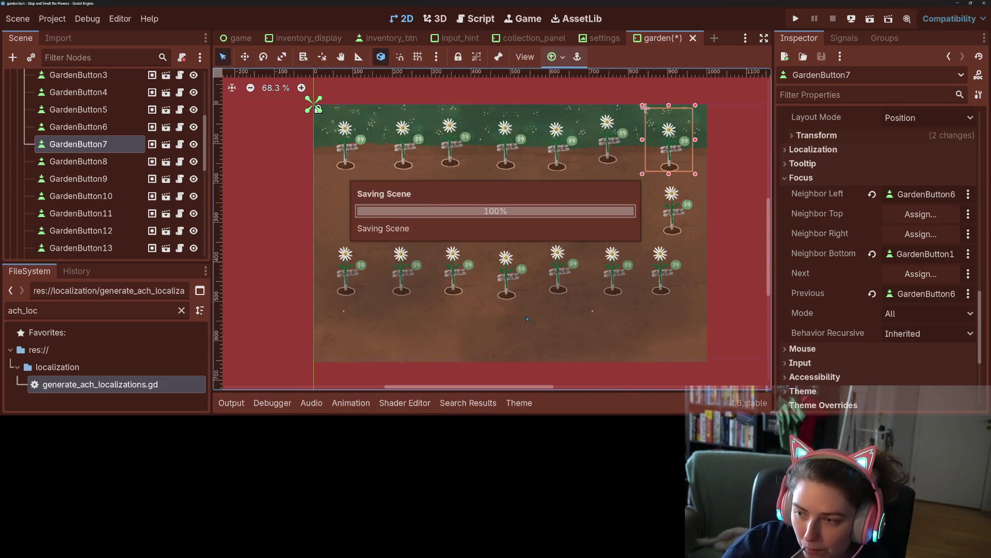
click(365, 207)
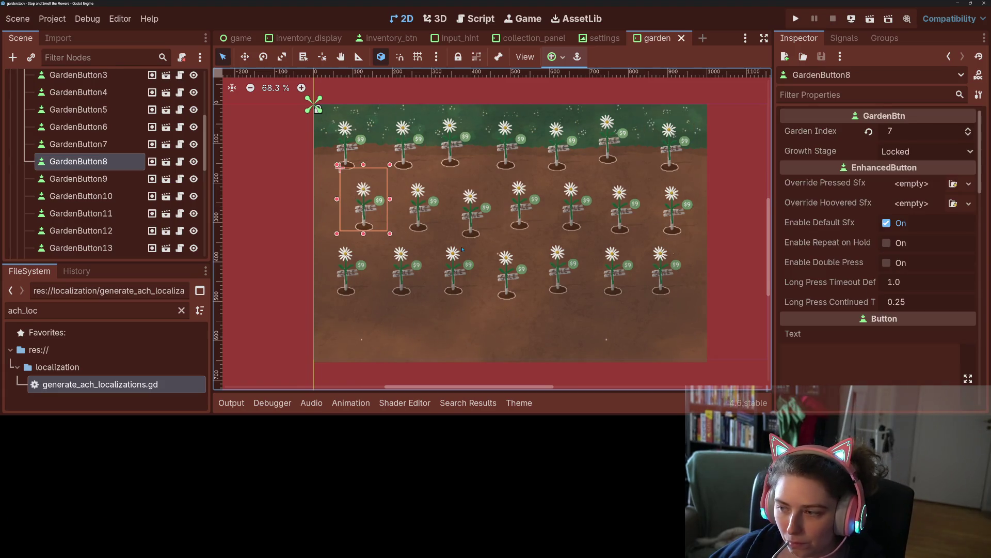
- Set GardenButton8's Neighbor Top to GardenButton
scroll(857, 263, down, 3)
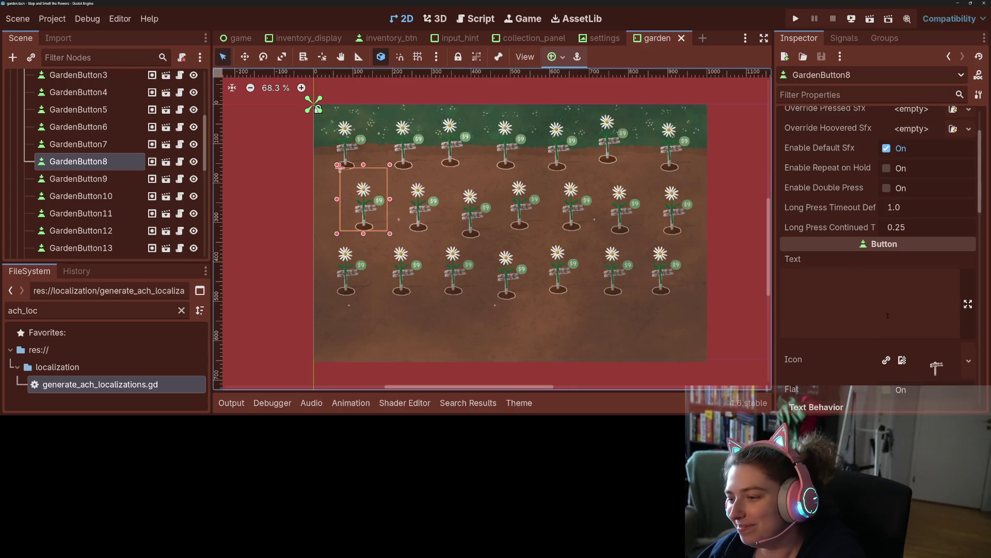
scroll(887, 316, down, 13)
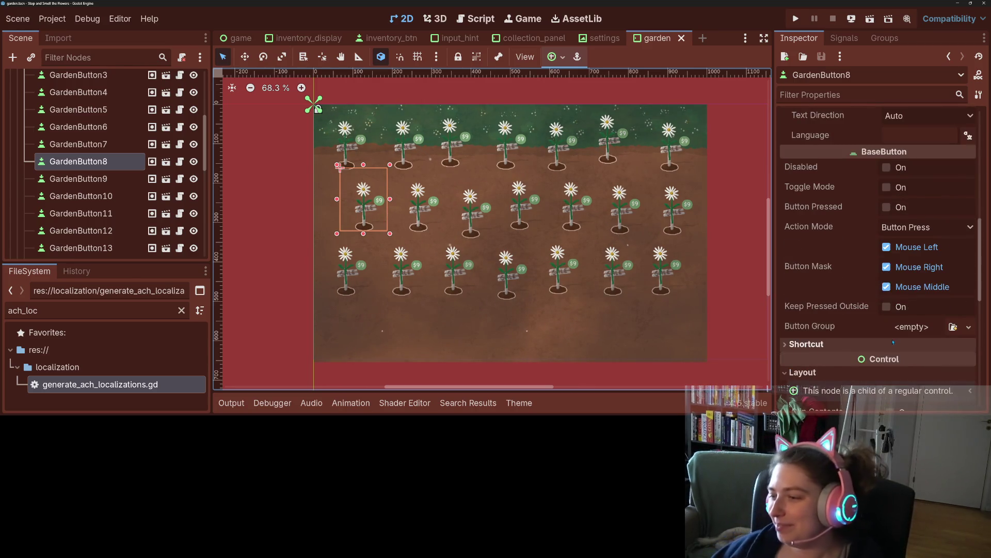
scroll(893, 342, down, 9)
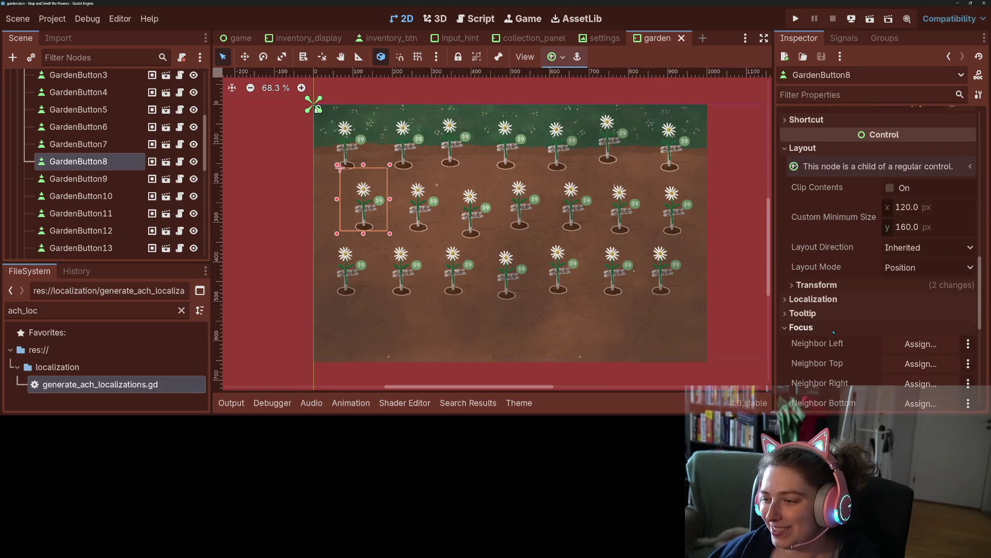
scroll(911, 341, down, 2)
click(913, 291)
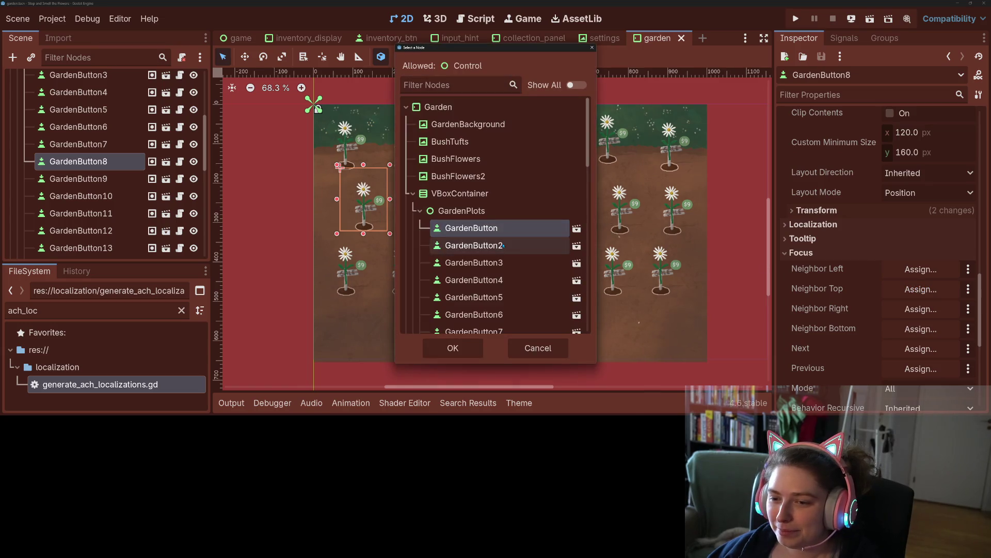
click(453, 347)
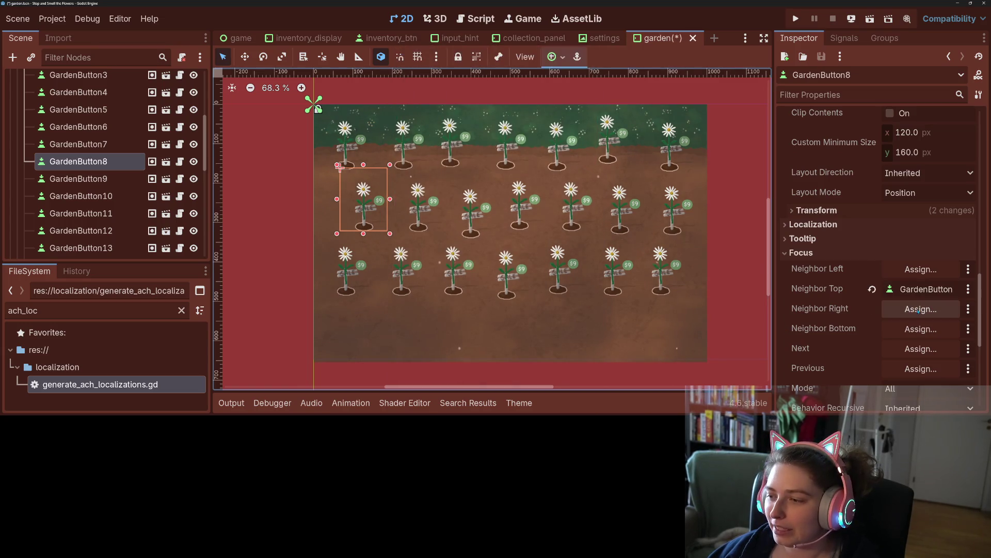
- Set GardenButton8's Neighbor Right to GardenButton9 and Neighbor Bottom to GardenButton15
click(917, 312)
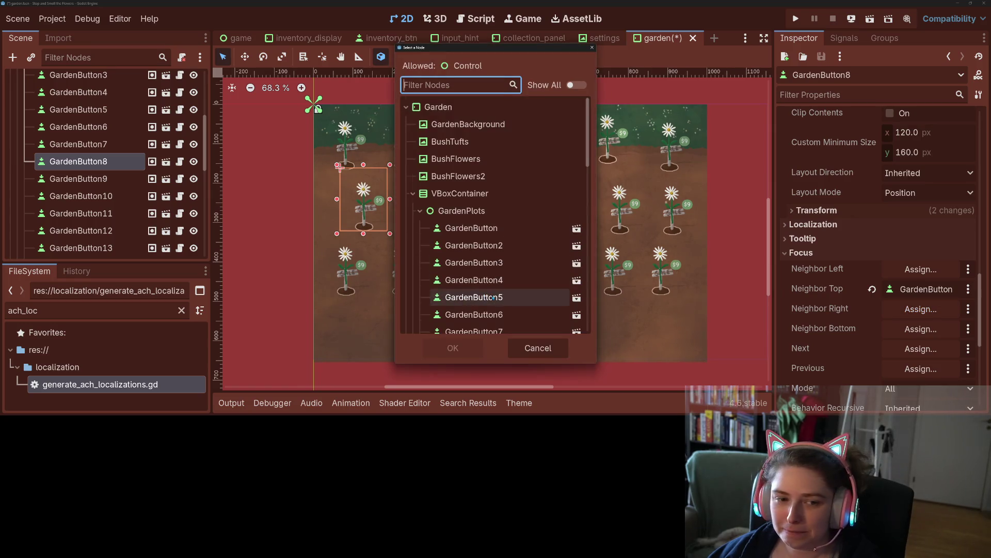
scroll(493, 298, down, 3)
click(474, 192)
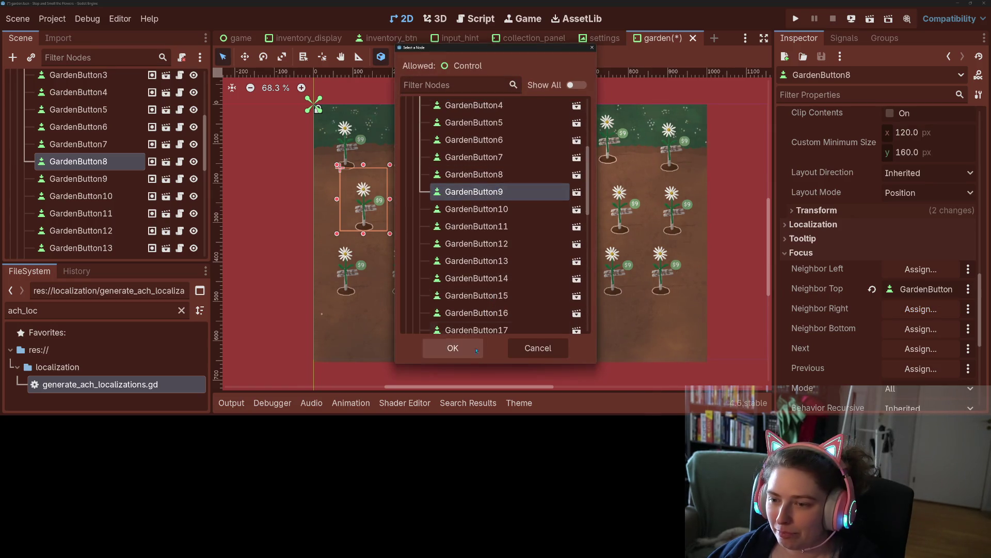
click(453, 347)
click(911, 328)
scroll(506, 283, down, 5)
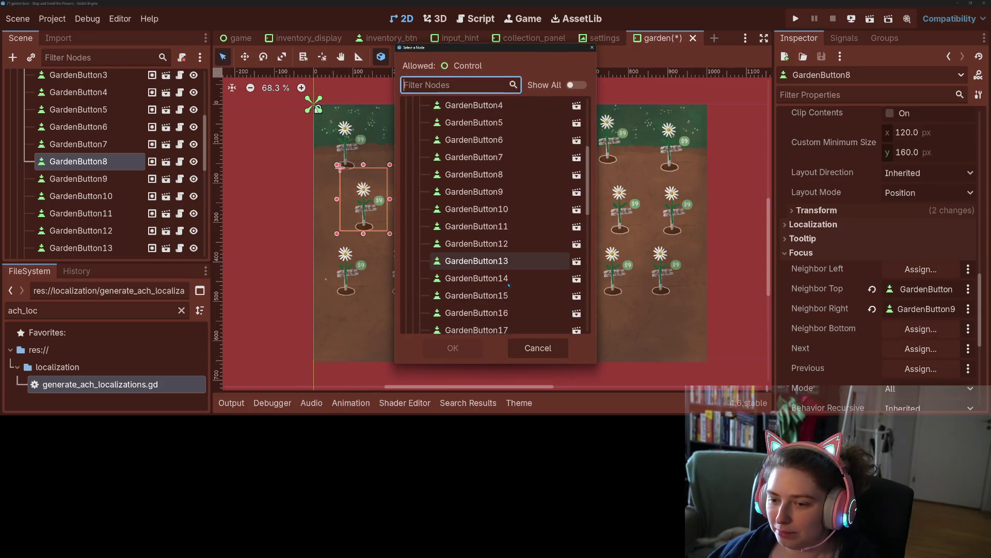
click(486, 267)
click(453, 348)
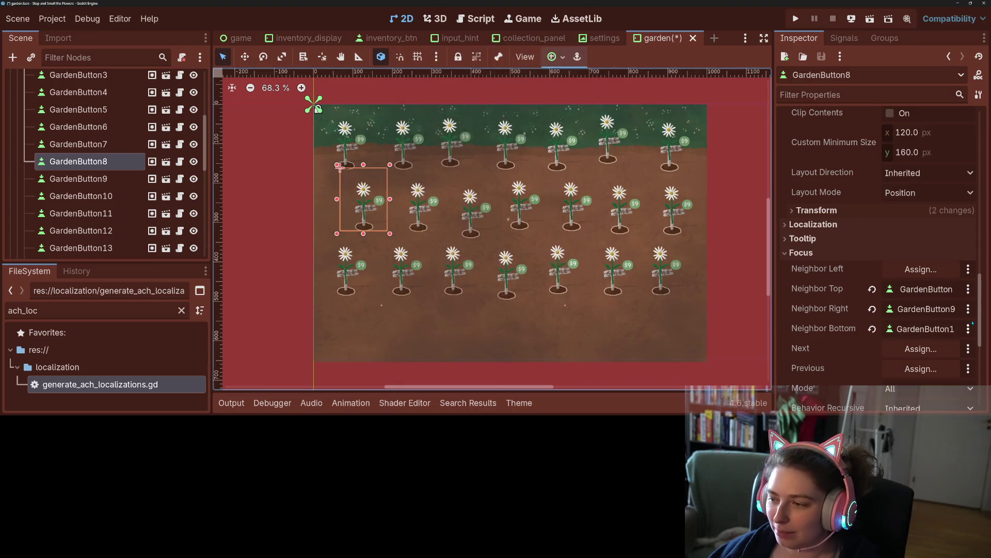
- Set GardenButton8's Next to GardenButton9 and save the scene
click(889, 348)
scroll(496, 278, down, 5)
click(499, 279)
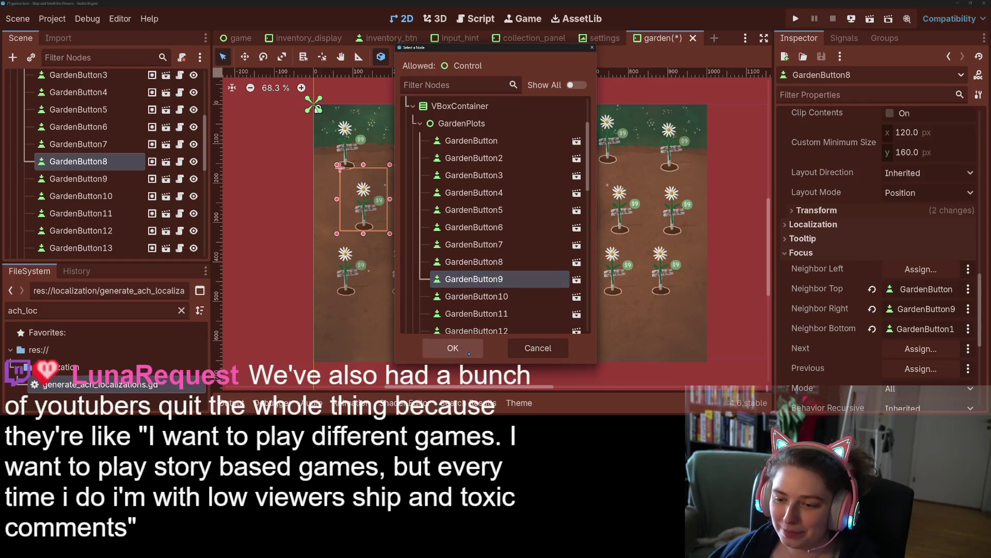
click(453, 347)
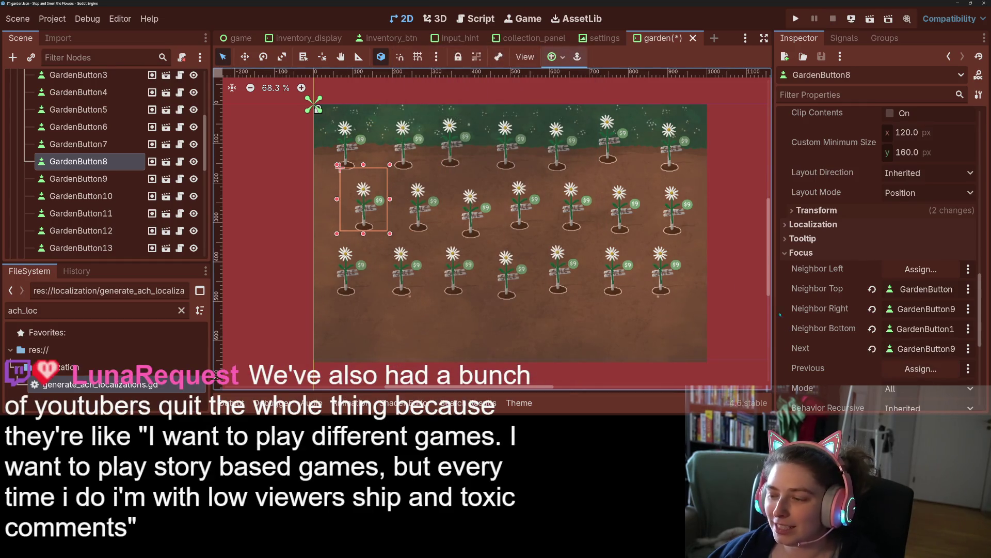
key(ctrl+s)
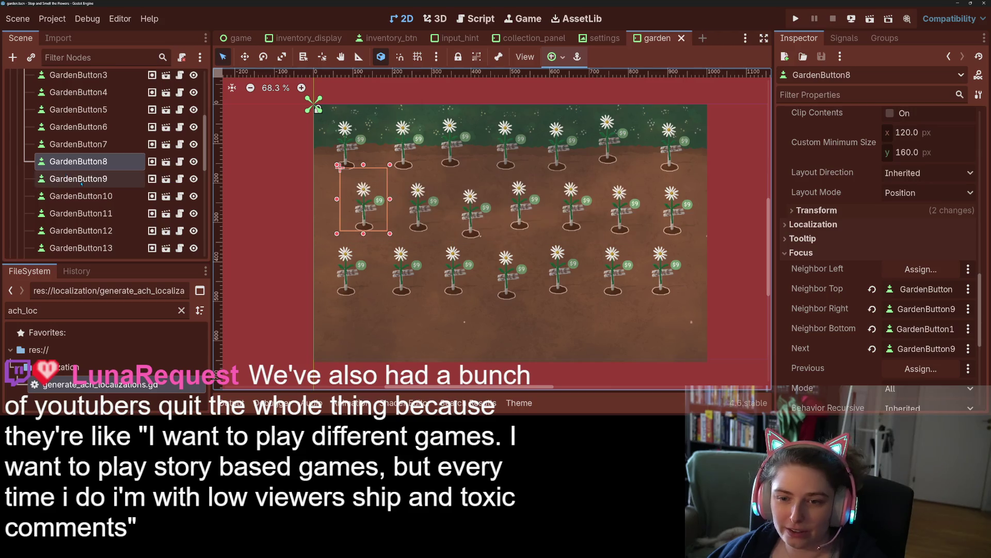
click(86, 178)
- Expand GardenButton9's Focus section; set Neighbor Left to GardenButton8 and Top to GardenButton2
scroll(900, 263, down, 15)
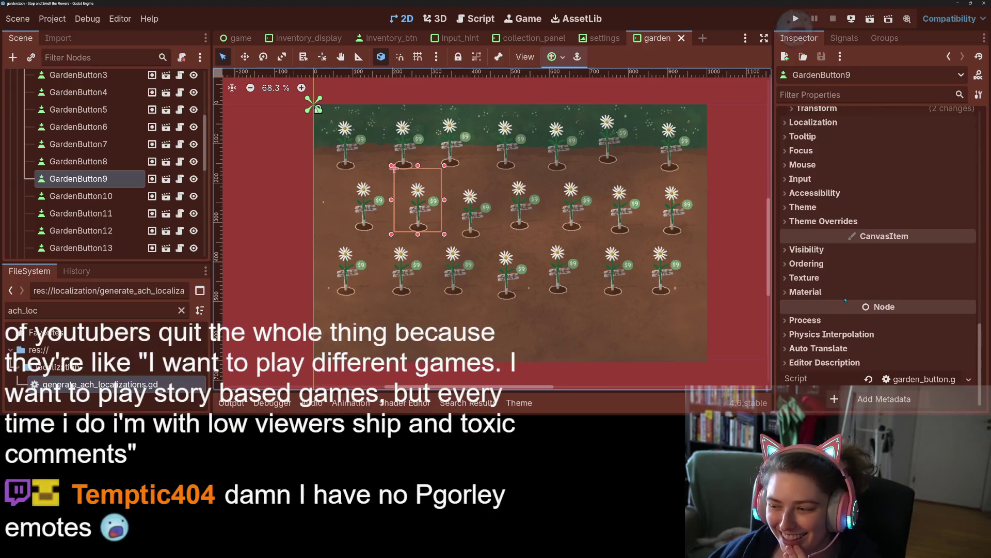
click(801, 150)
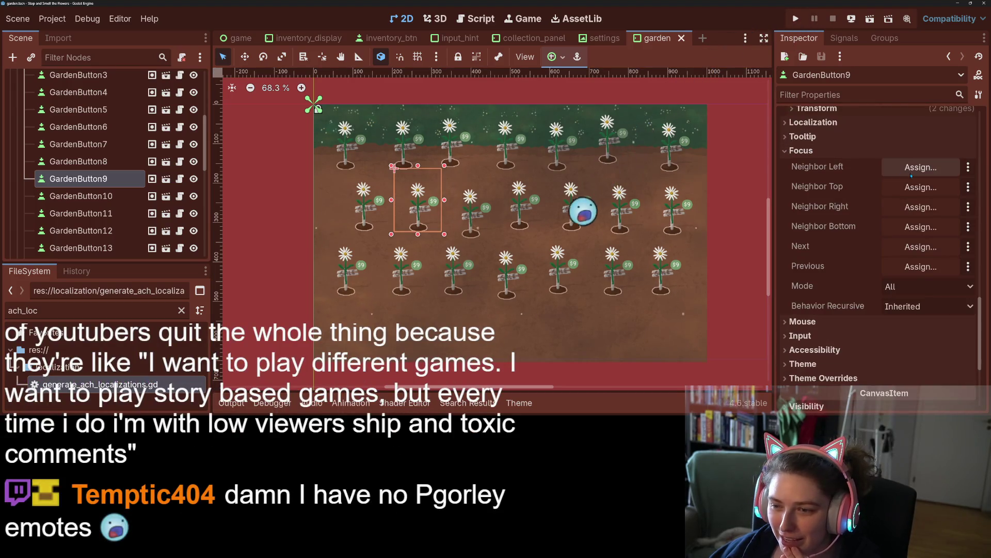
click(911, 173)
scroll(496, 232, down, 3)
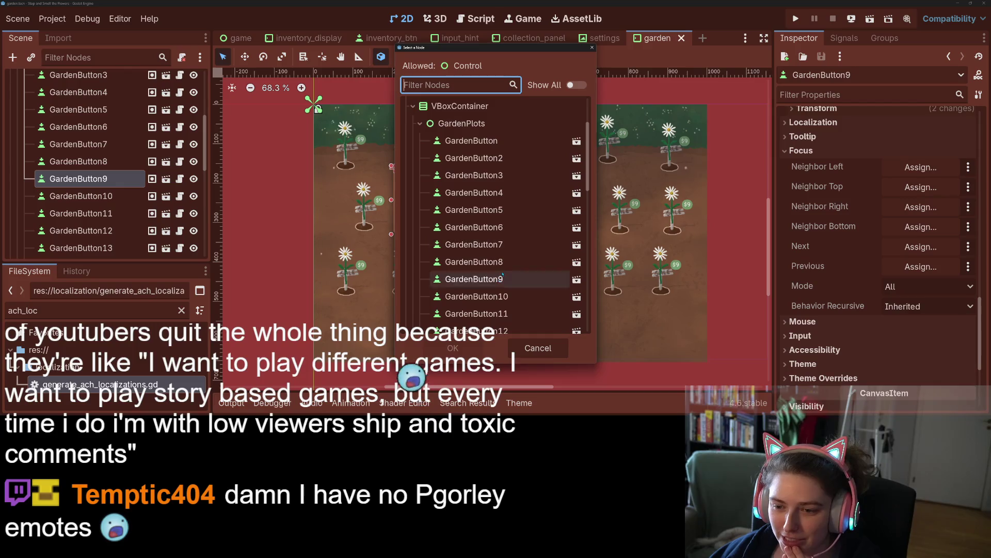
click(495, 261)
click(453, 347)
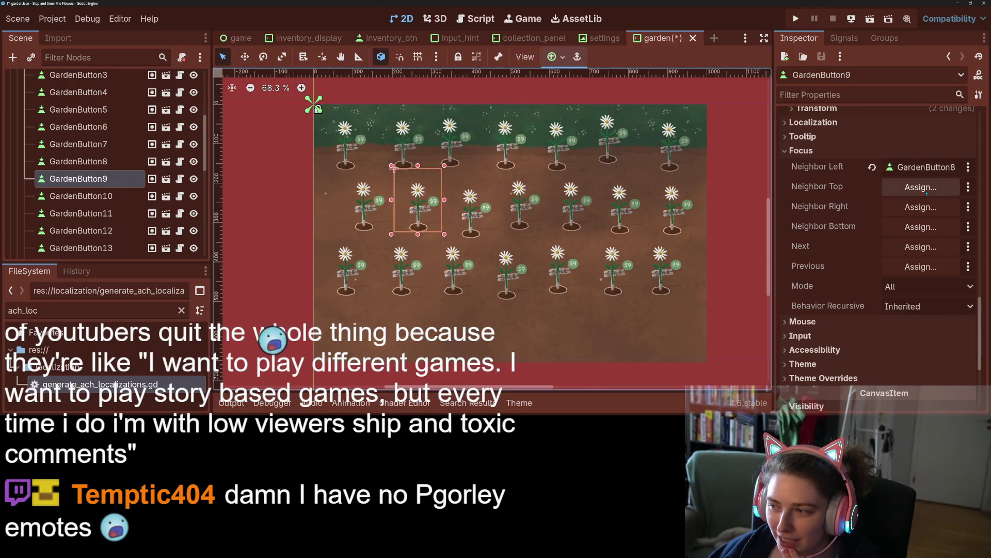
click(921, 187)
click(474, 246)
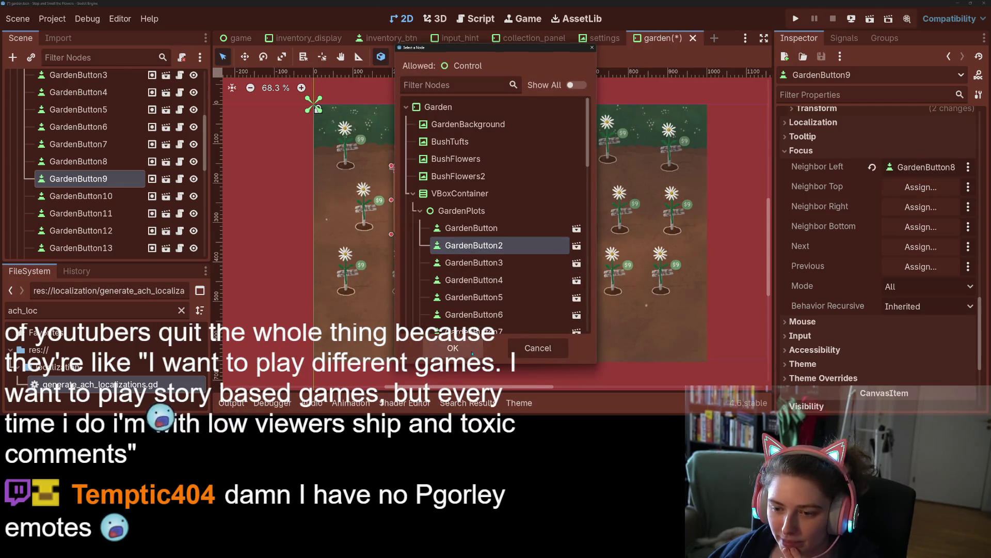
click(473, 353)
- Set GardenButton9's Neighbor Right to GardenButton10 and Bottom to GardenButton16
click(921, 206)
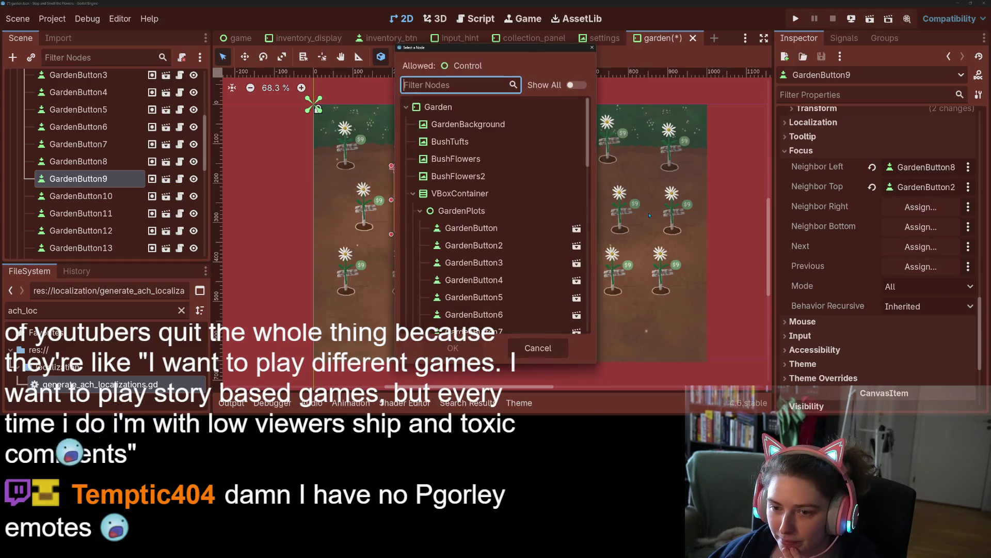
scroll(475, 280, down, 3)
click(476, 267)
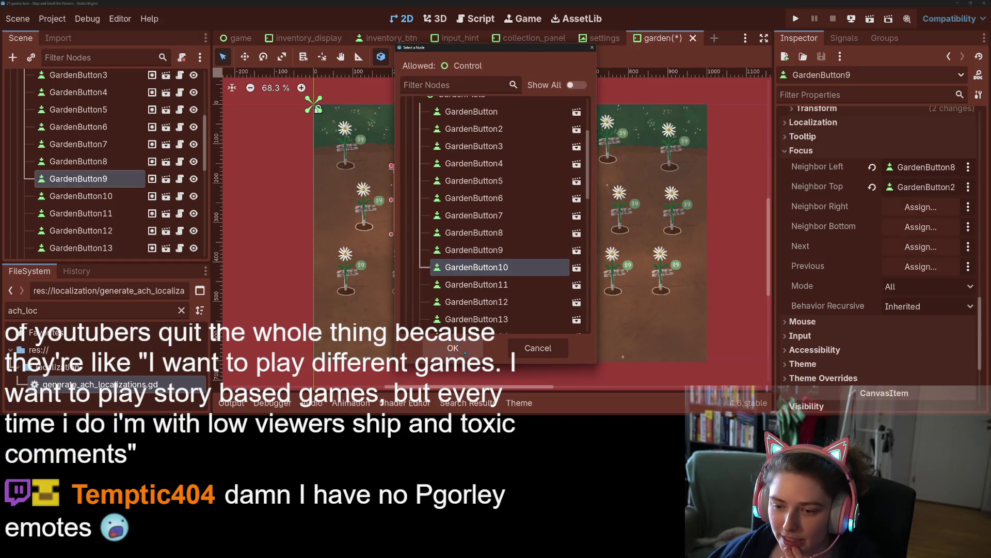
click(470, 349)
click(919, 227)
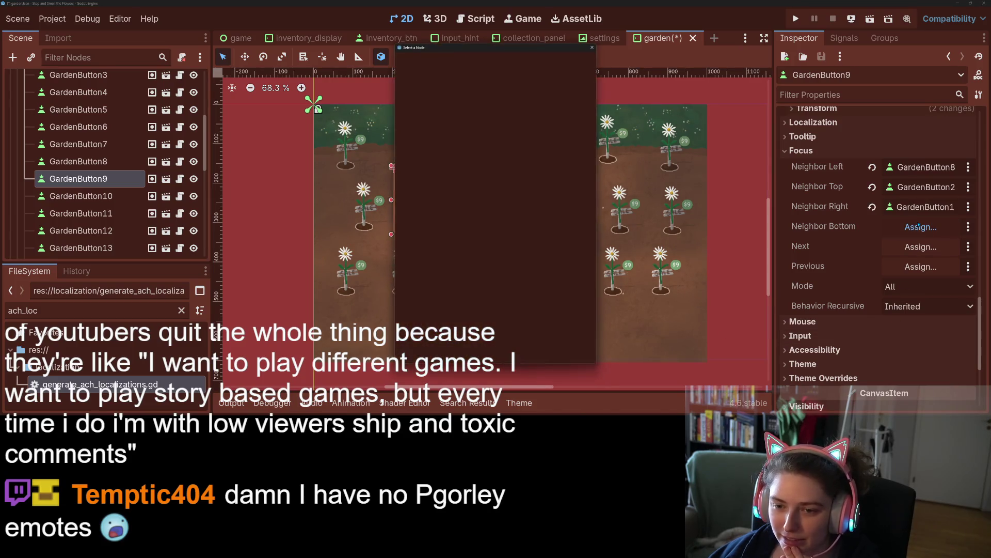
scroll(495, 258, down, 5)
click(477, 254)
click(453, 347)
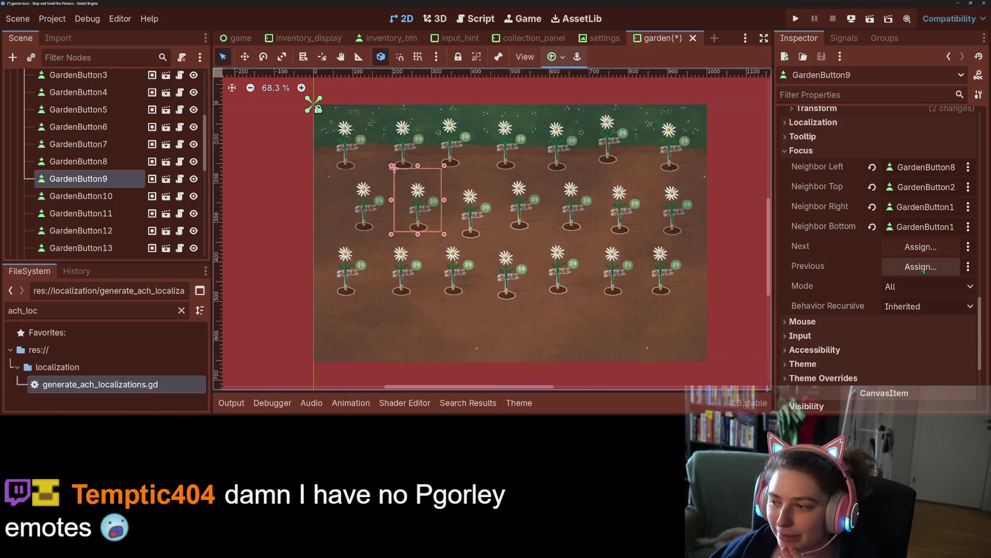
- Set GardenButton9's Next to GardenButton10 and Previous to GardenButton8, then save
click(903, 247)
scroll(486, 281, down, 4)
click(475, 296)
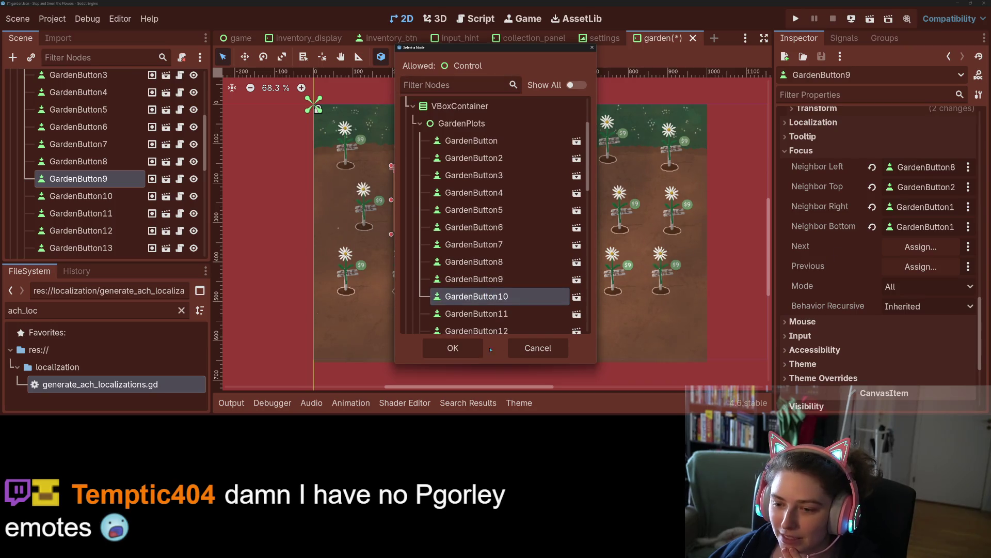
key(Return)
click(921, 267)
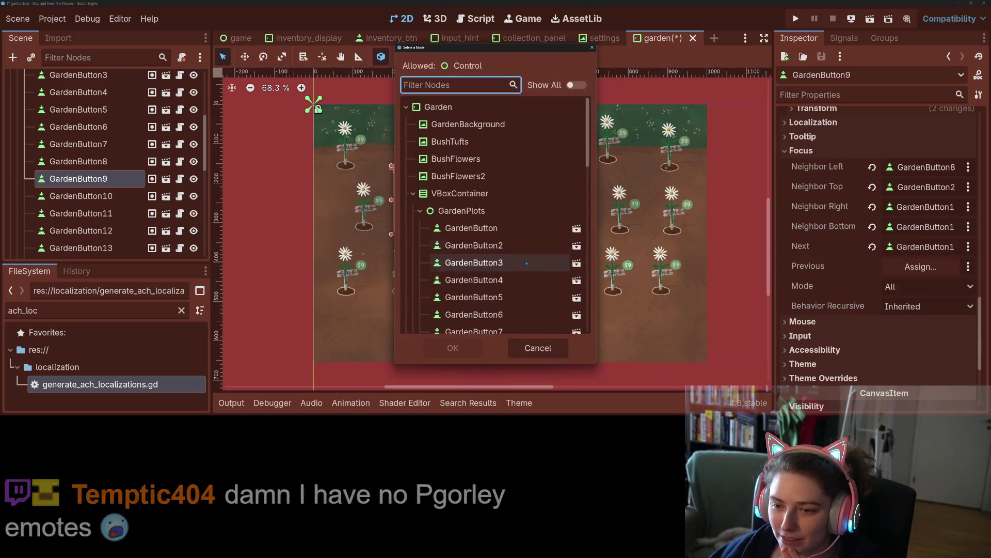
scroll(480, 305, down, 1)
click(471, 324)
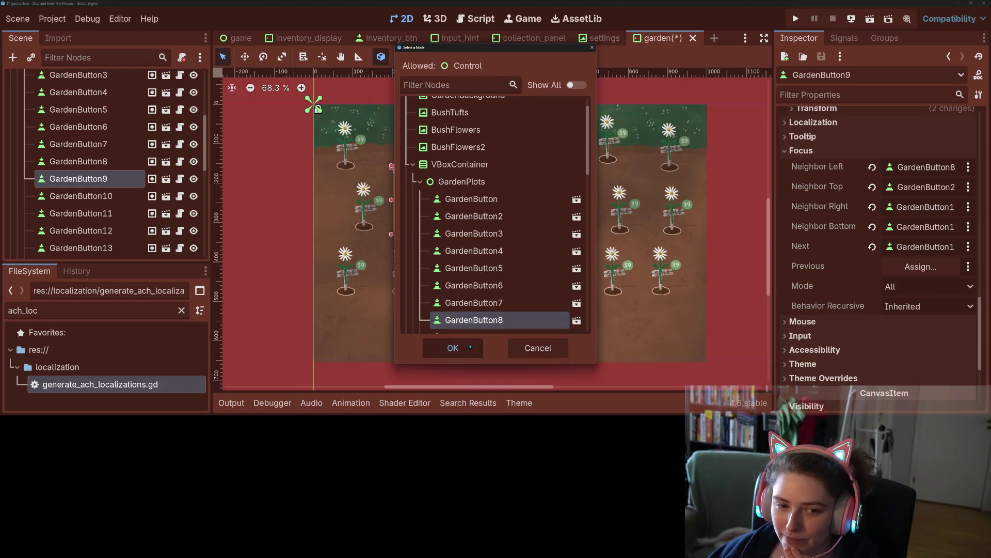
click(453, 347)
key(ctrl+s)
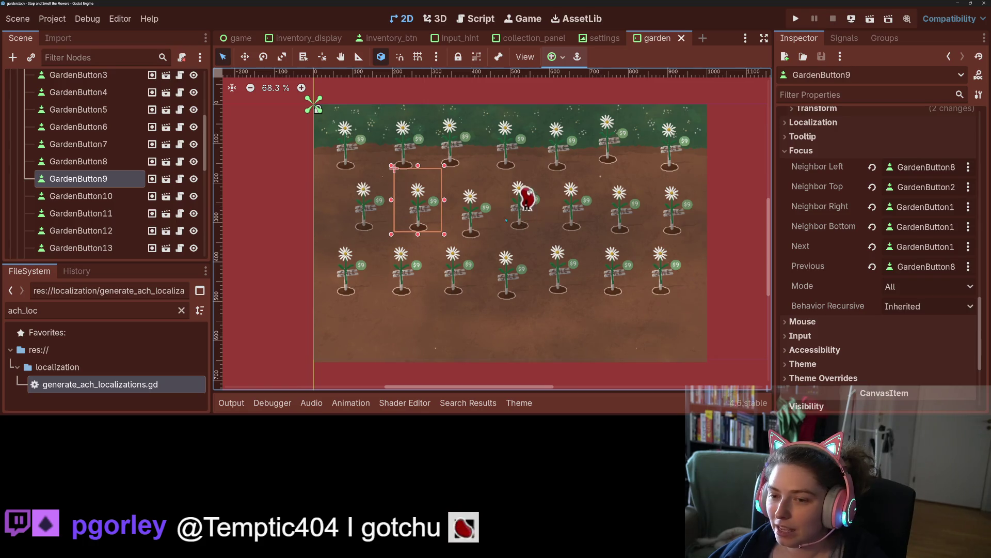
key(Down)
- Expand GardenButton10's Focus section; set Neighbor Left to GardenButton9 and Top to GardenButton3
scroll(823, 293, down, 15)
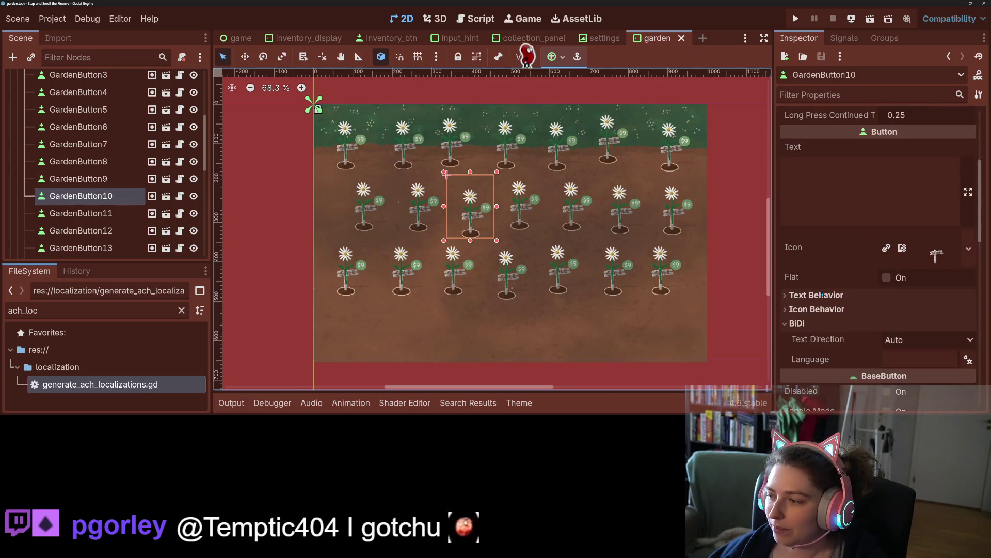
scroll(823, 293, down, 1)
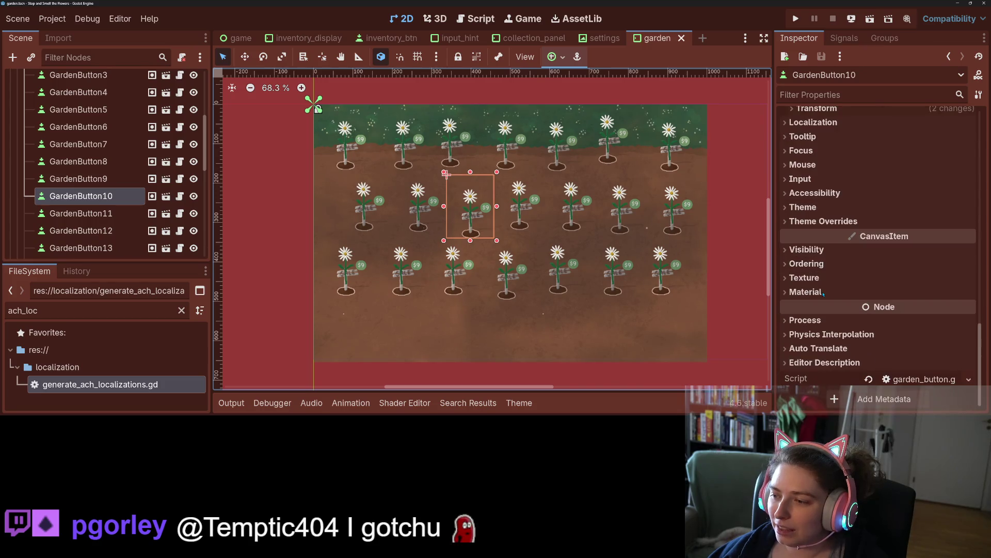
click(851, 150)
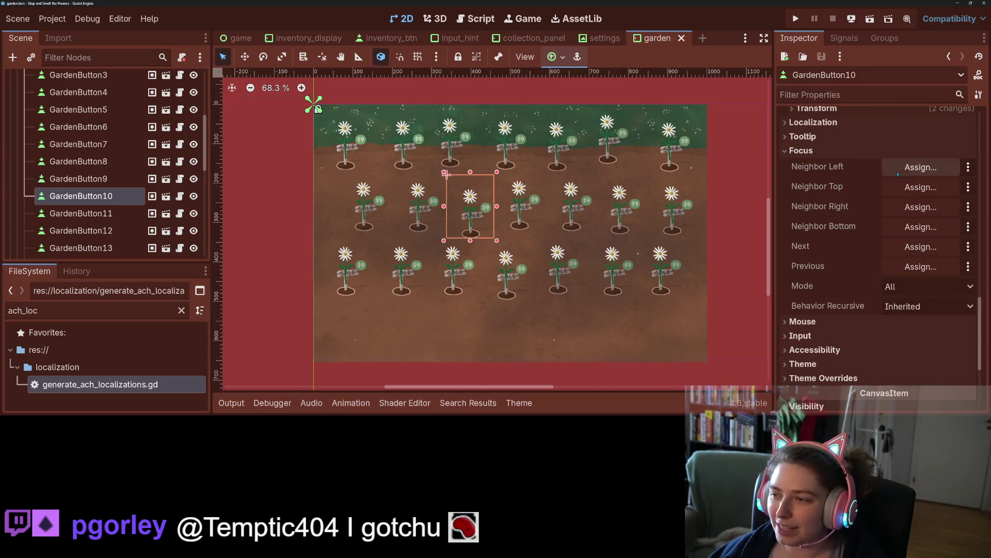
click(925, 165)
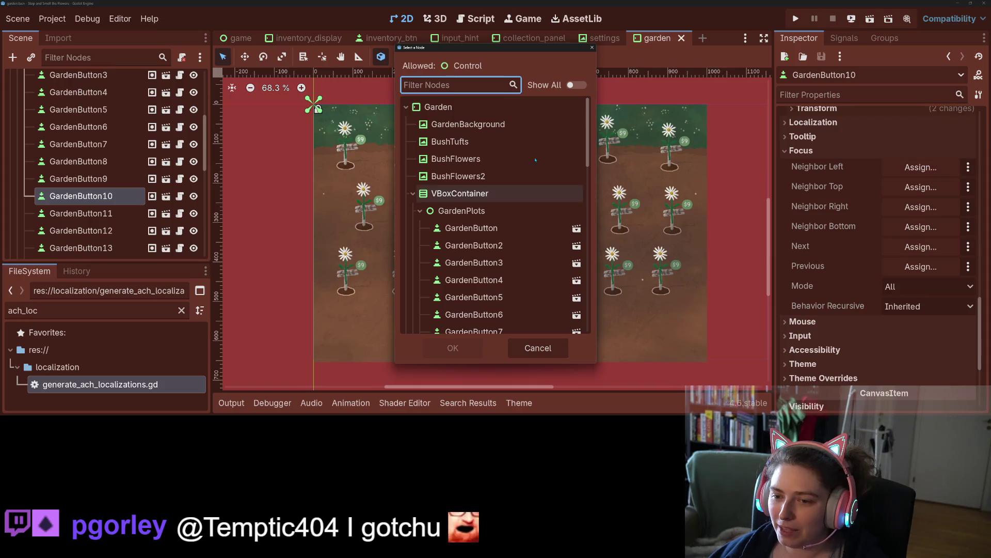
scroll(492, 269, down, 5)
click(480, 192)
click(464, 354)
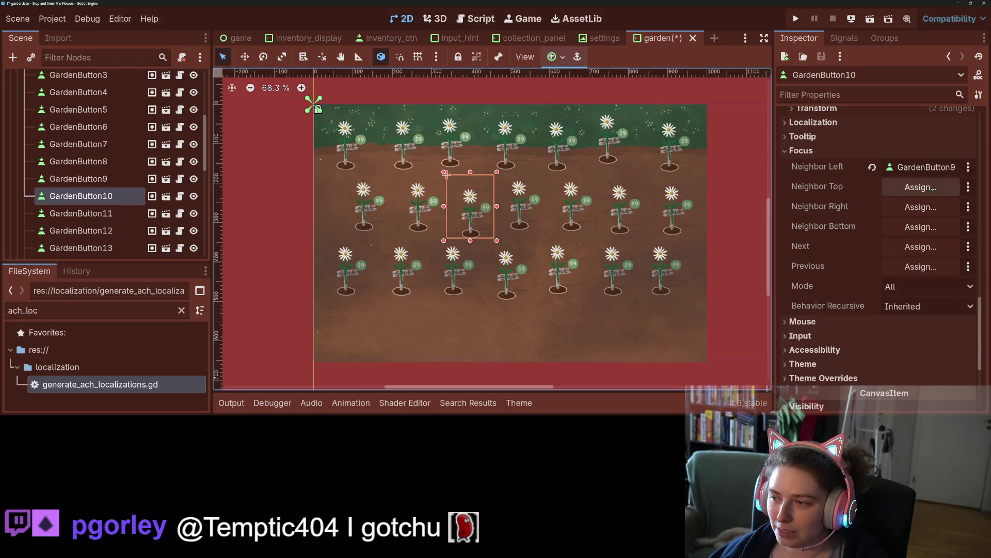
click(931, 190)
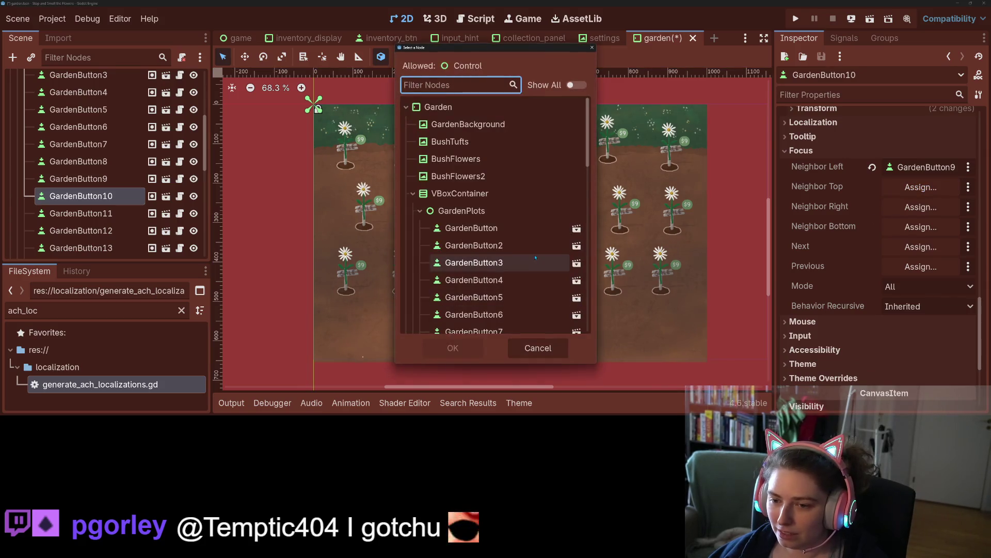
click(526, 263)
click(453, 347)
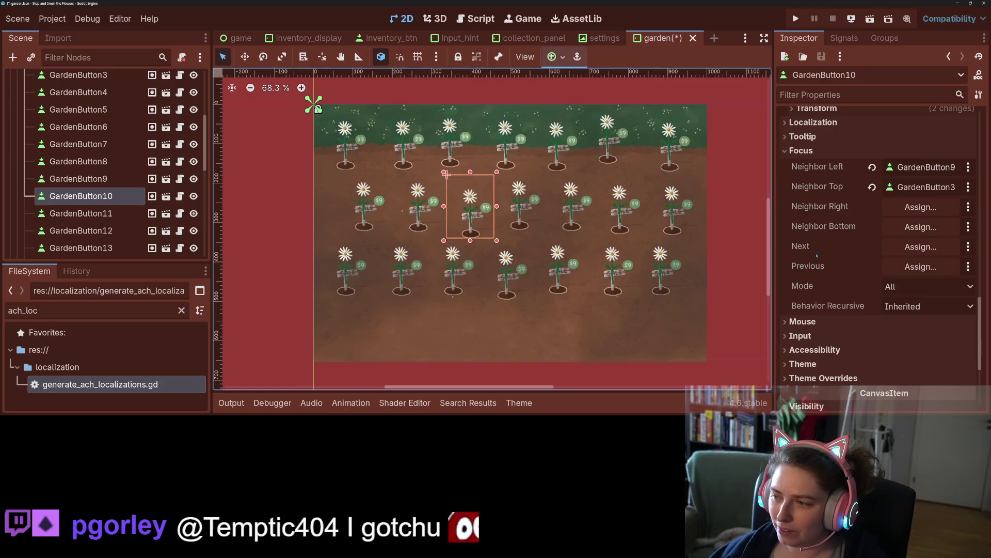
- Set GardenButton10's Neighbor Right to GardenButton11 and Bottom to GardenButton17
click(921, 206)
scroll(536, 308, down, 2)
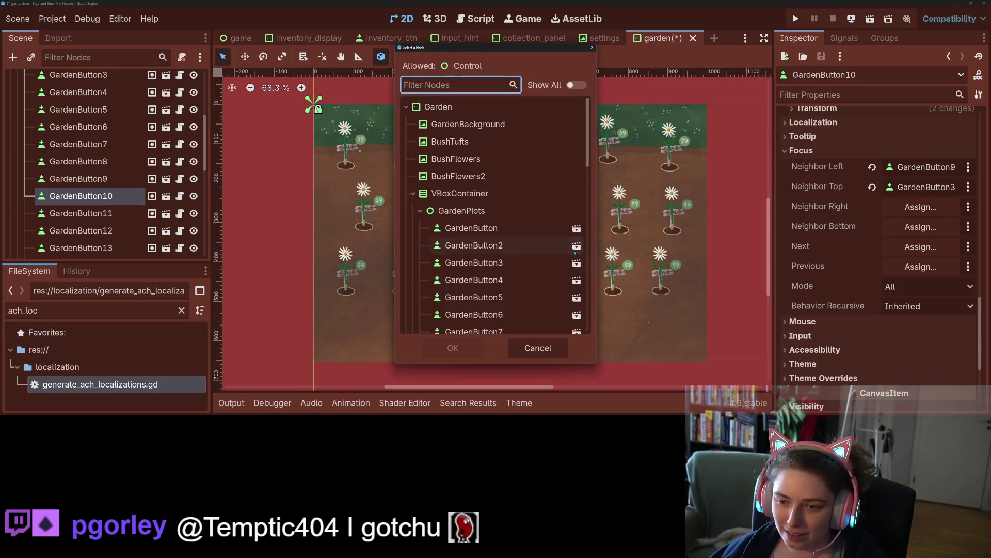
click(485, 313)
click(453, 348)
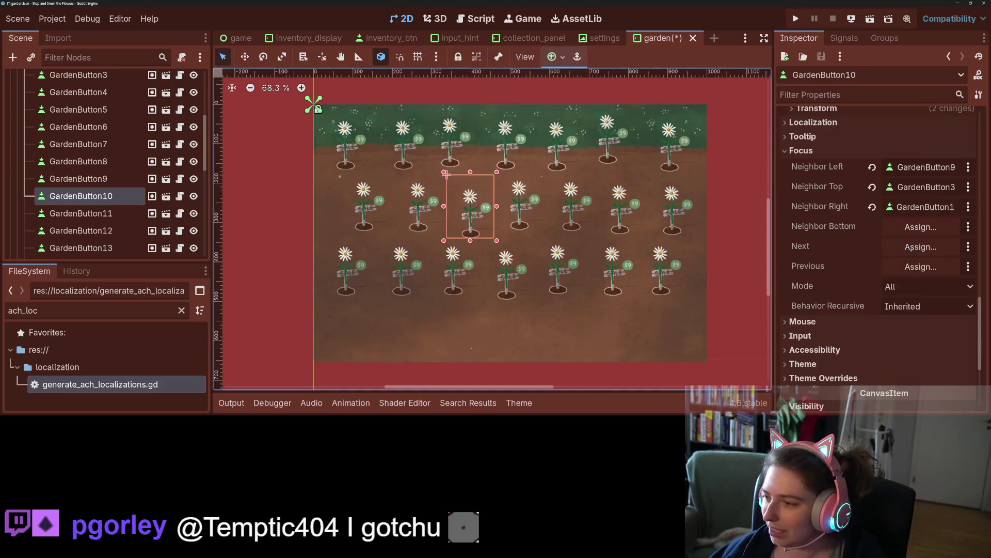
click(920, 228)
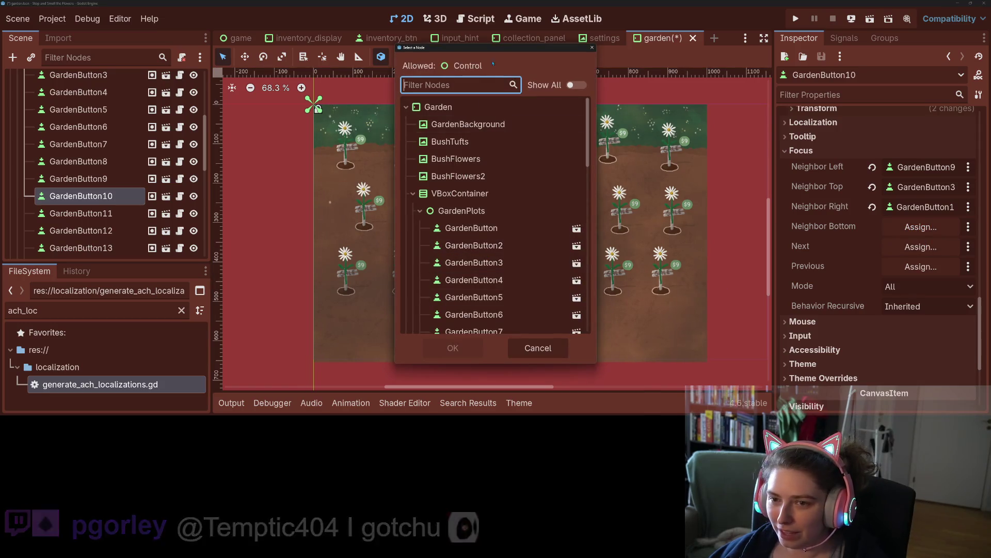
mouse_move(500, 49)
mouse_down()
mouse_move(708, 69)
mouse_move(703, 52)
mouse_up()
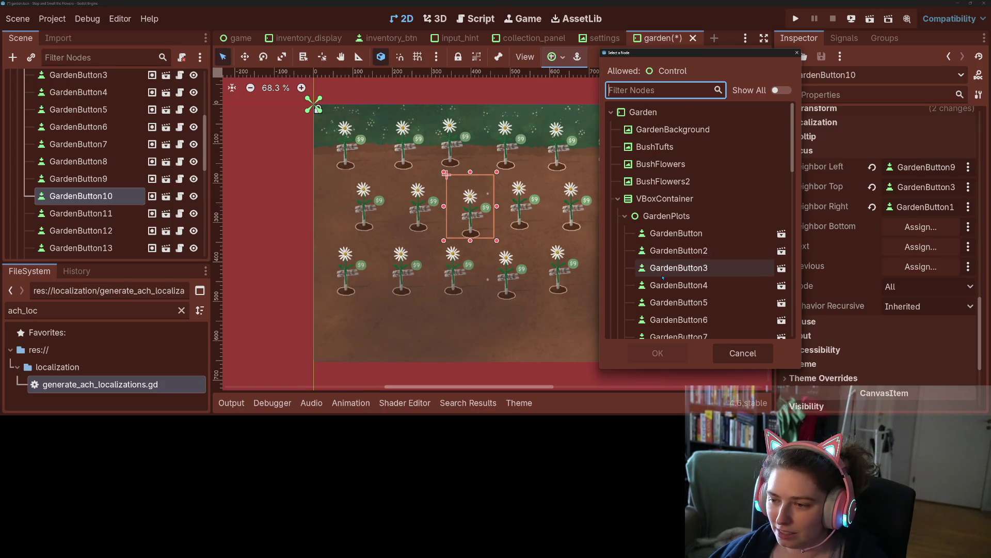
scroll(668, 287, down, 4)
click(682, 305)
click(657, 352)
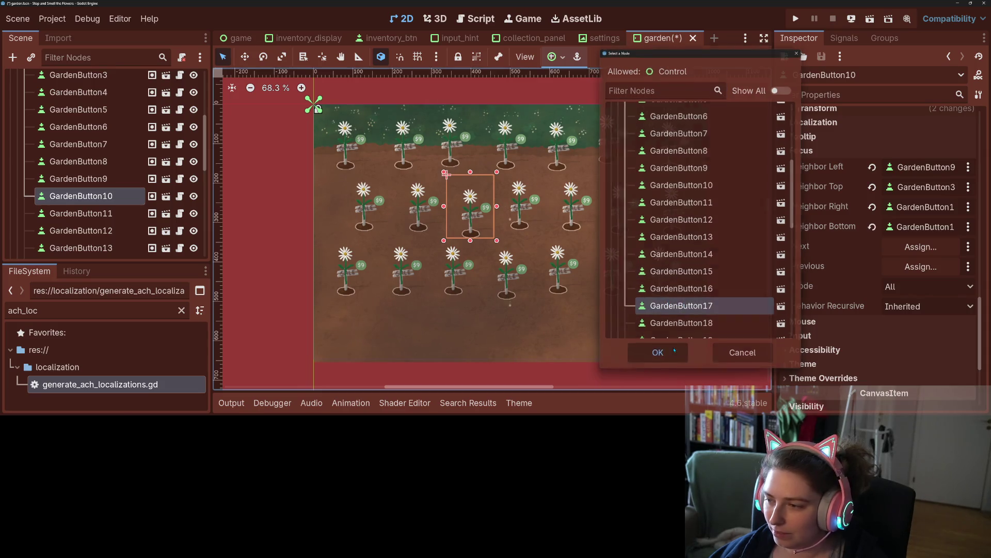
- Set GardenButton10's Next to GardenButton11 and Previous to GardenButton9, then save
click(914, 248)
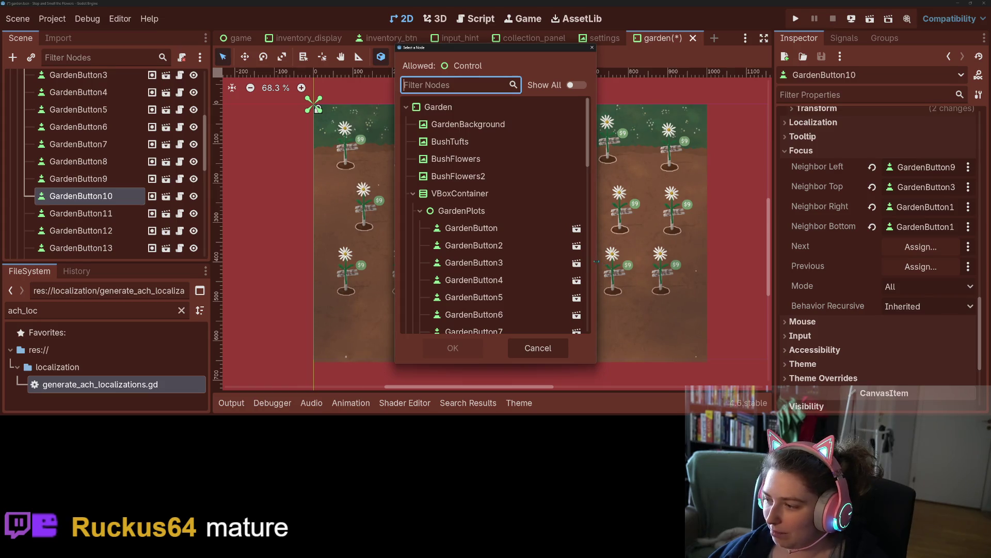
scroll(454, 297, down, 2)
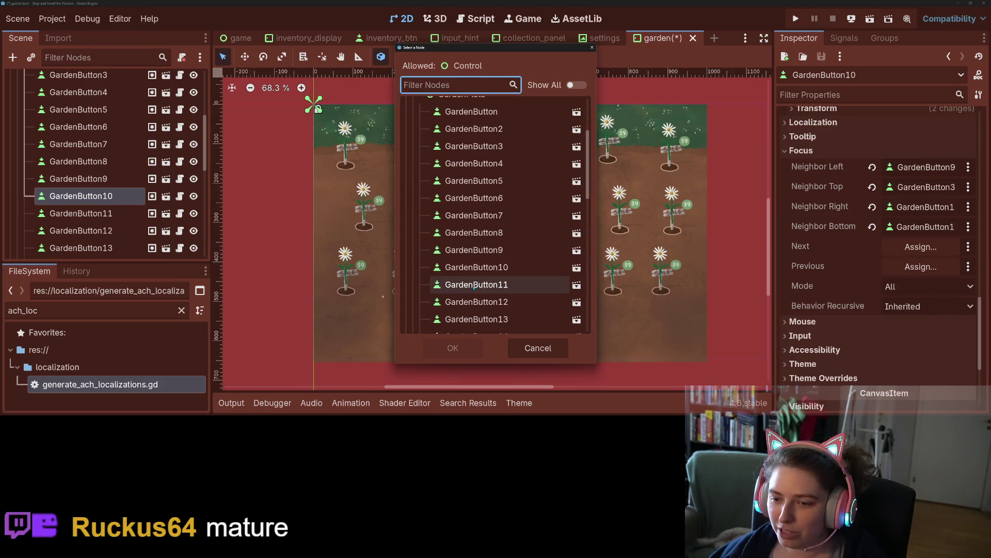
click(455, 292)
click(453, 347)
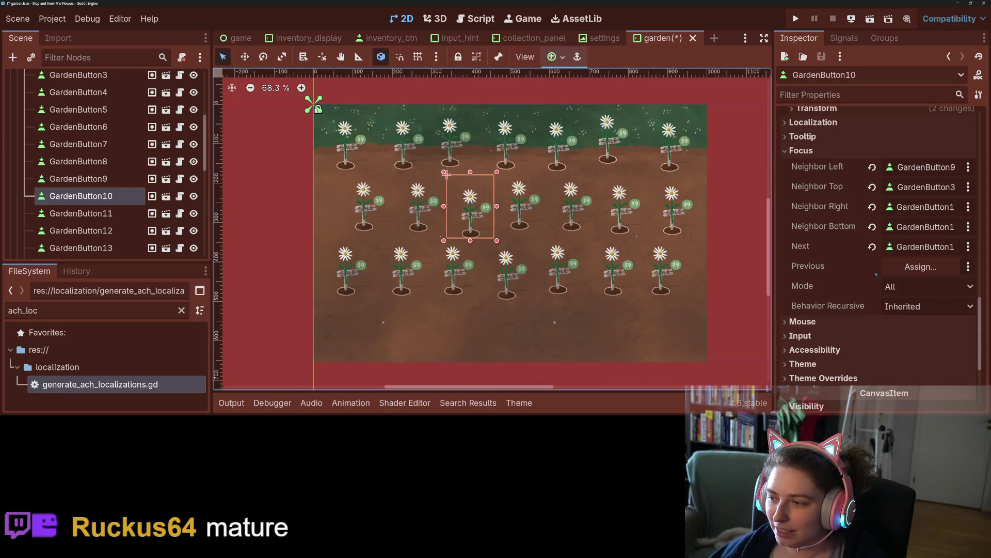
click(920, 266)
scroll(479, 279, down, 2)
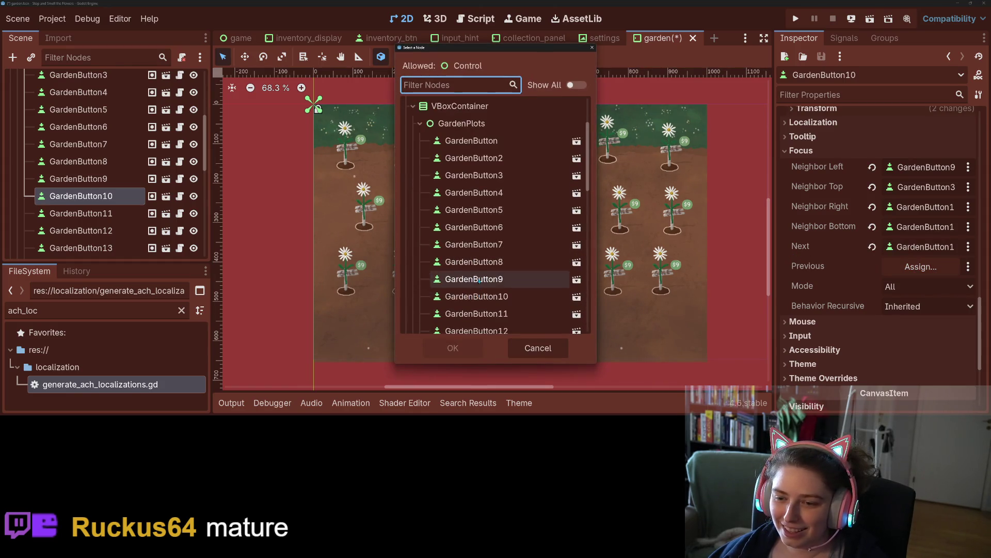
click(479, 279)
click(453, 347)
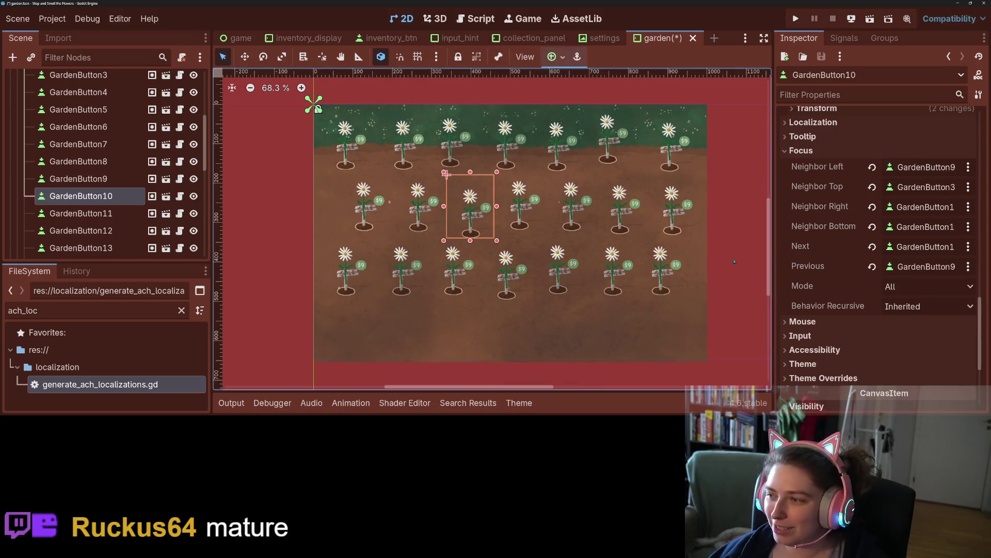
key(ctrl+s)
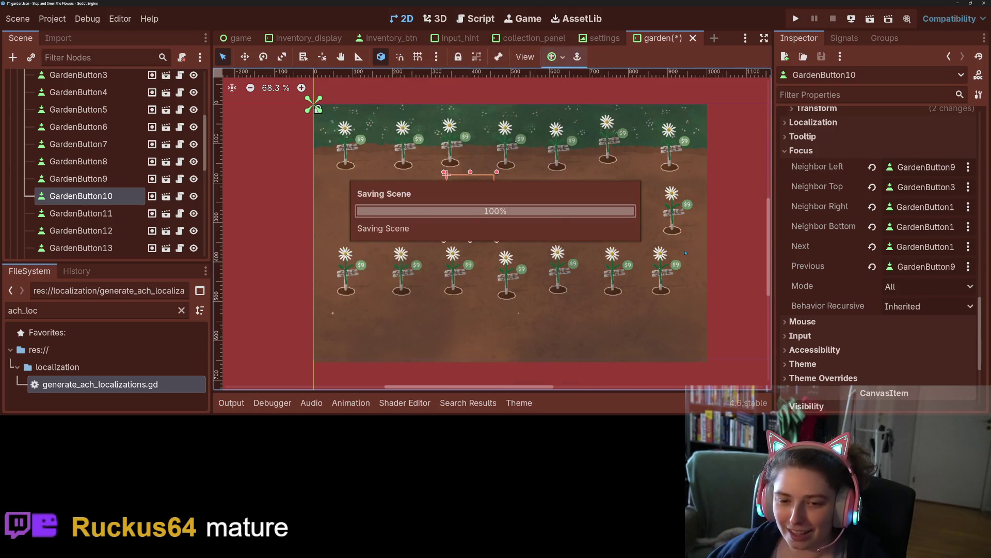
- Select GardenButton11, expand its Focus section, and set Neighbor Left to GardenButton10
click(509, 228)
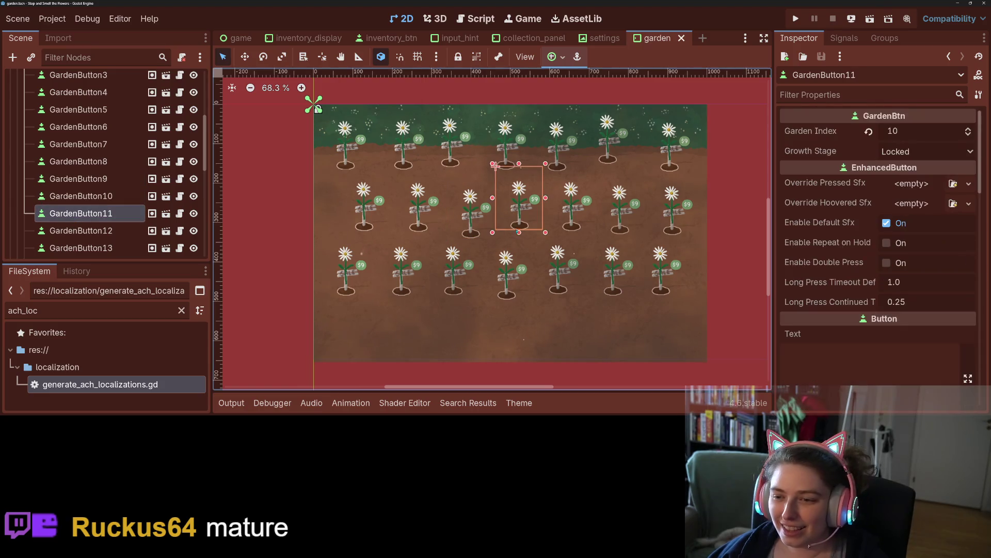
scroll(835, 255, down, 15)
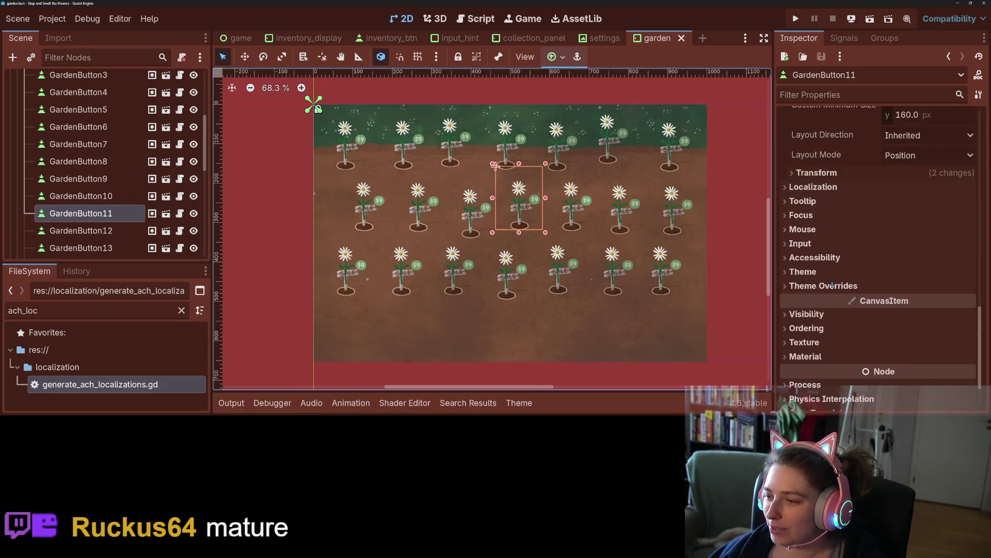
click(805, 151)
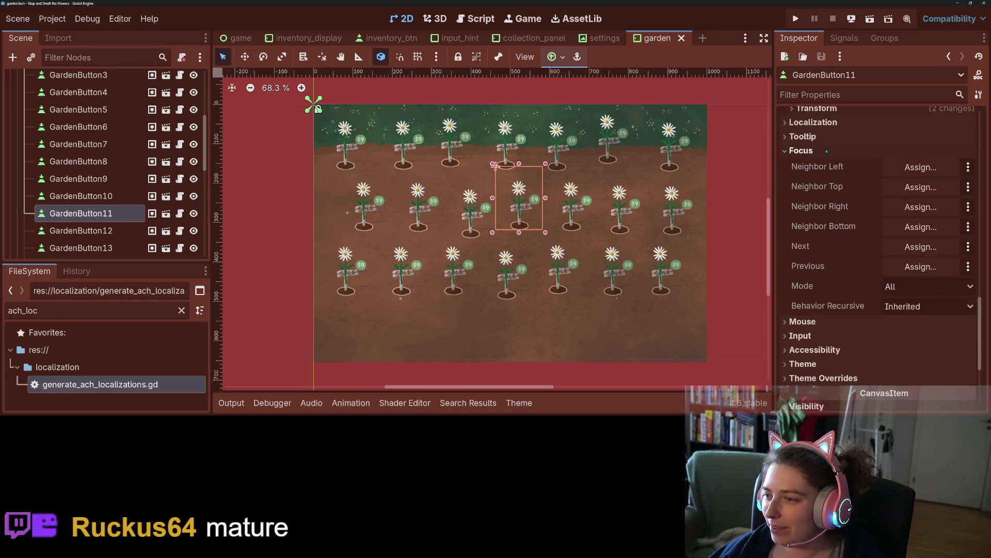
click(923, 168)
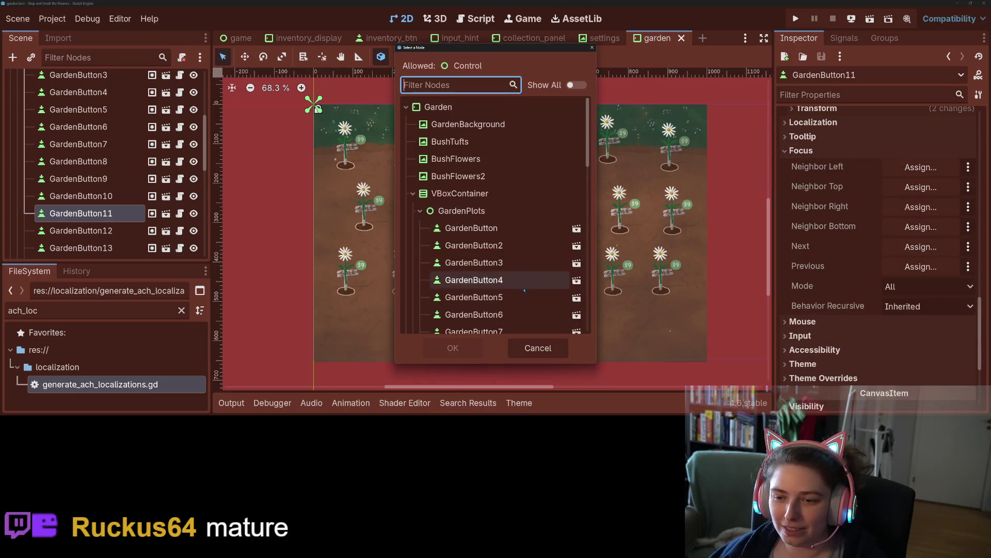
scroll(522, 284, down, 3)
click(485, 267)
click(453, 348)
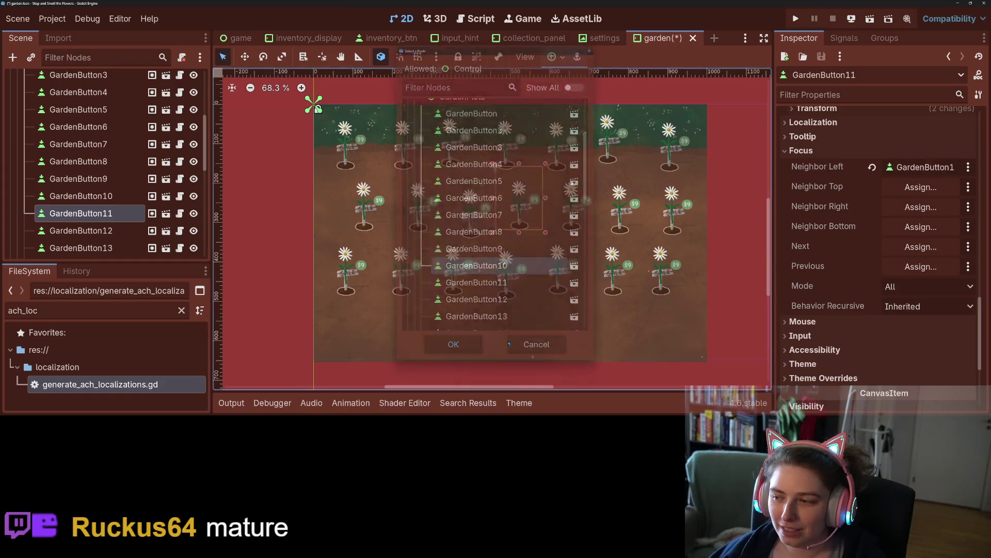
- Set GardenButton11's Neighbor Top to GardenButton4 and Right to GardenButton12
click(921, 187)
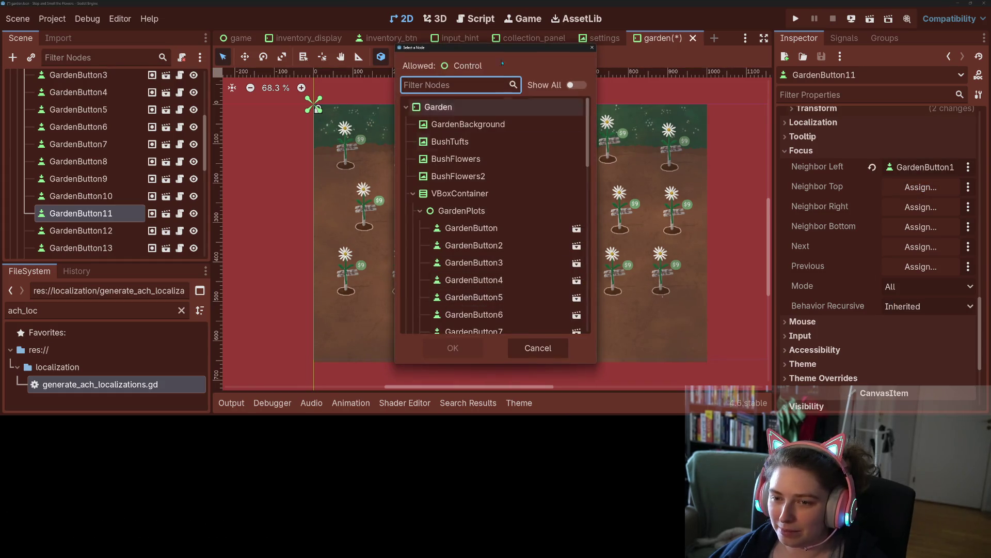
mouse_move(473, 48)
mouse_down()
mouse_move(753, 88)
mouse_move(740, 63)
mouse_up()
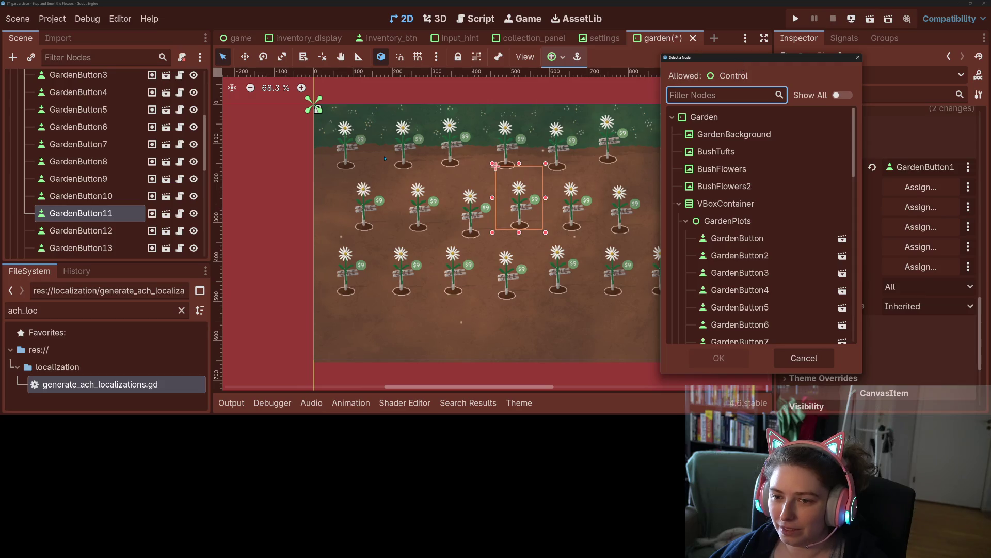
scroll(754, 232, down, 2)
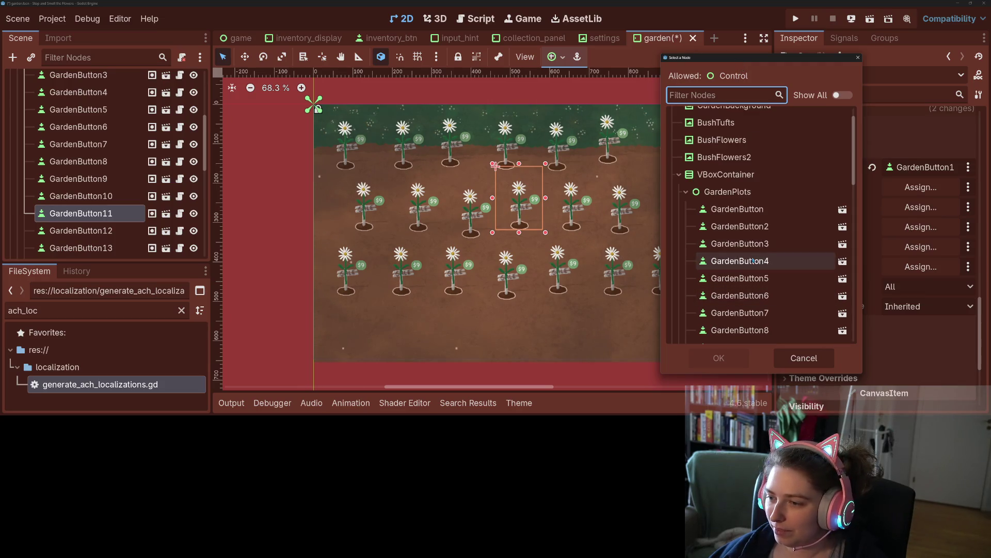
click(740, 260)
click(719, 358)
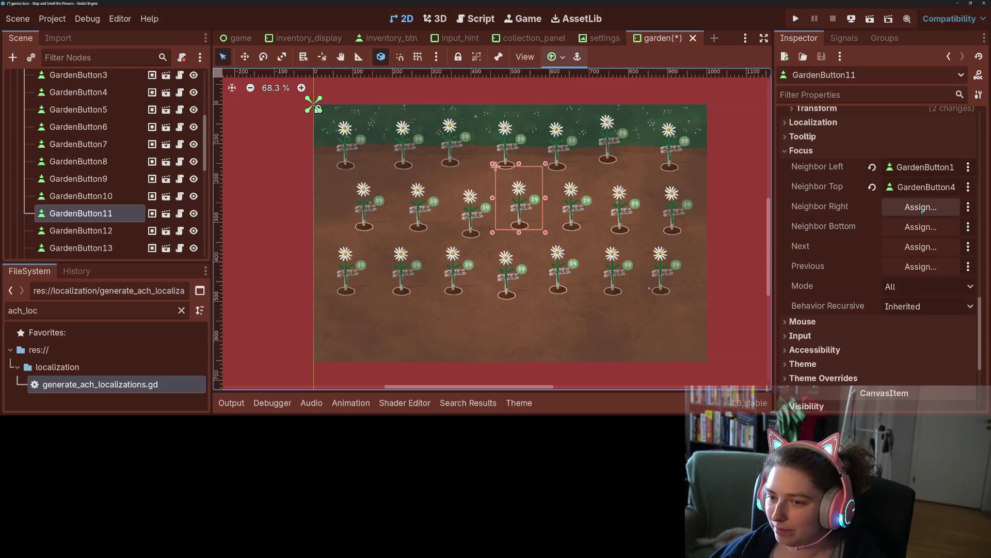
click(921, 206)
scroll(456, 292, down, 5)
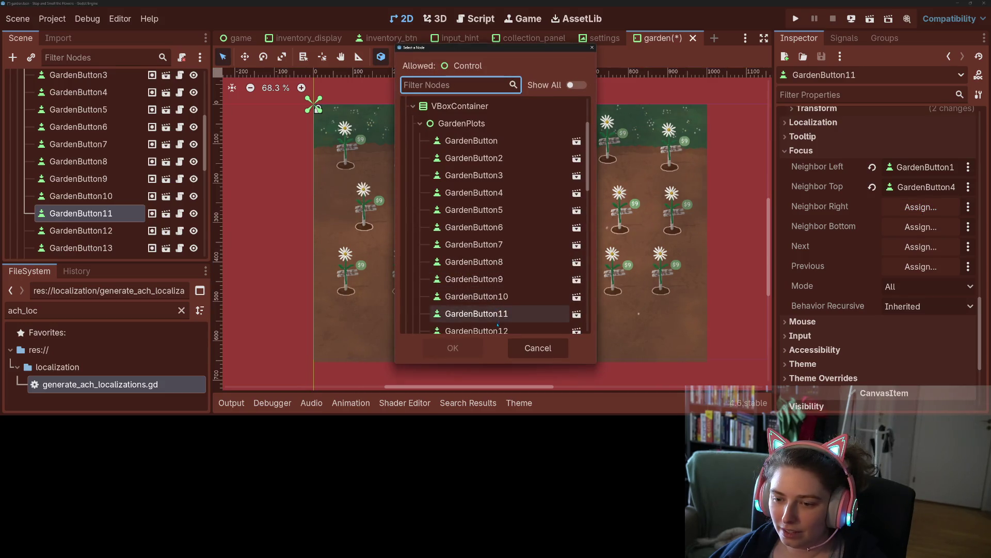
click(474, 319)
click(453, 347)
- Set GardenButton11's Neighbor Bottom to GardenButton18 and Next to GardenButton12
click(920, 227)
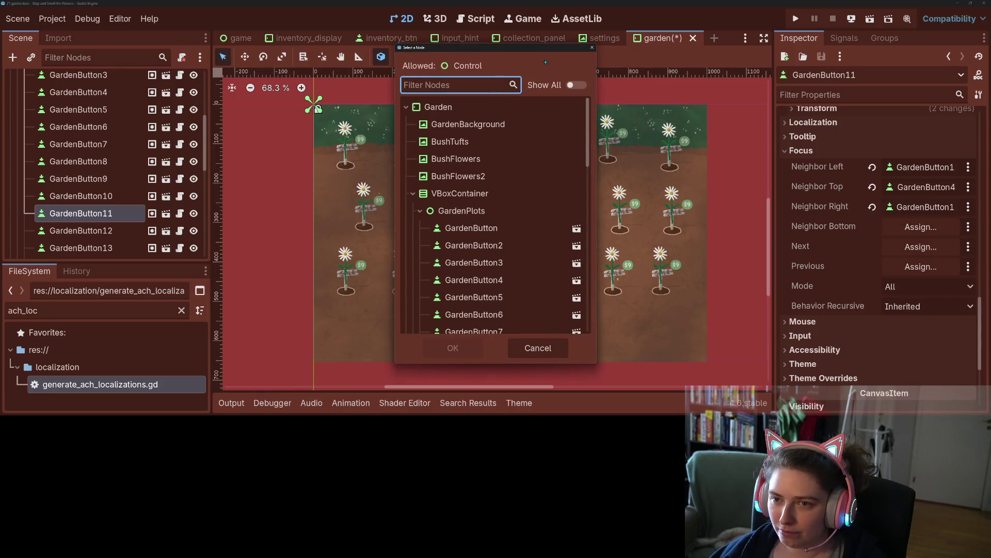
drag(547, 47, 831, 47)
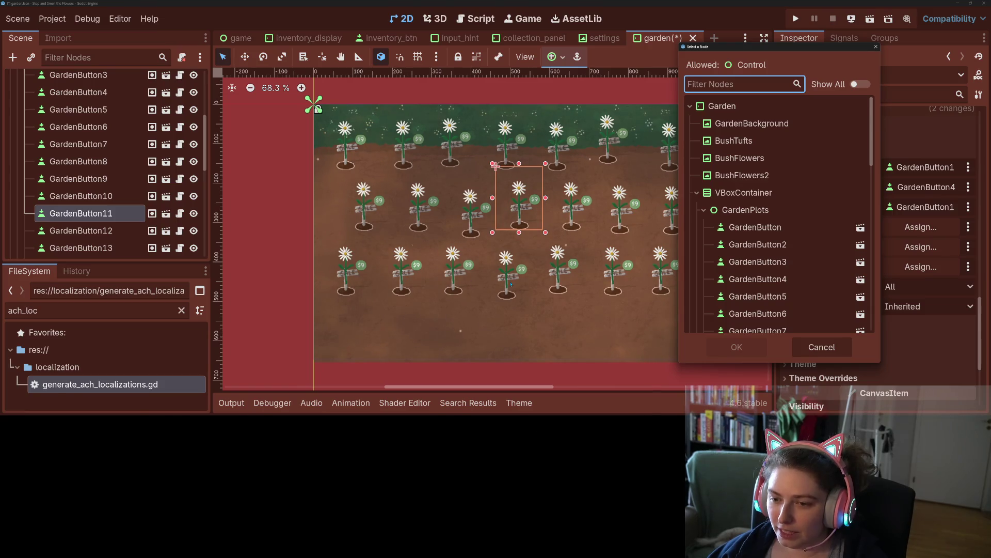
scroll(785, 279, down, 5)
click(791, 287)
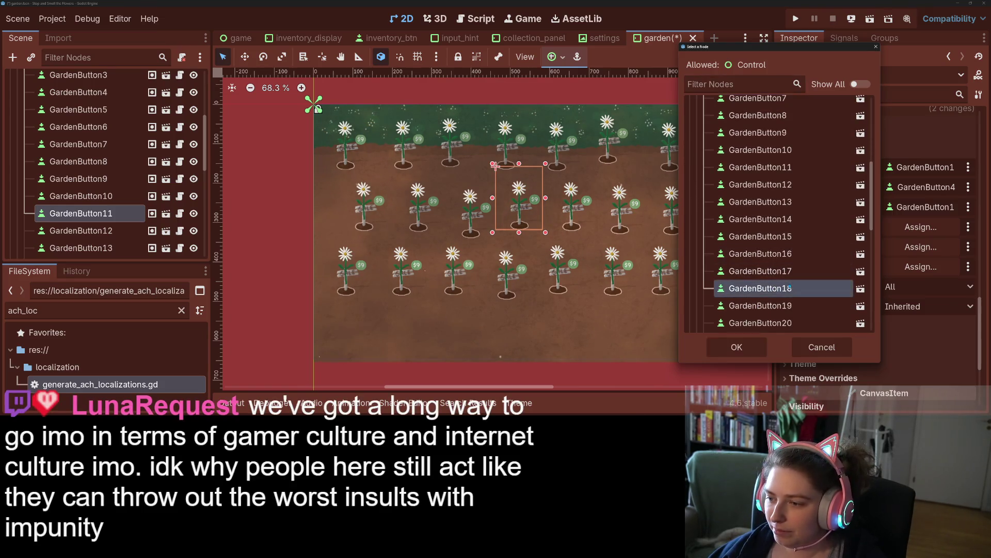
click(737, 347)
click(913, 249)
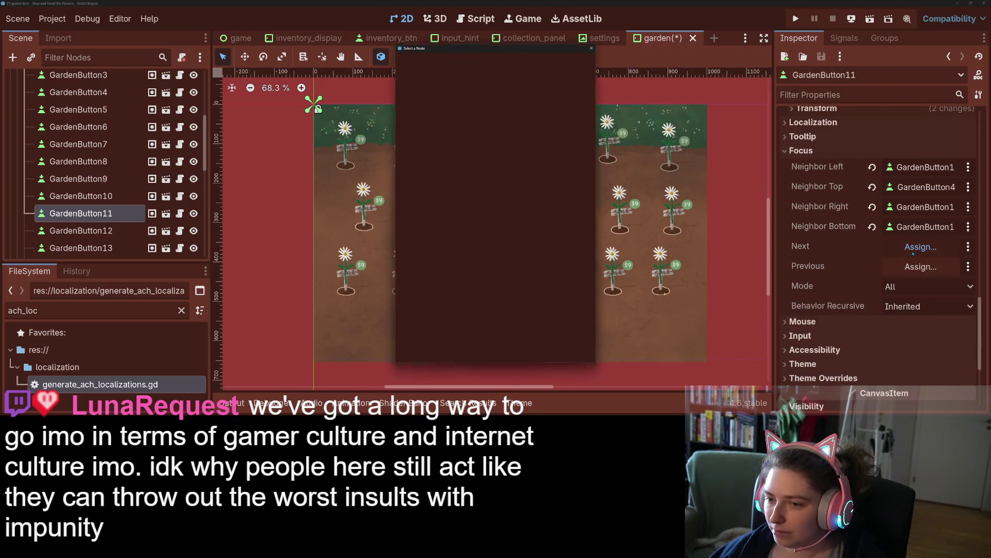
scroll(511, 329, down, 3)
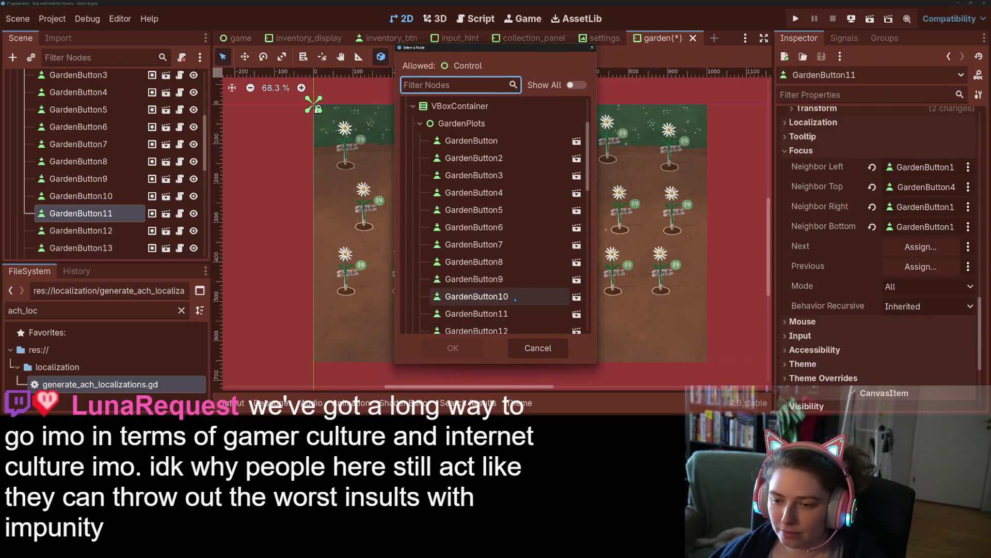
click(511, 330)
click(465, 351)
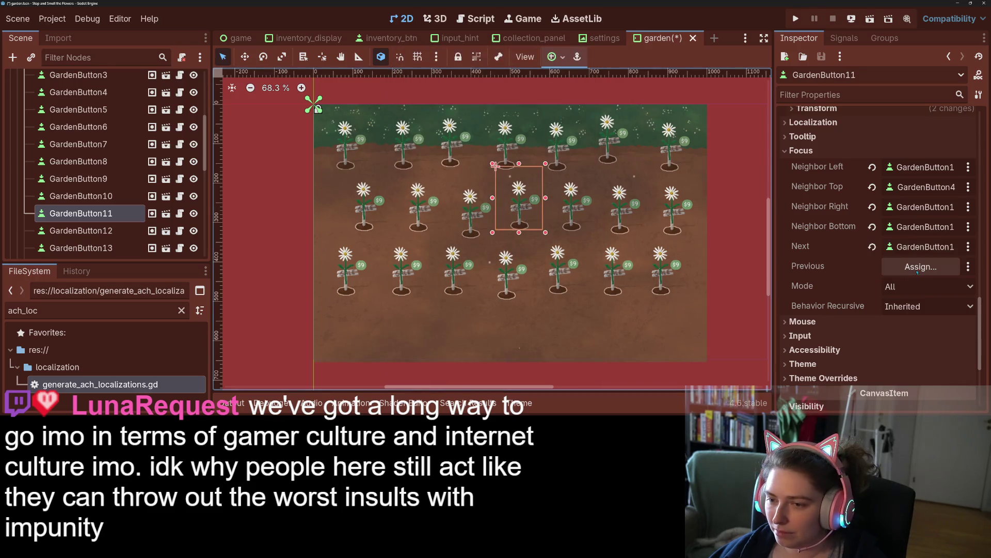
- Set GardenButton11's Previous focus target to GardenButton10
click(920, 267)
scroll(445, 302, down, 3)
click(464, 295)
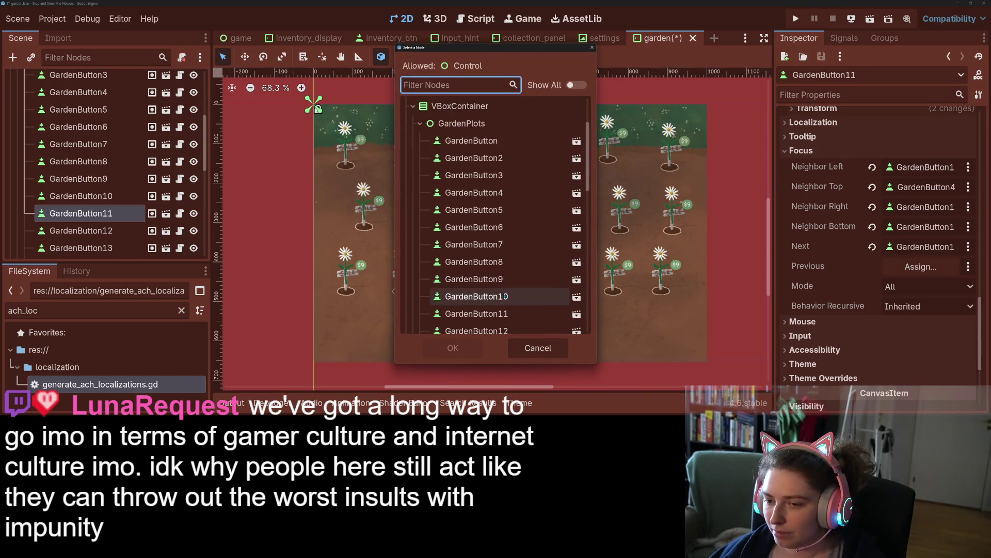
click(473, 347)
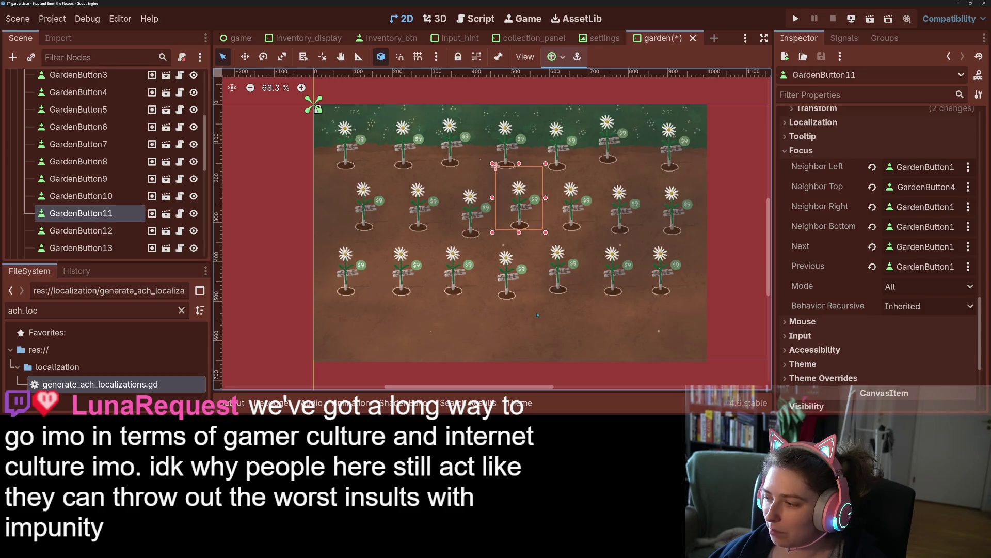
click(572, 216)
- Expand GardenButton12's Focus section and set Left to GardenButton11 and Top to GardenButton5
scroll(833, 268, down, 15)
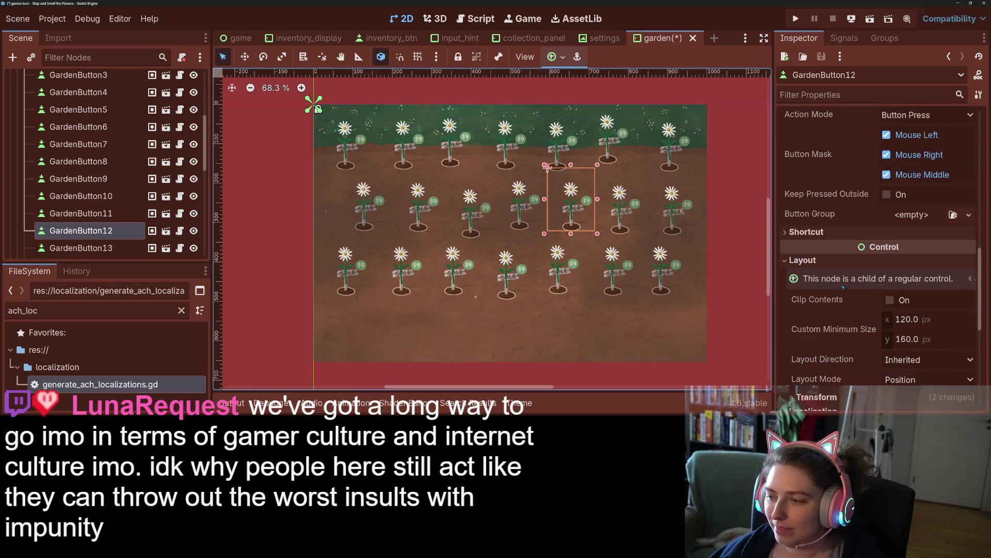
click(838, 178)
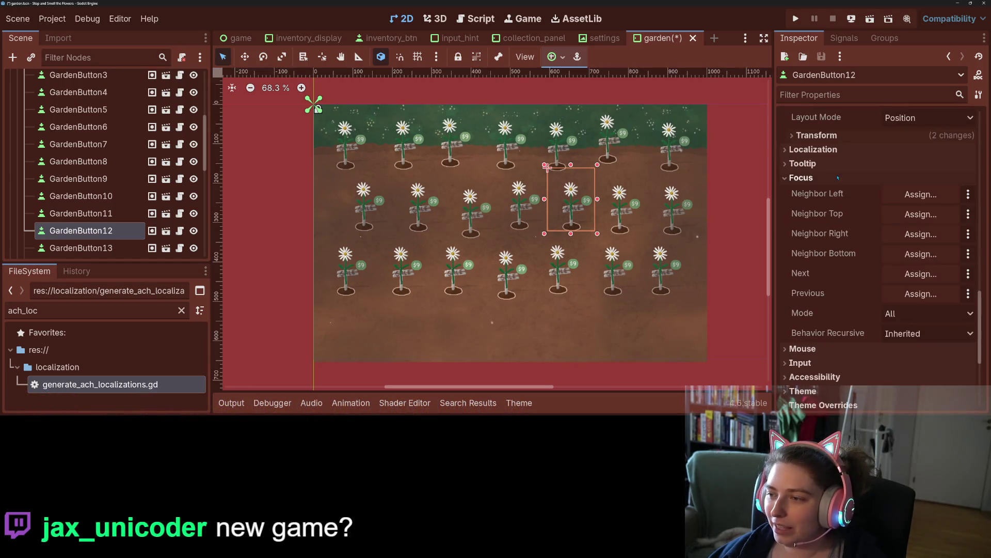
click(923, 194)
scroll(495, 217, down, 3)
click(506, 284)
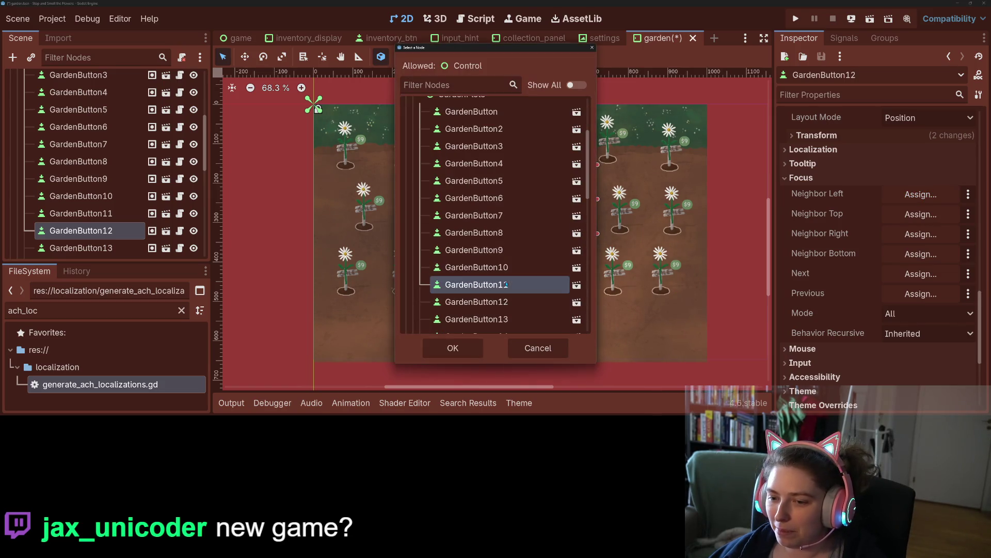
click(452, 348)
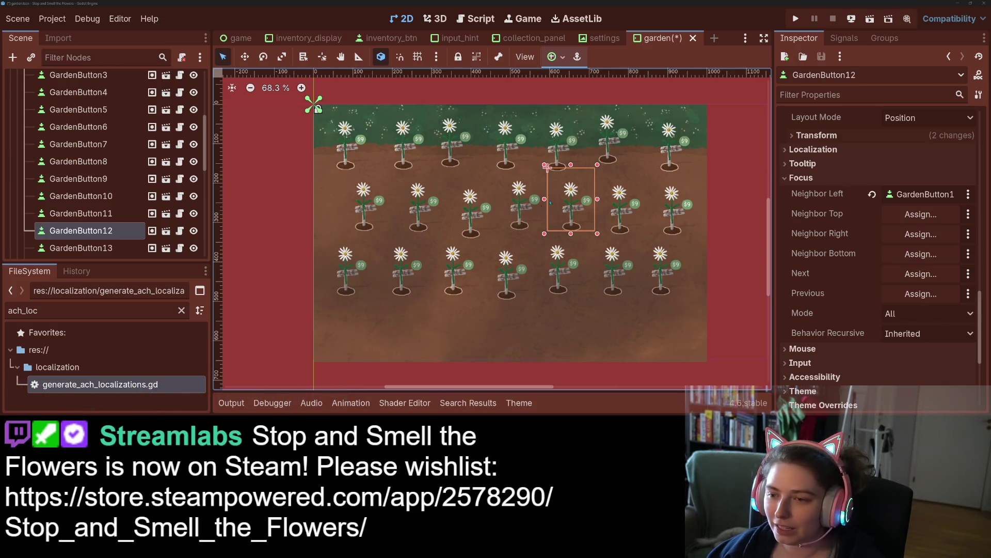
click(908, 214)
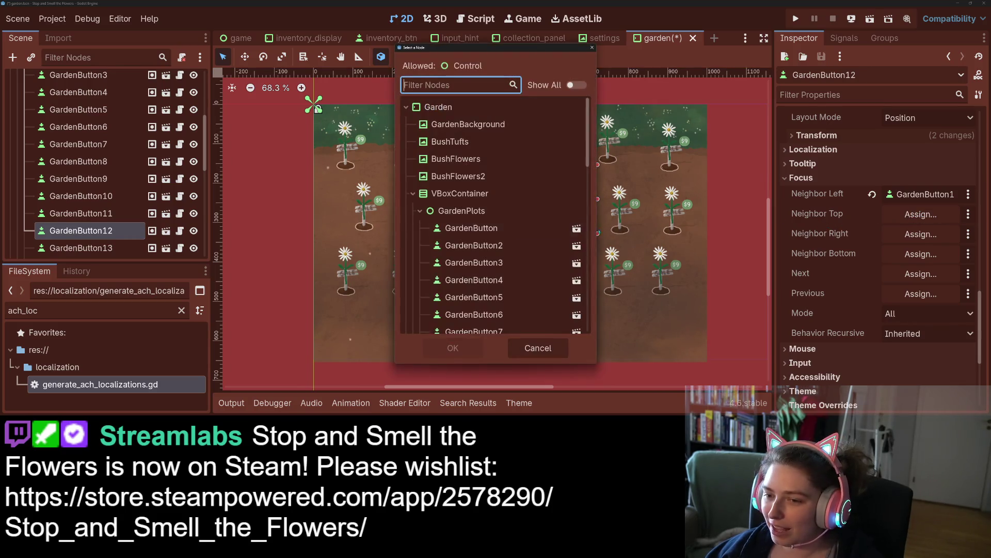
click(504, 298)
click(453, 348)
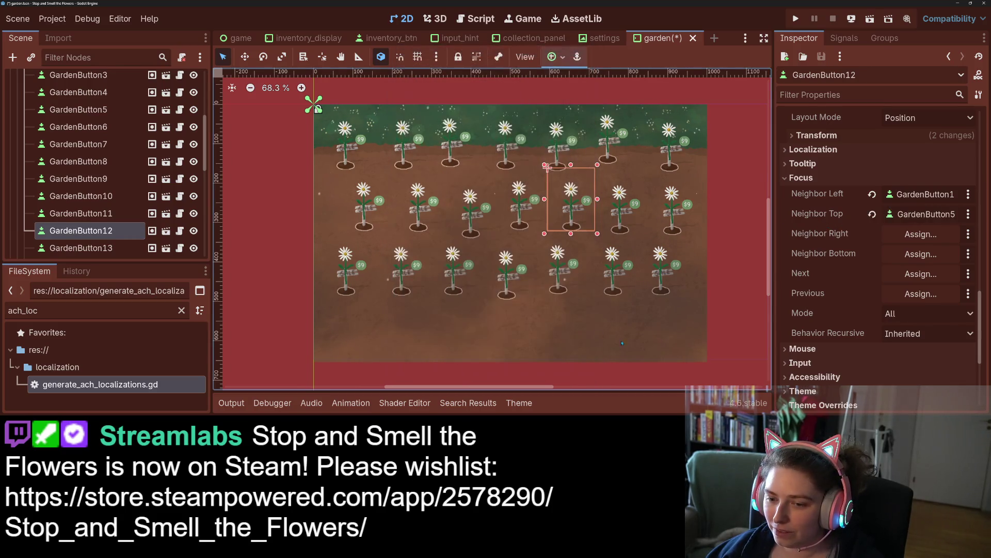
- Set GardenButton12's Right neighbor to GardenButton13 and Bottom neighbor to GardenButton19
click(921, 234)
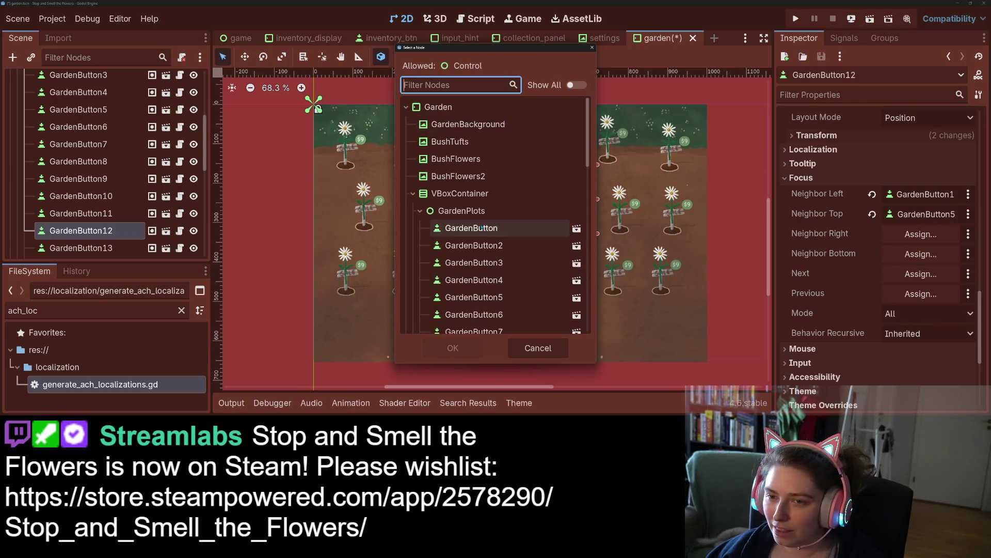
drag(489, 52, 370, 65)
scroll(362, 269, down, 5)
click(358, 303)
click(356, 356)
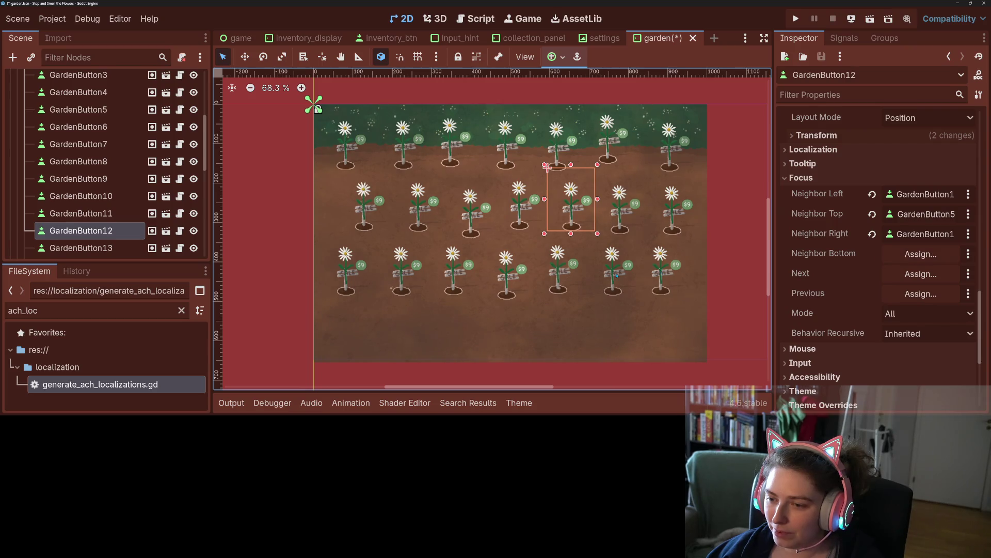
click(920, 254)
scroll(487, 277, down, 5)
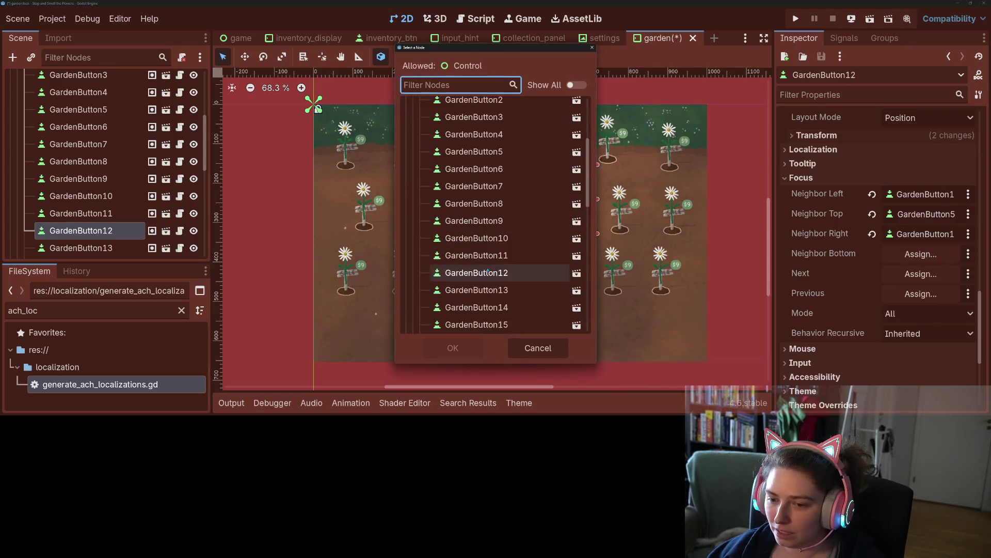
click(477, 295)
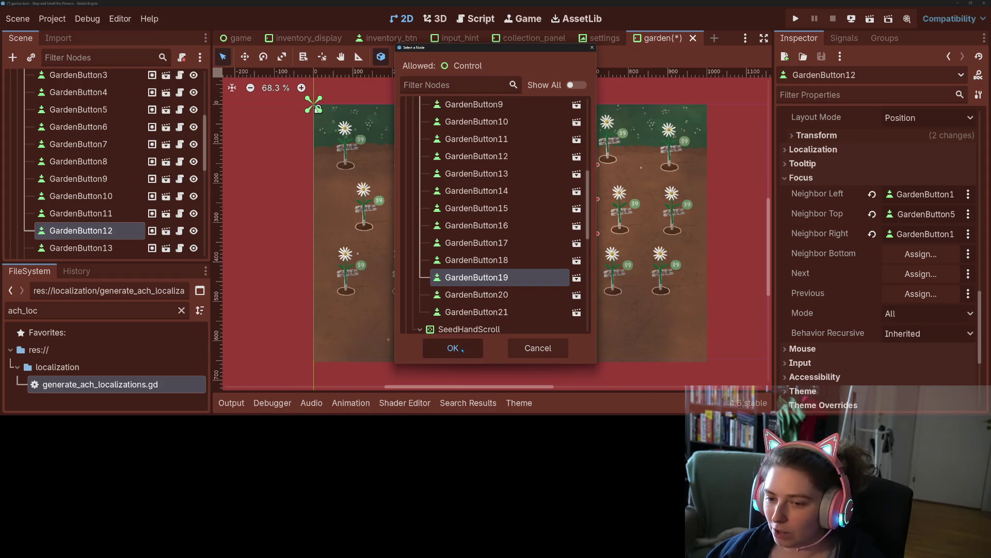
click(453, 347)
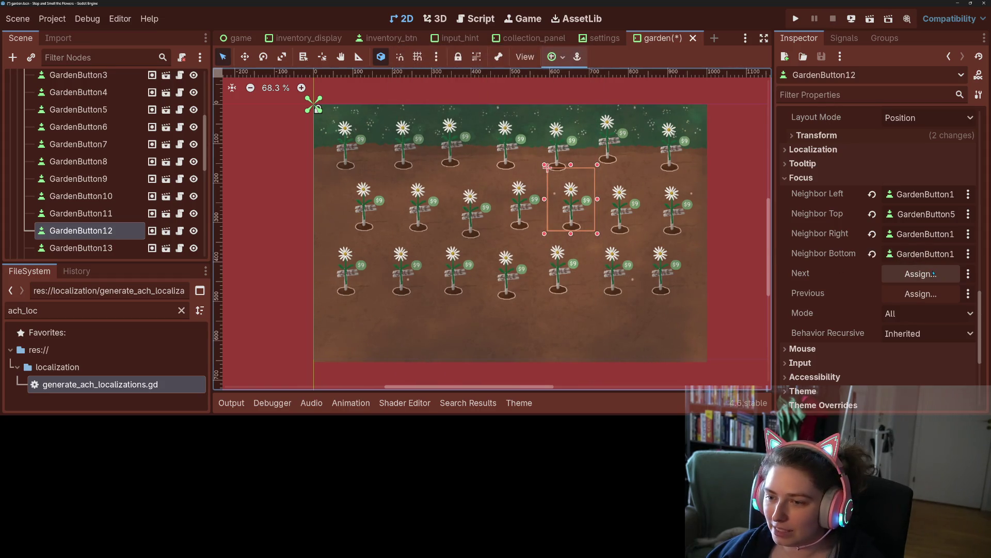
- Set GardenButton12's Next focus to GardenButton13 and Previous focus to GardenButton11
click(921, 274)
scroll(506, 295, down, 3)
click(490, 319)
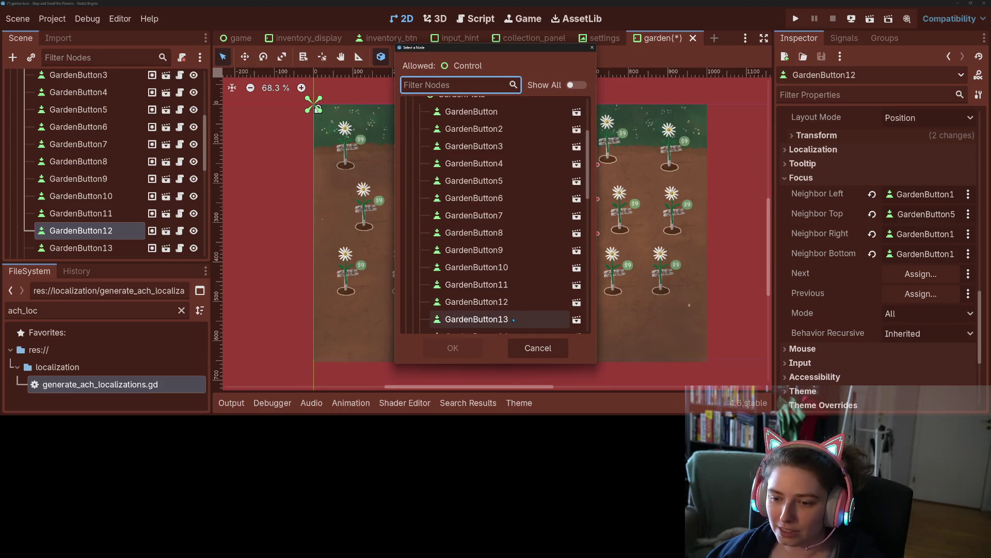
click(463, 345)
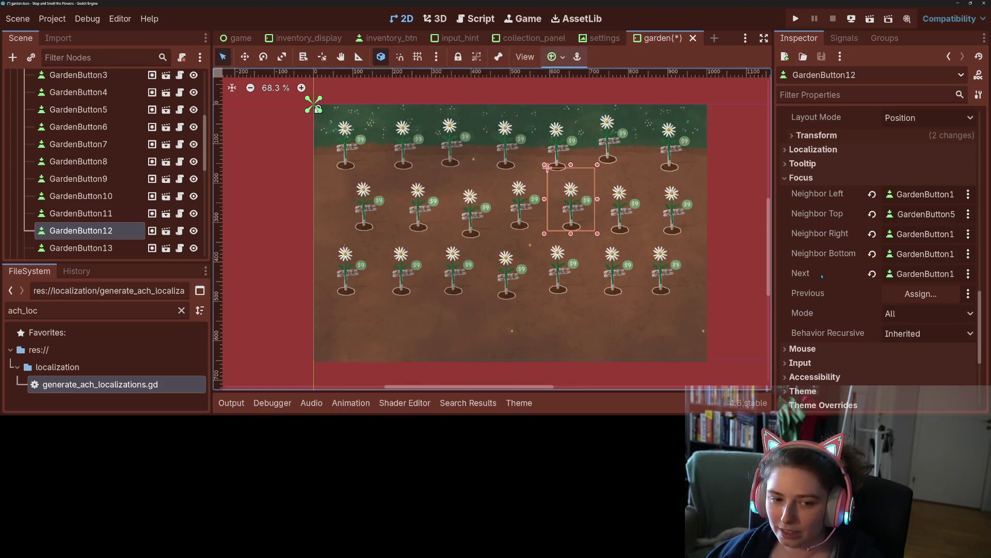
click(920, 293)
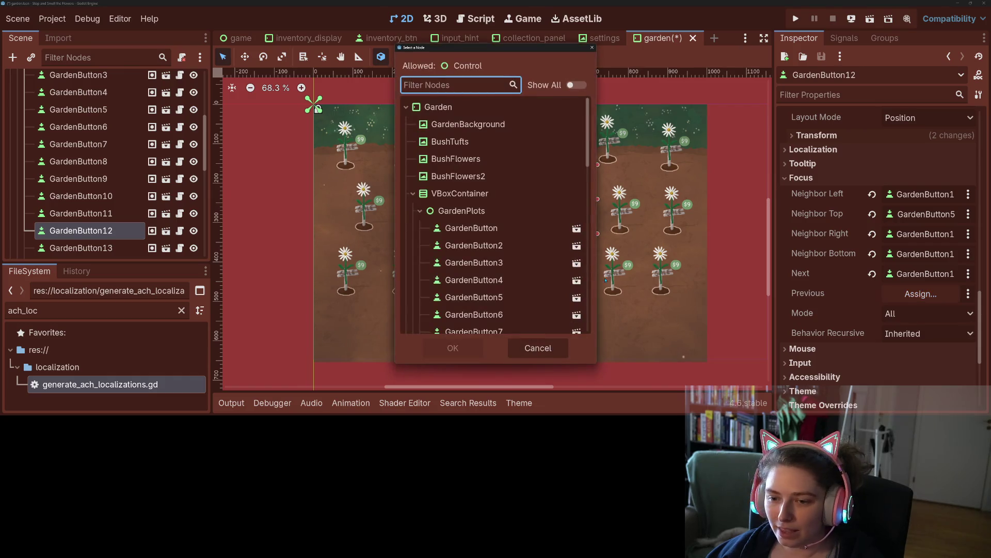
scroll(490, 274, down, 5)
click(488, 285)
click(467, 351)
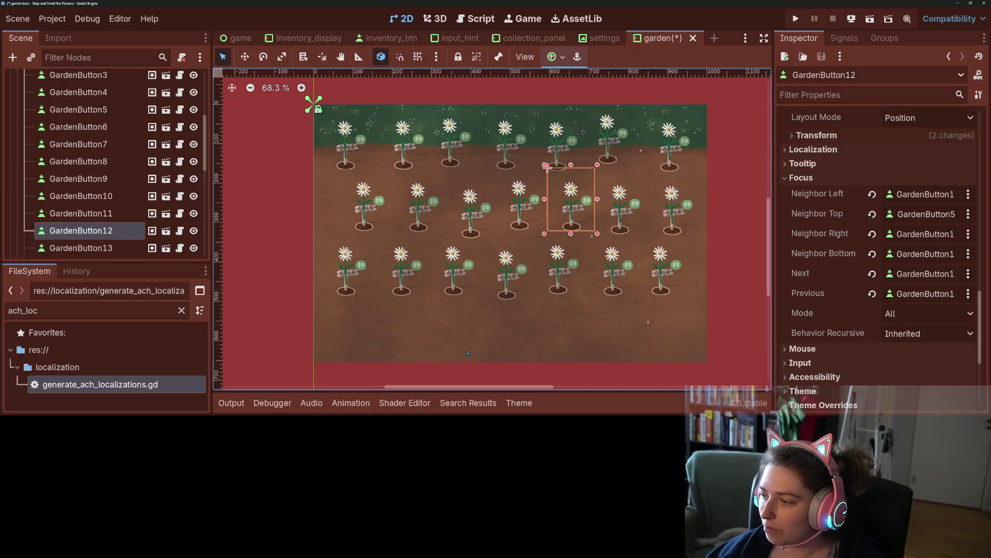
- Select the GardenButton13 plot and expand its Focus properties in the Inspector
click(630, 212)
scroll(895, 282, down, 15)
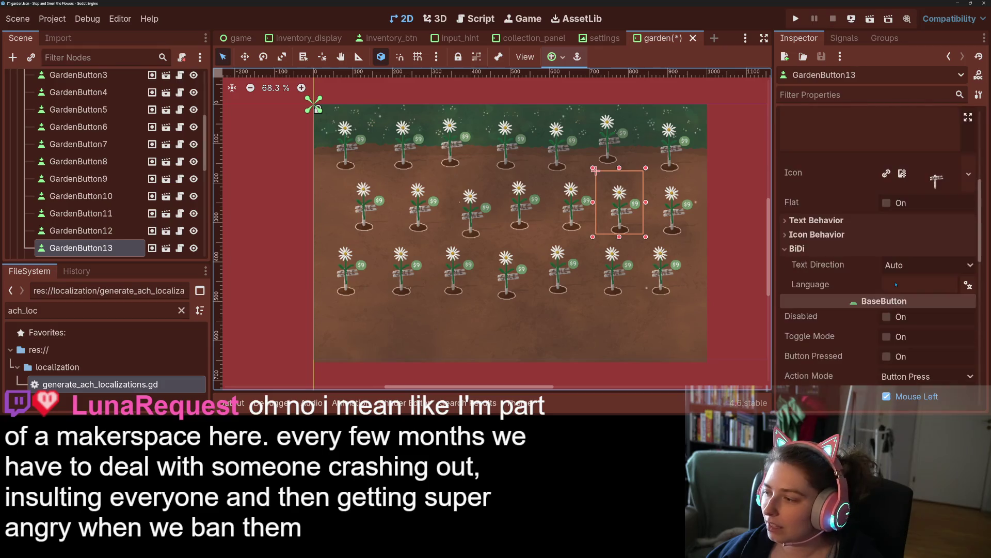
scroll(896, 282, down, 2)
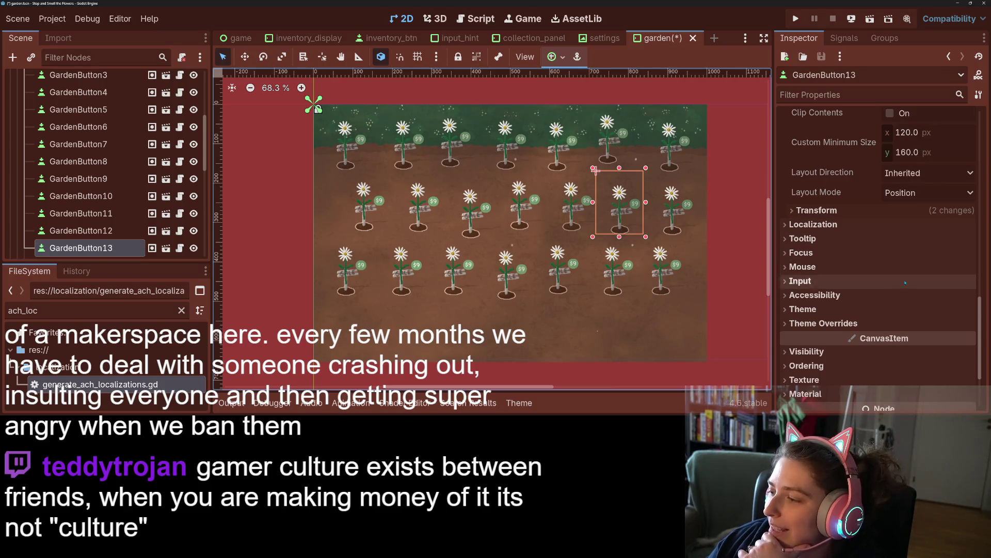
scroll(837, 229, down, 2)
click(833, 217)
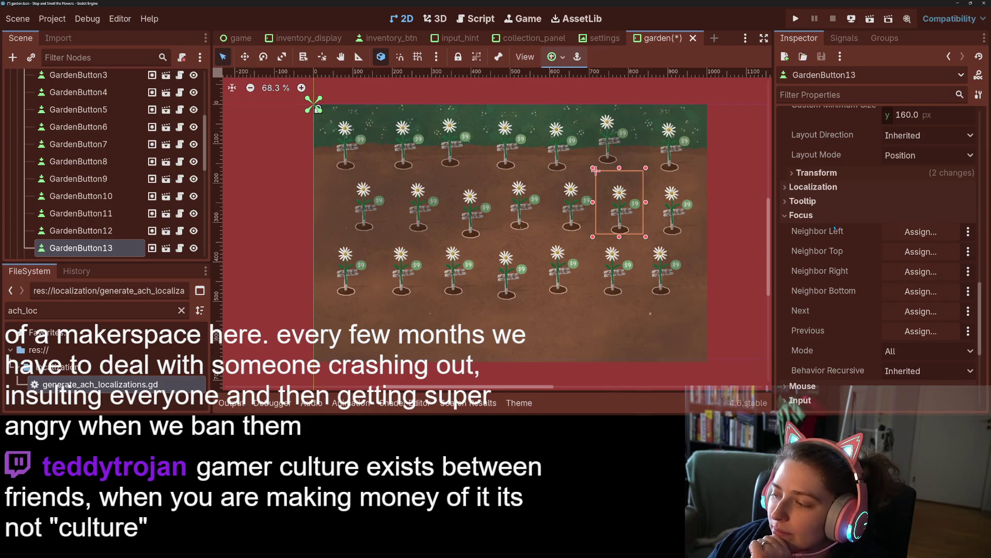
mouse_move(835, 230)
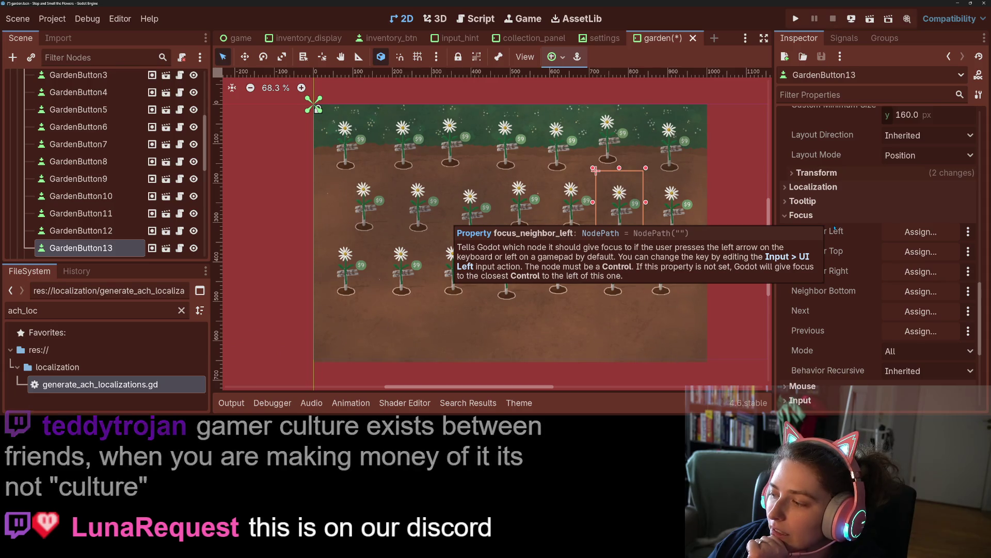
- Set GardenButton13's Left neighbor to GardenButton12 and Top neighbor to GardenButton6
click(906, 233)
scroll(496, 268, down, 3)
click(511, 302)
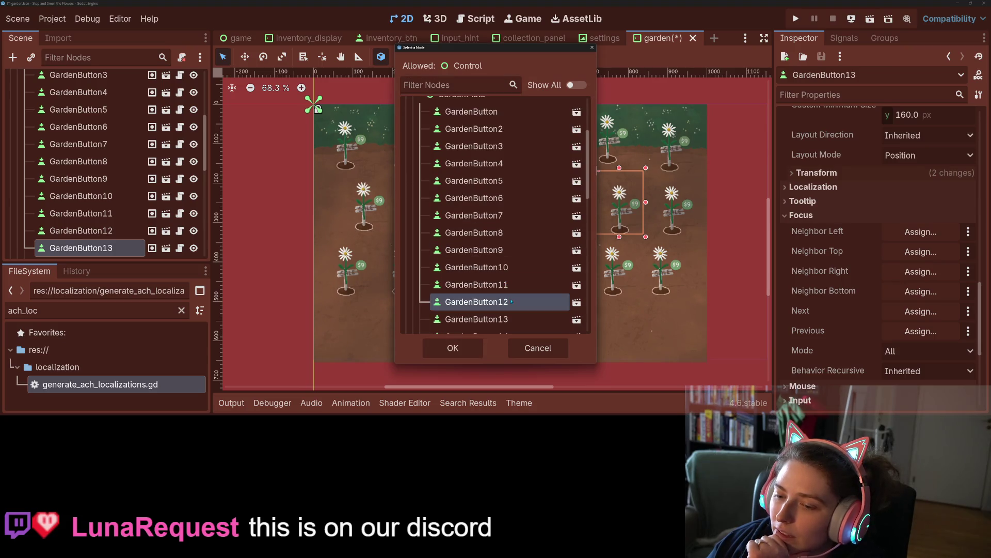
click(468, 347)
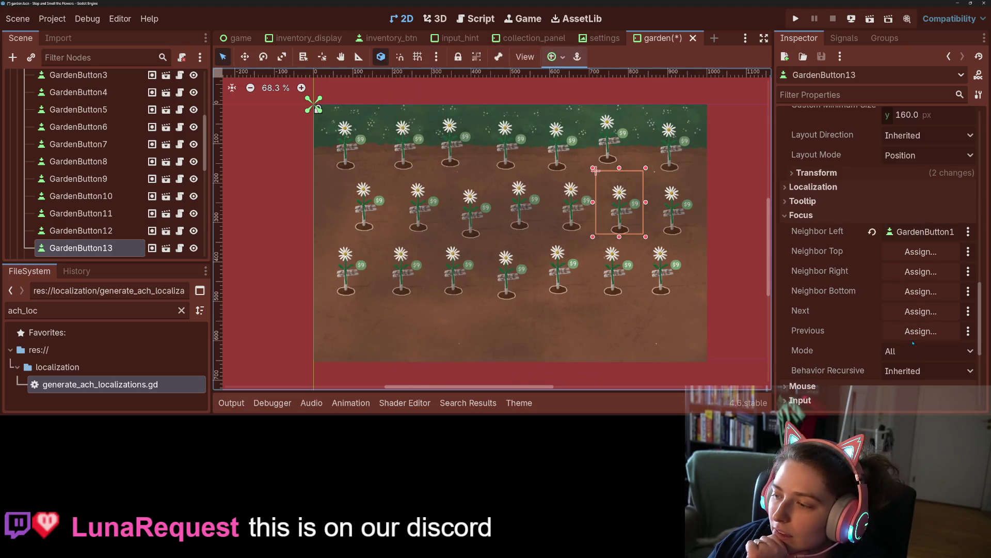
click(911, 252)
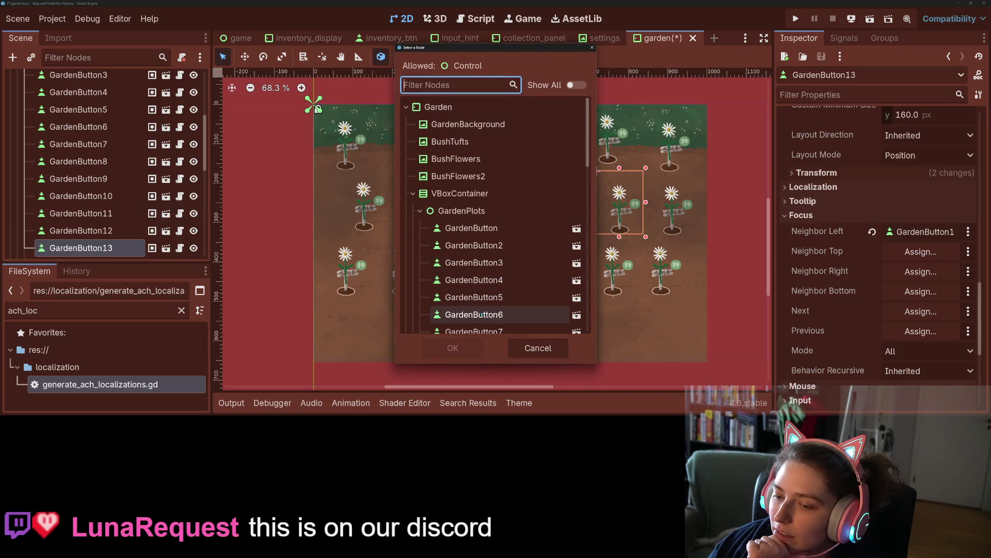
click(474, 315)
click(466, 343)
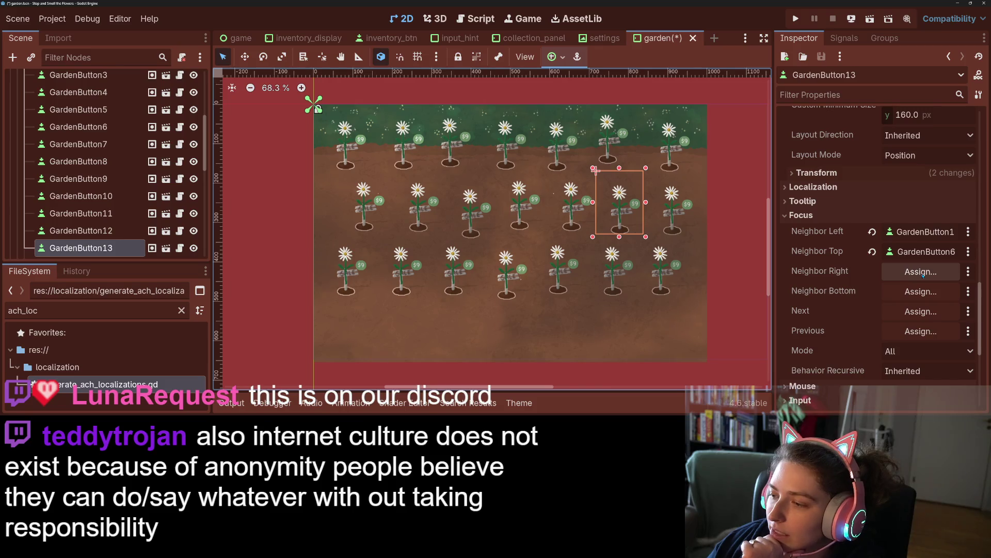
- Set GardenButton13's Right neighbor to GardenButton14 and Bottom neighbor to GardenButton20
click(924, 271)
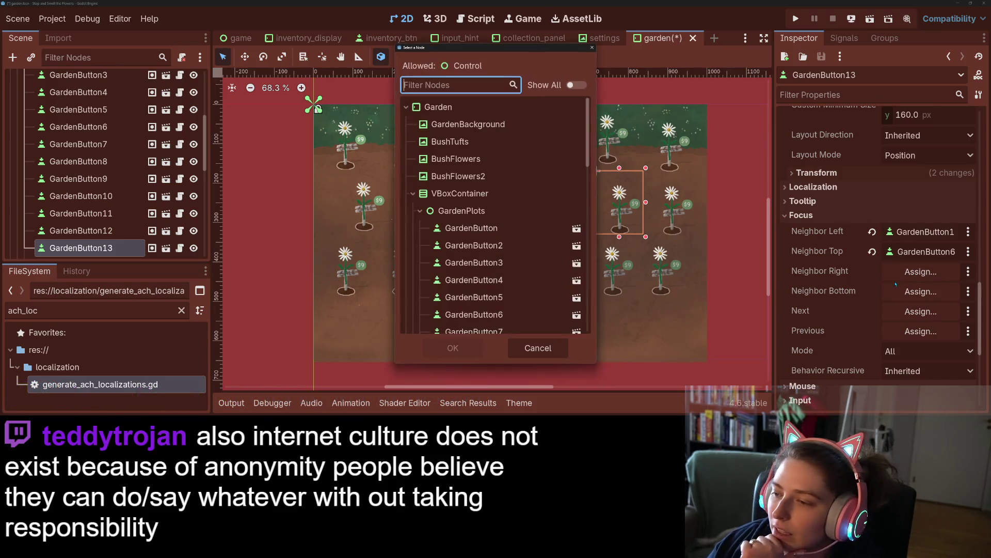
scroll(517, 309, down, 5)
click(477, 278)
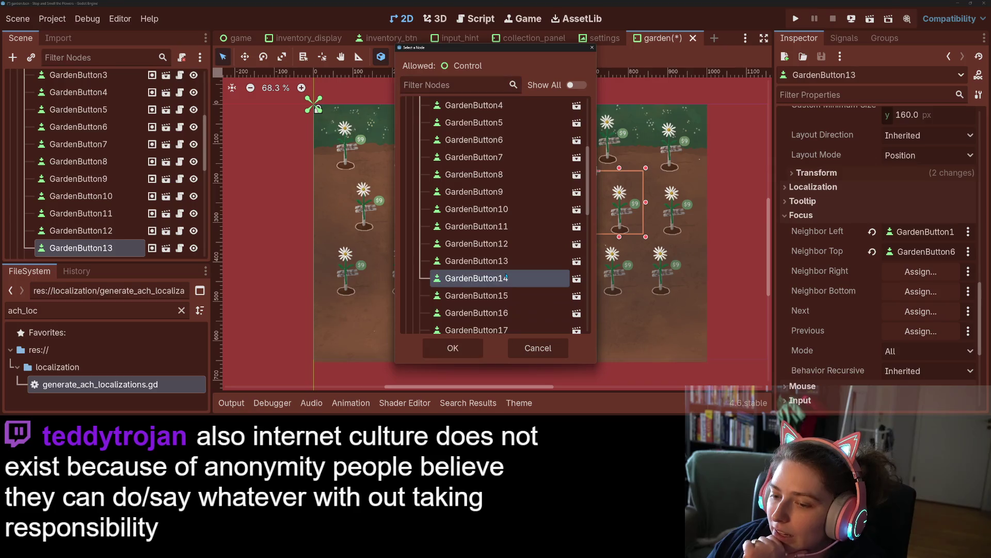
click(453, 347)
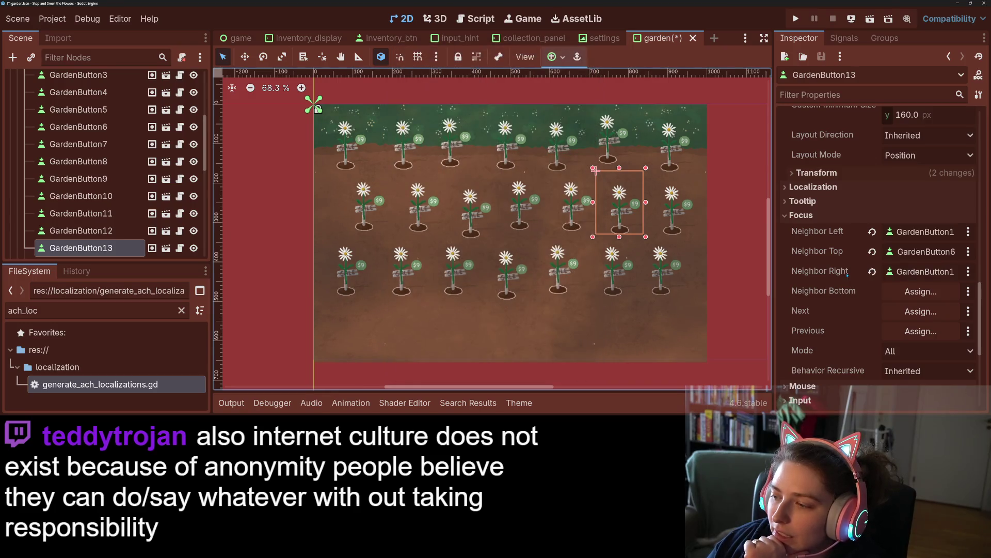
click(930, 295)
scroll(502, 279, down, 8)
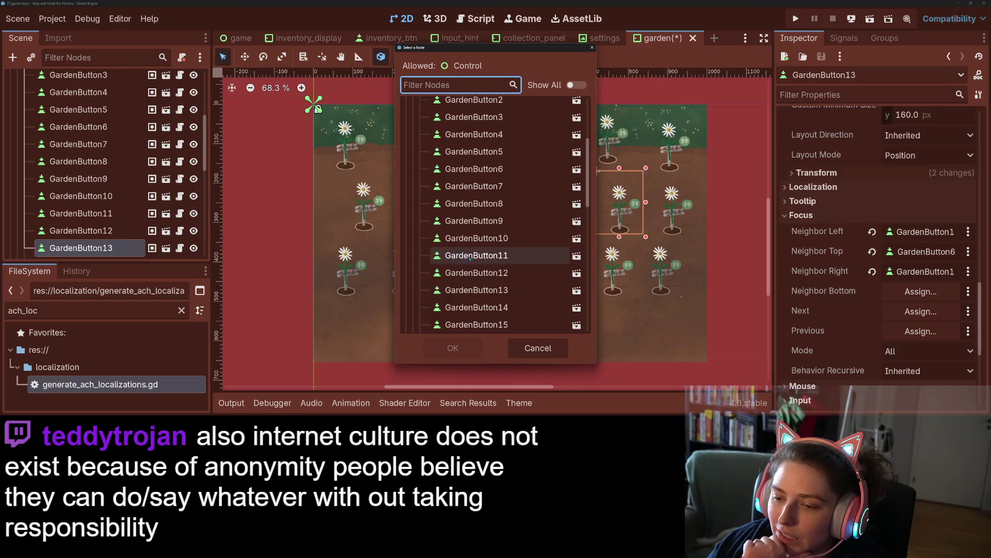
click(477, 265)
click(453, 347)
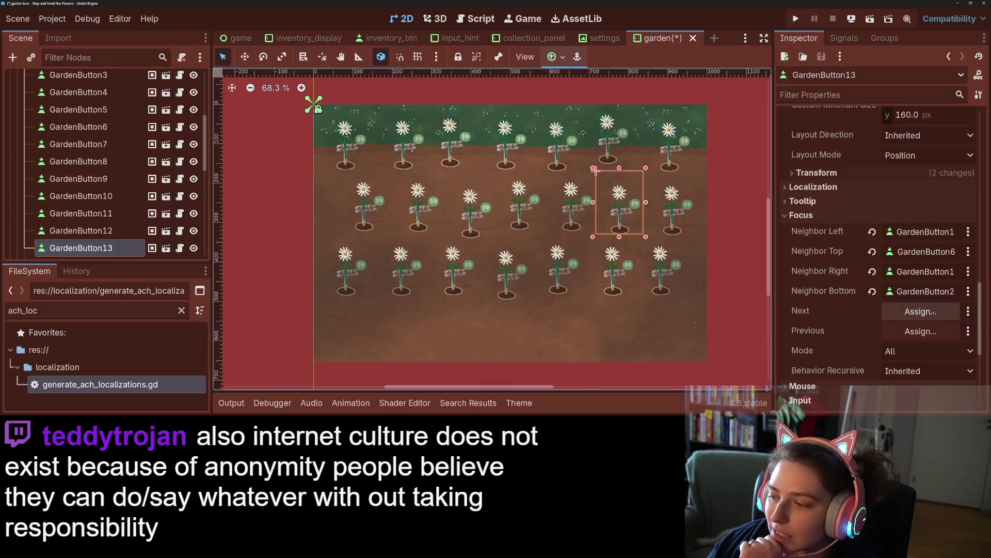
- Set GardenButton13's Next focus to GardenButton14, correcting a mistaken GardenButton12 pick
click(934, 311)
scroll(509, 237, down, 6)
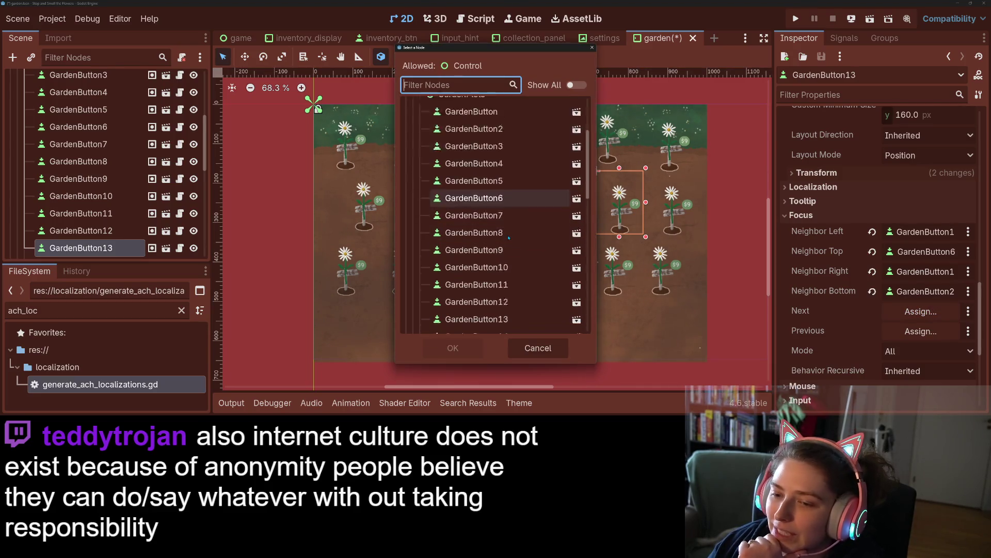
scroll(506, 217, down, 8)
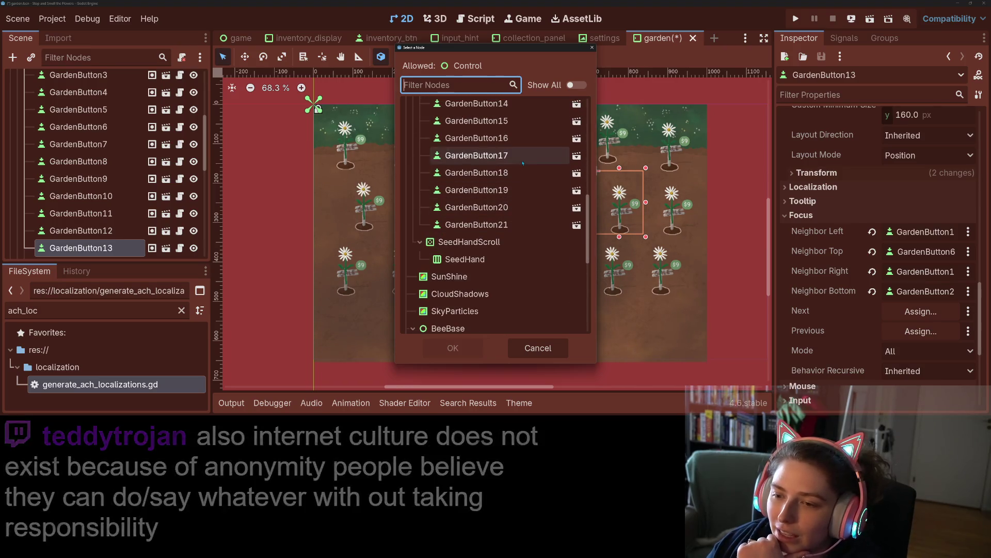
scroll(482, 178, up, 5)
click(496, 157)
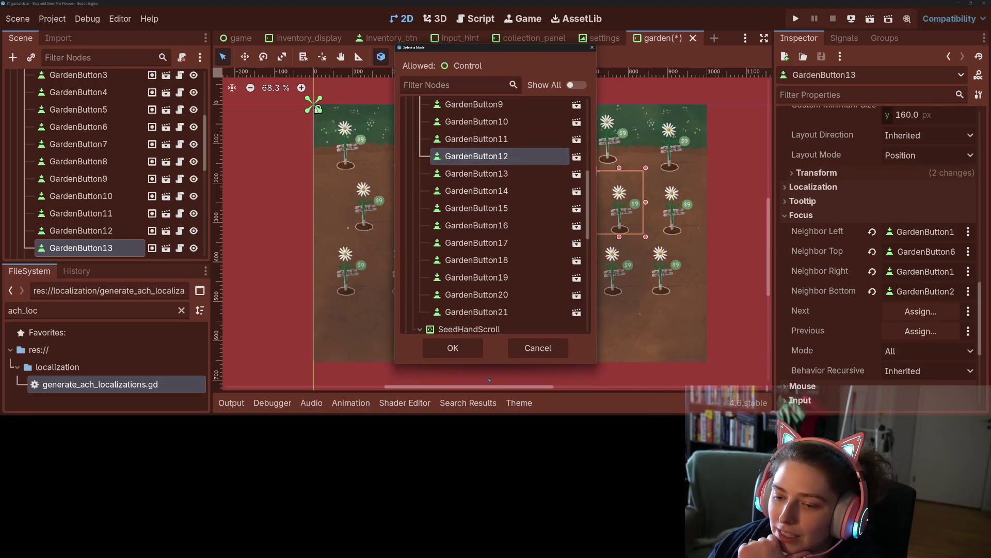
click(468, 353)
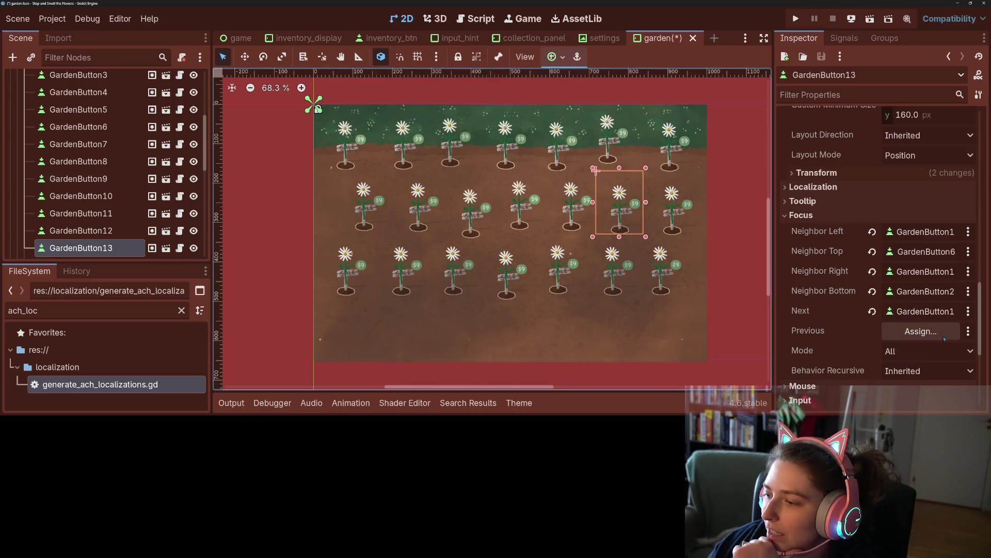
click(943, 337)
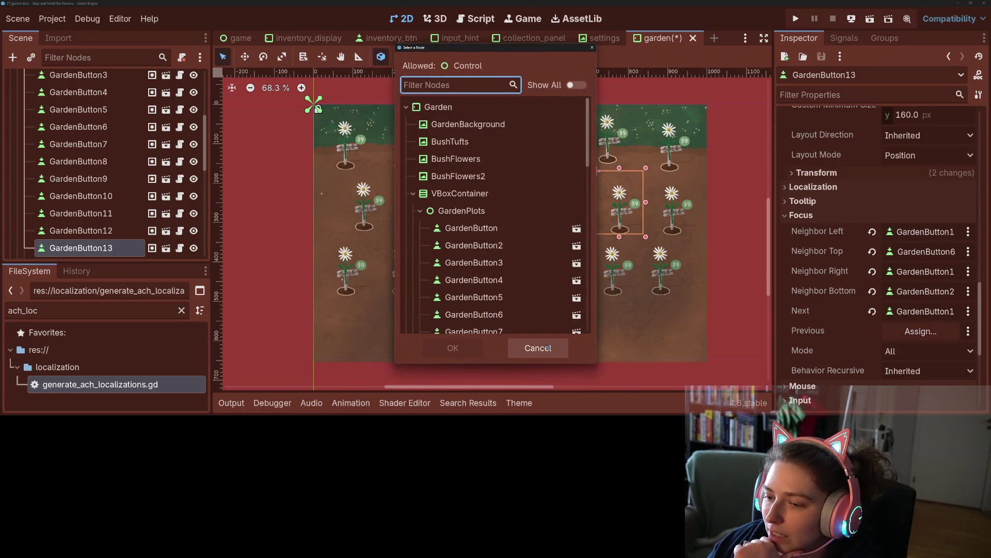
click(538, 348)
click(909, 312)
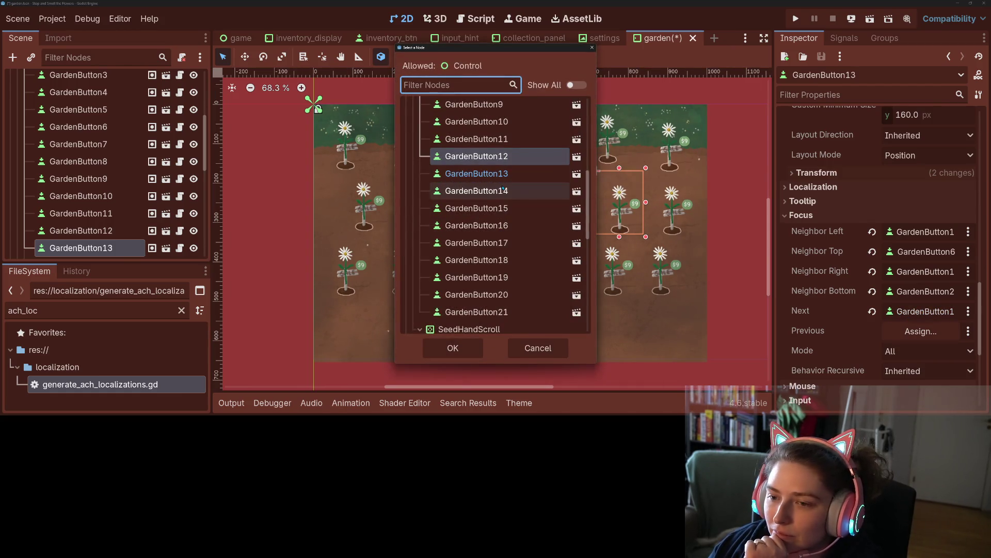
click(481, 191)
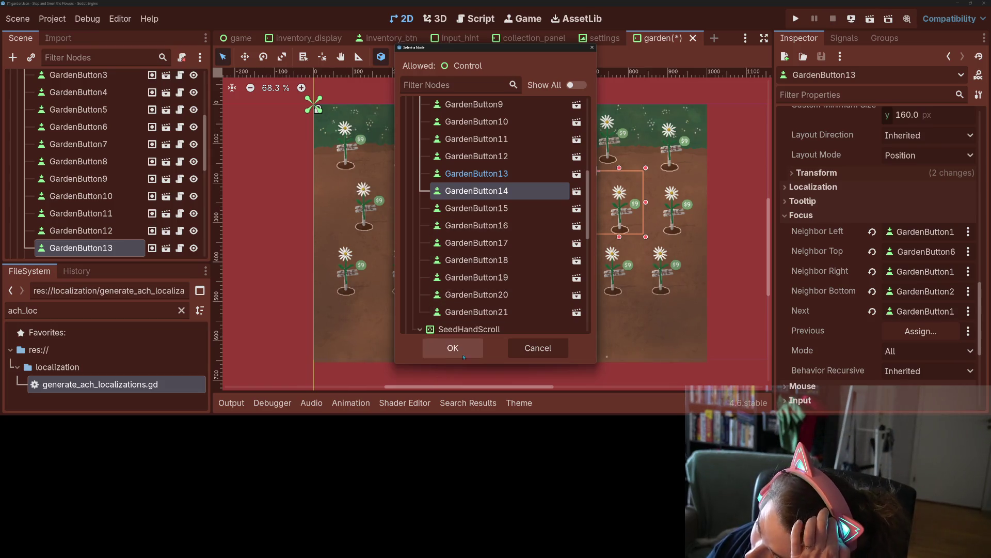
click(463, 355)
- Set GardenButton13's Previous focus to GardenButton12
click(920, 331)
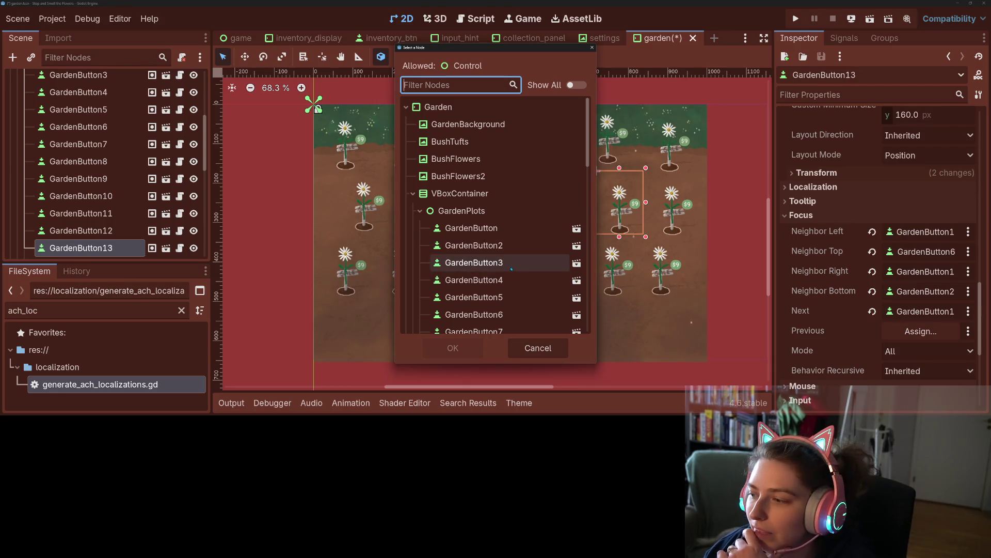
scroll(511, 268, down, 4)
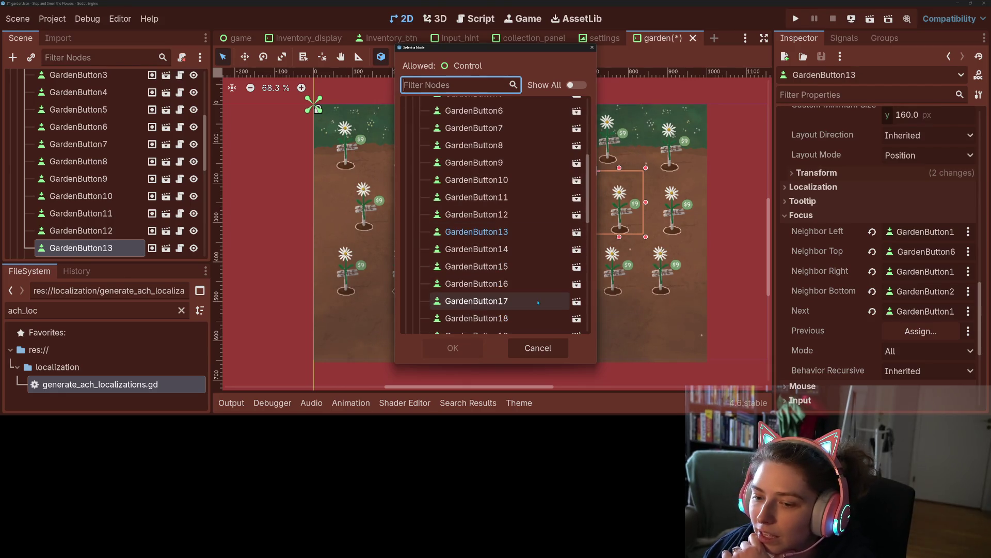
click(514, 222)
click(465, 342)
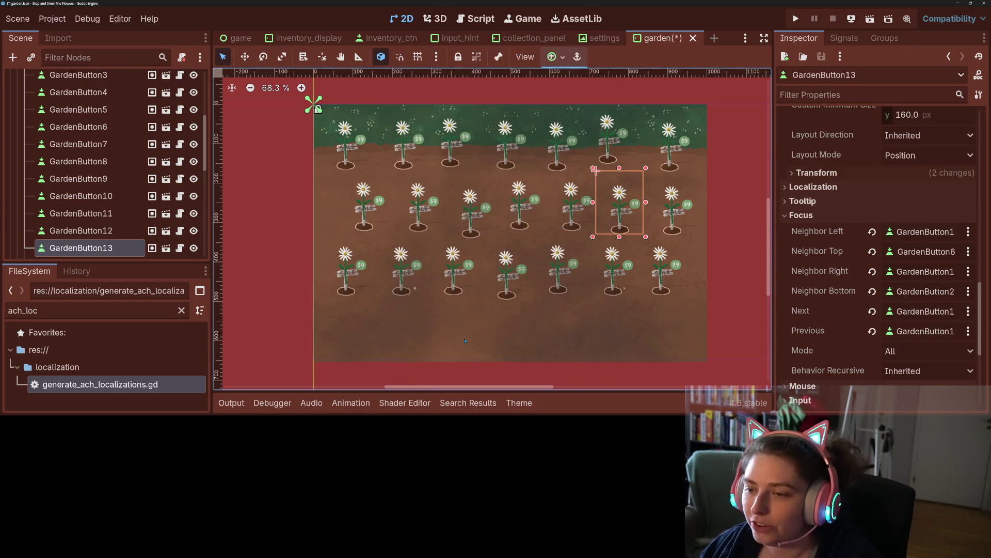
click(674, 220)
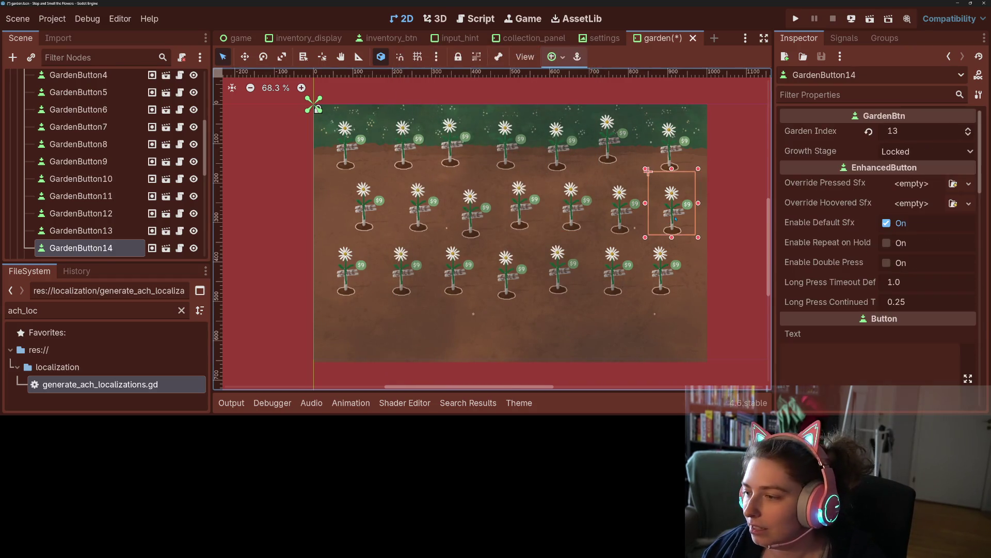
- Expand GardenButton14's Focus section and set its Left neighbor to GardenButton13
scroll(862, 303, down, 15)
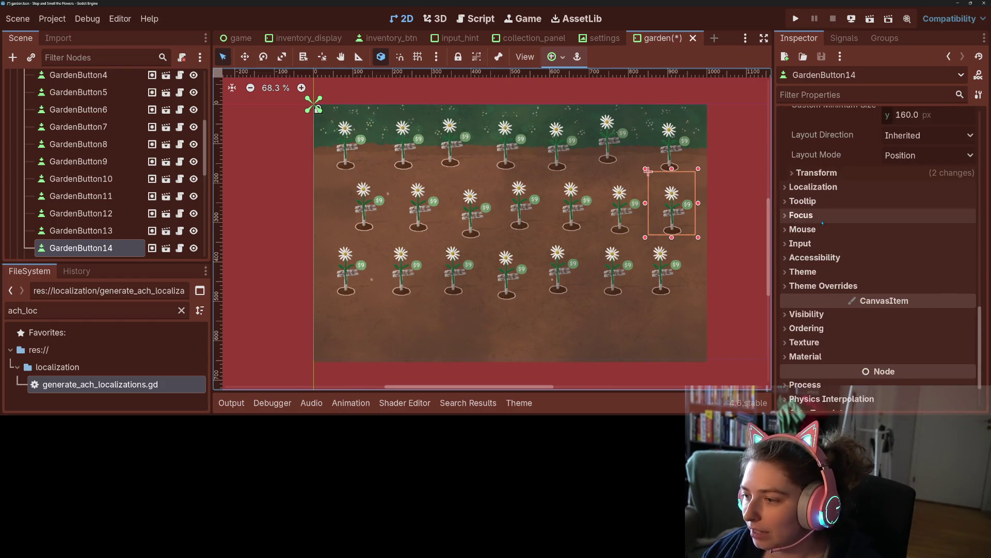
click(831, 216)
click(896, 235)
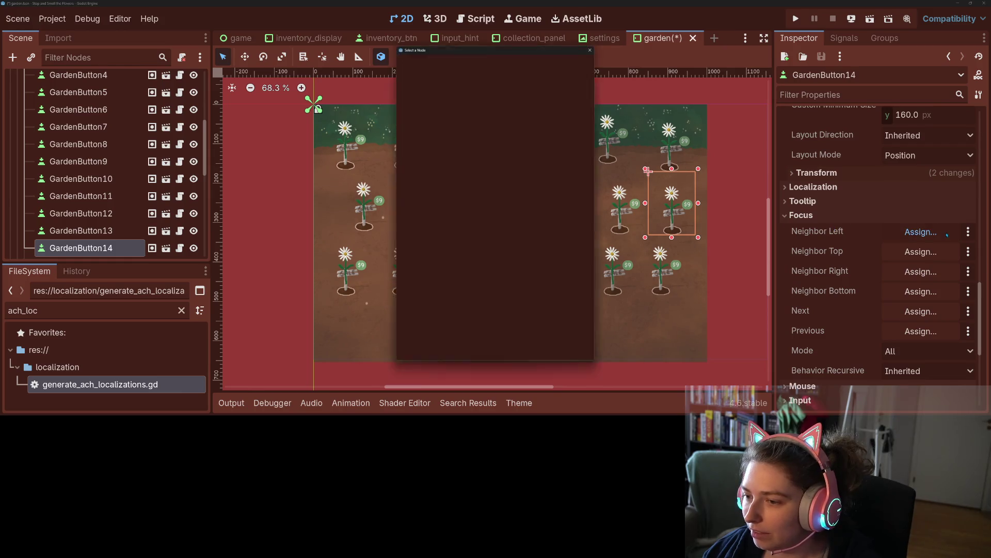
scroll(453, 264, down, 5)
scroll(454, 263, down, 2)
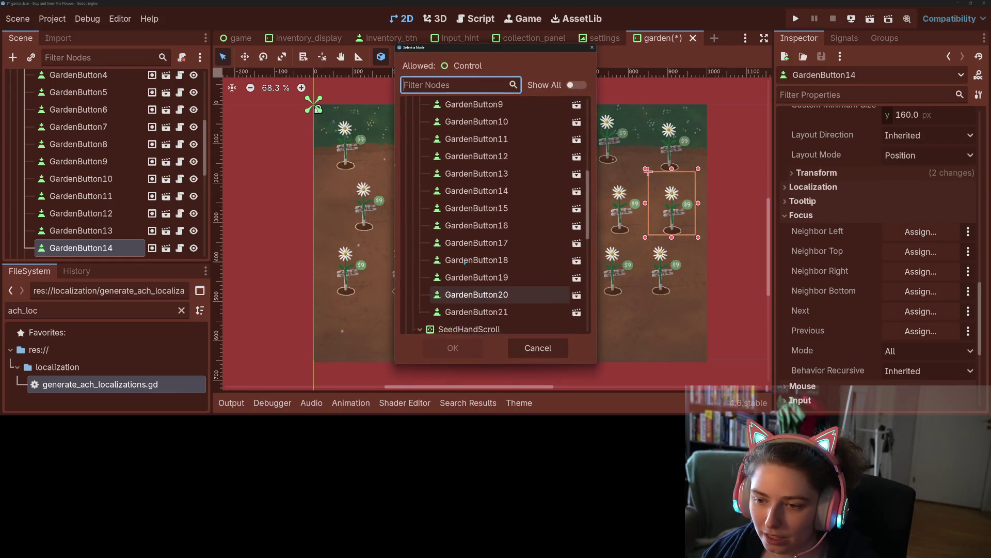
click(475, 202)
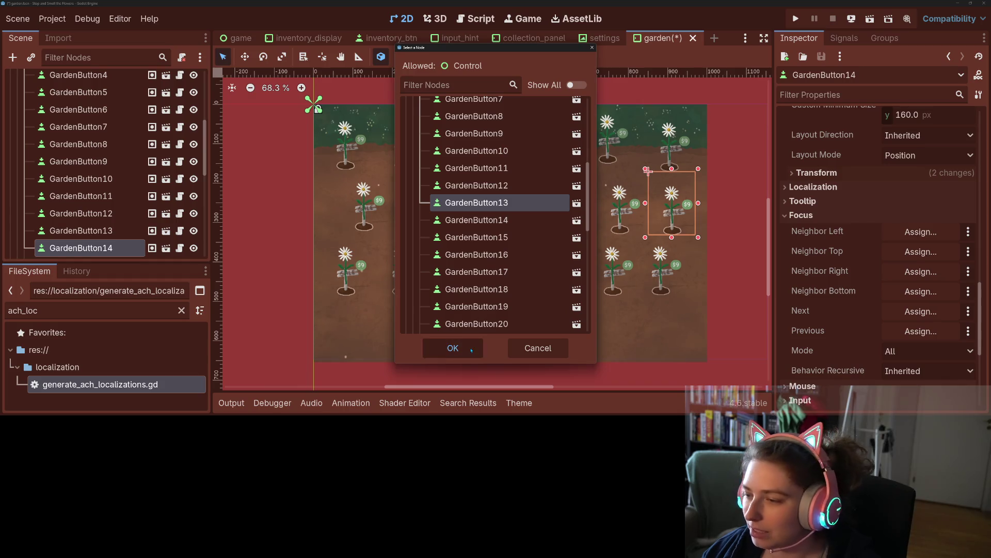
click(471, 349)
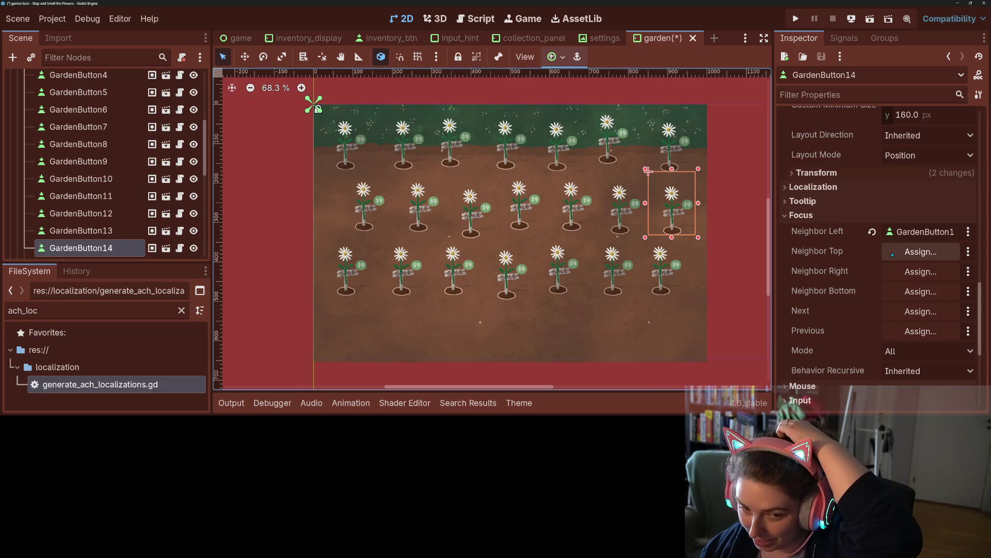
- Set GardenButton14's Top neighbor to GardenButton7 and Bottom neighbor to GardenButton21
click(893, 254)
click(499, 327)
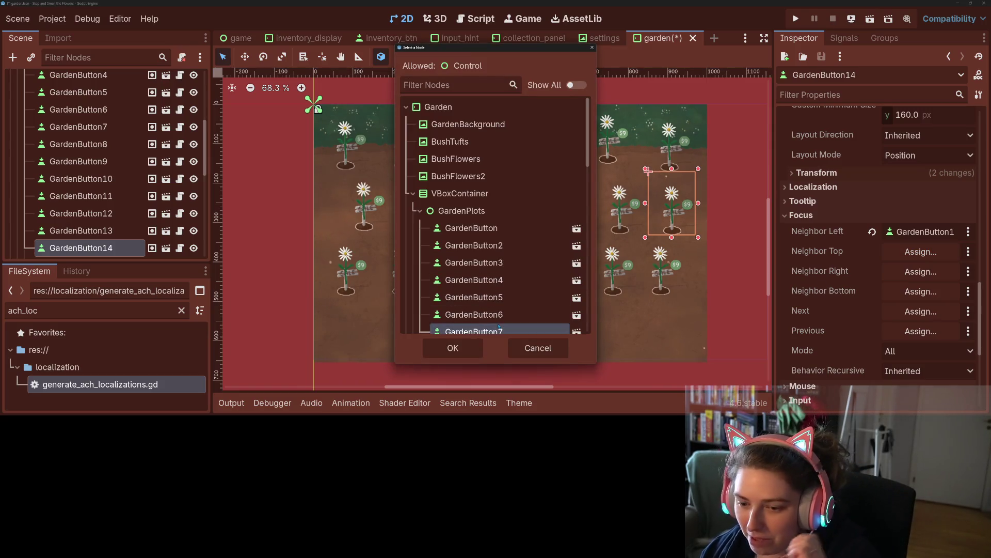
click(453, 347)
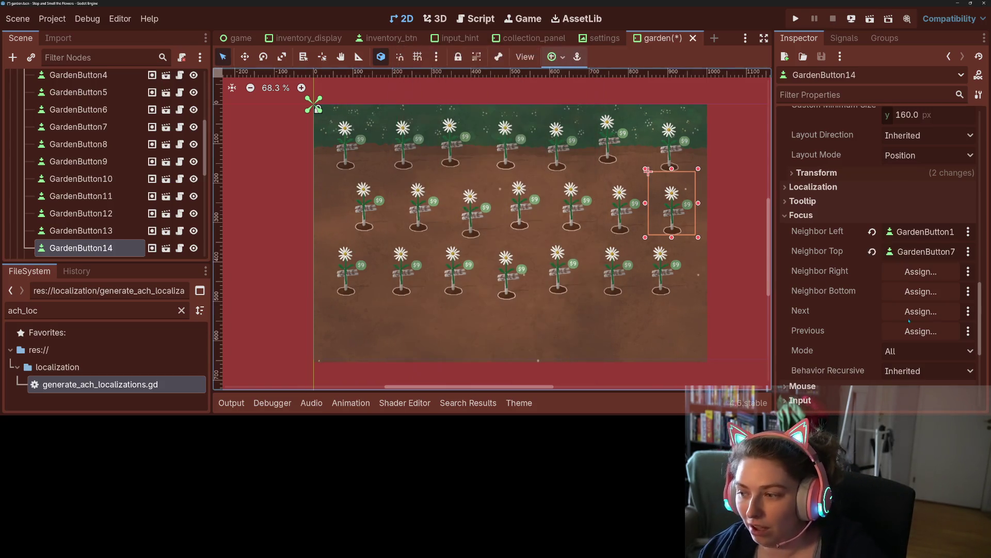
click(920, 291)
scroll(496, 258, down, 5)
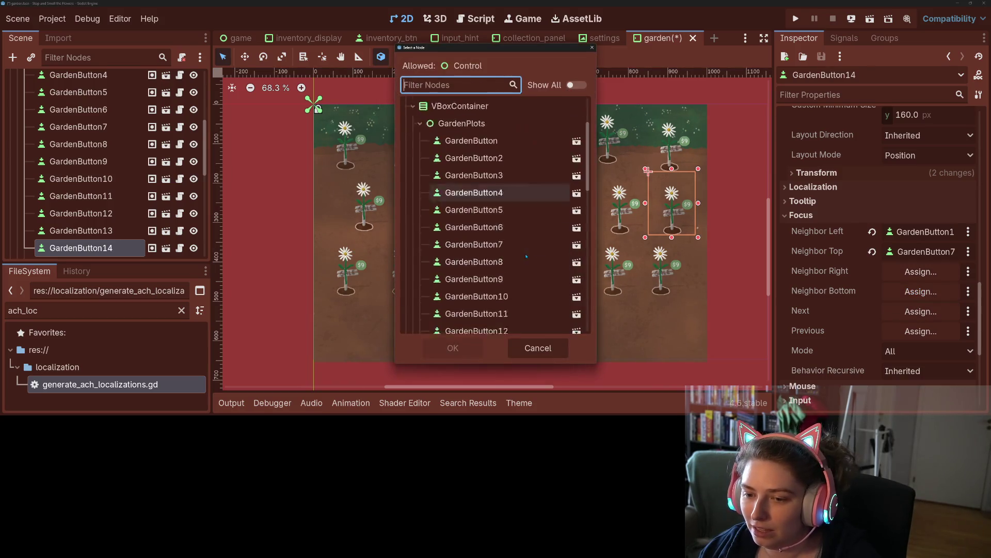
click(520, 312)
click(454, 346)
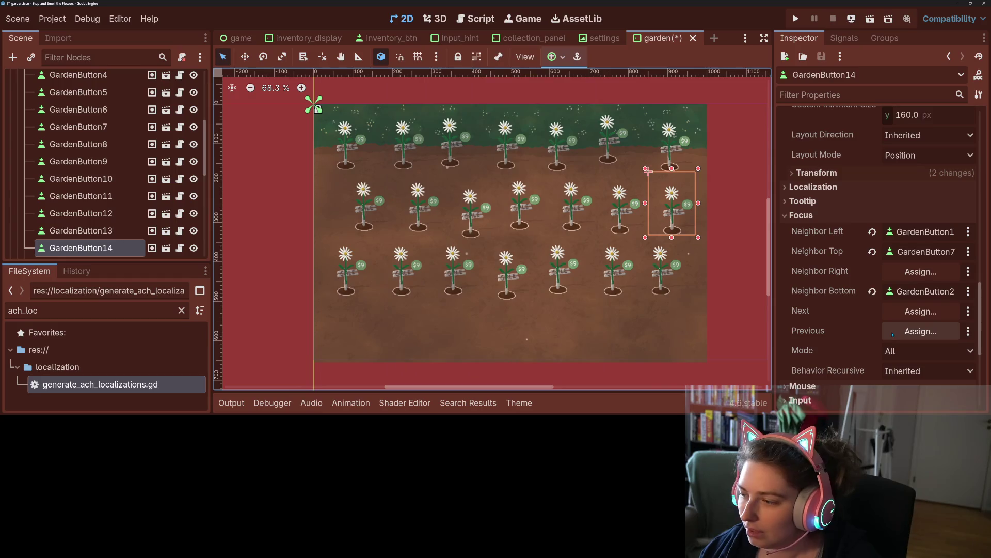
- Set GardenButton14's Previous focus to GardenButton13
click(916, 328)
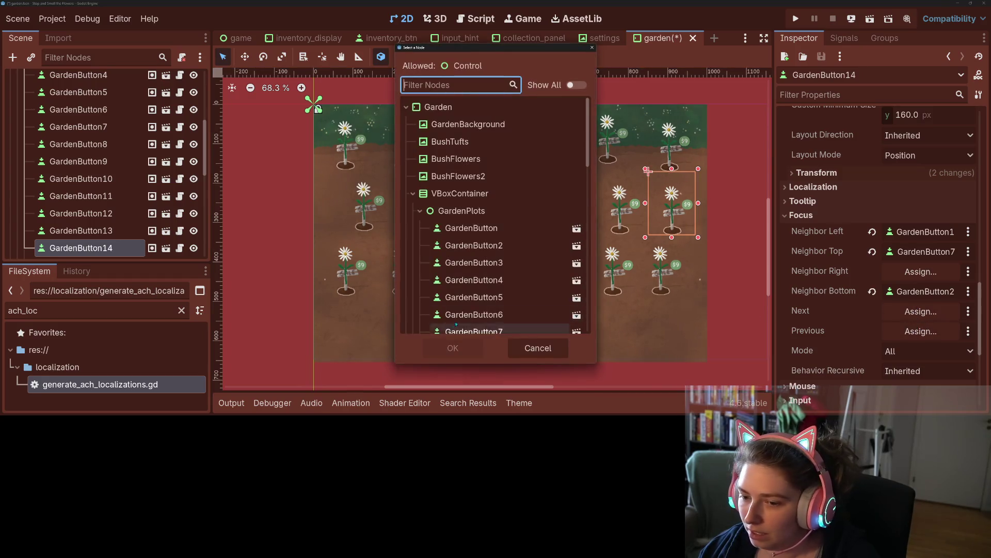
scroll(477, 310, down, 5)
scroll(478, 304, down, 3)
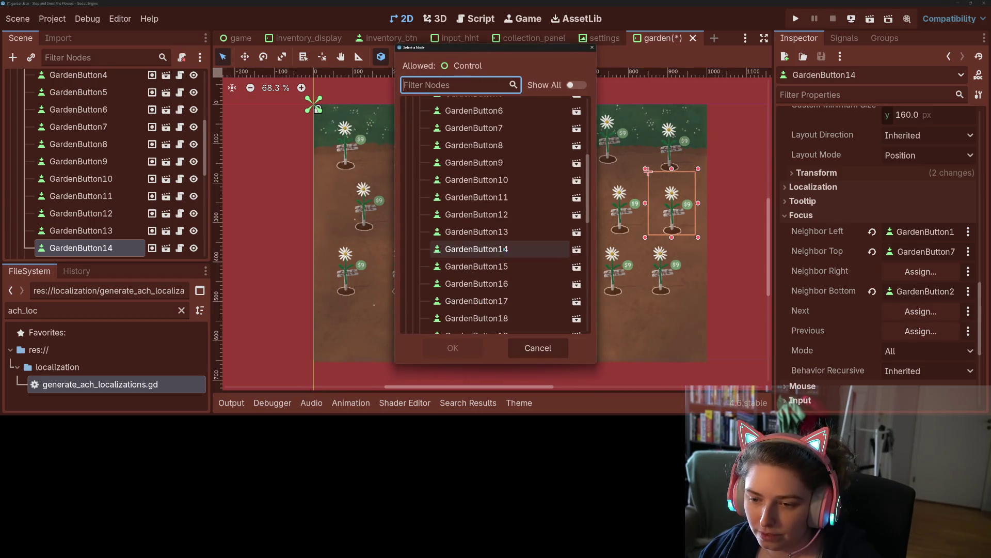
click(505, 235)
click(459, 348)
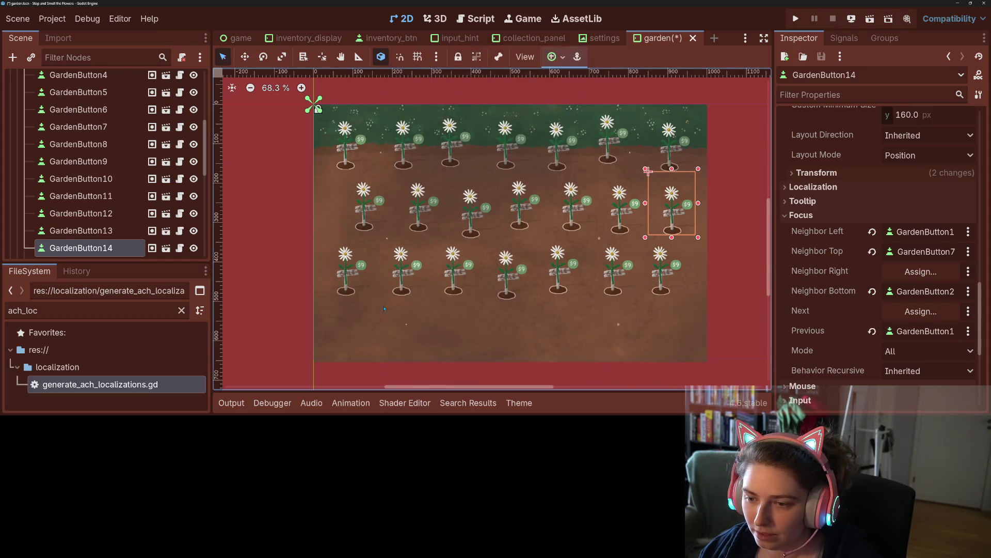
click(351, 276)
- Expand GardenButton15's Focus section and set Top to GardenButton8, replacing a mistaken GardenButton14
scroll(879, 325, down, 10)
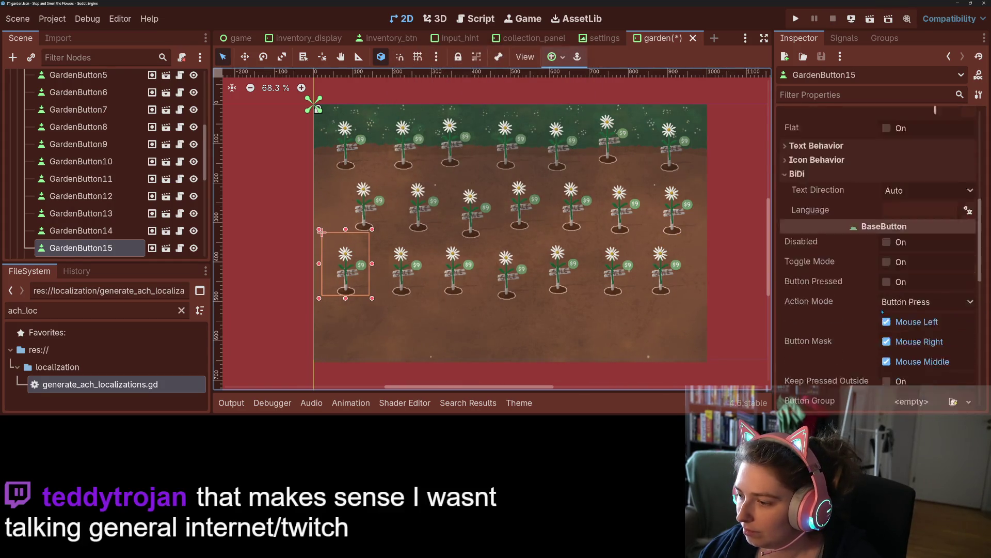
scroll(880, 324, down, 5)
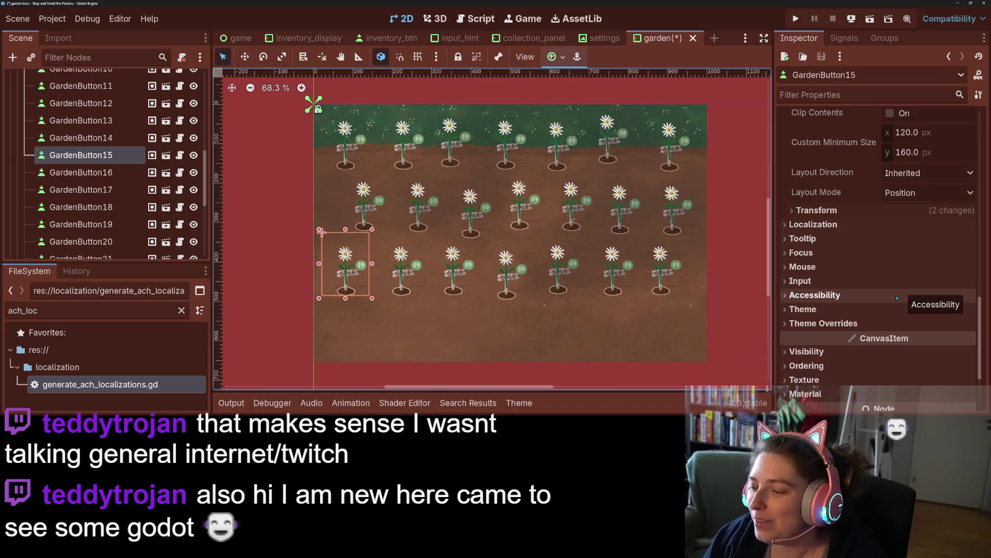
click(832, 254)
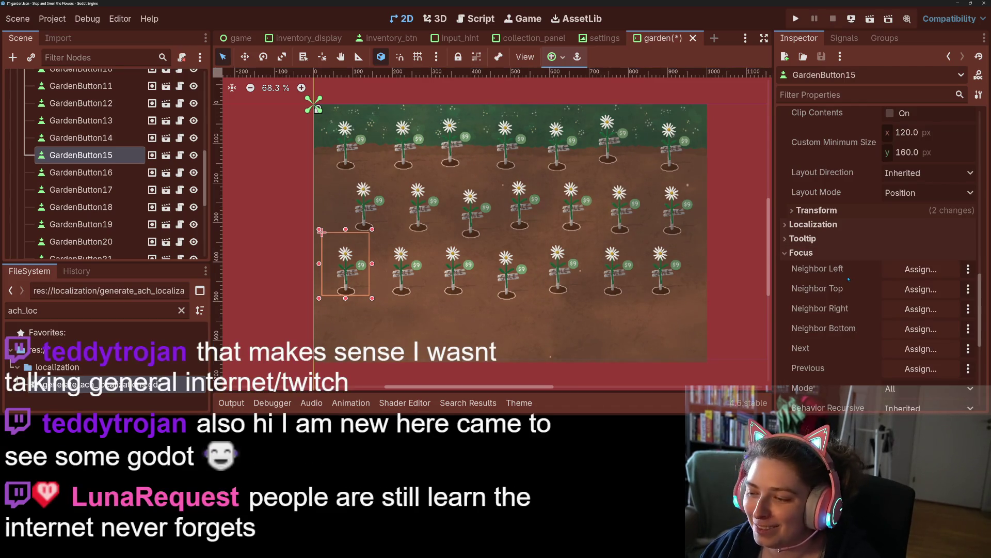
click(922, 289)
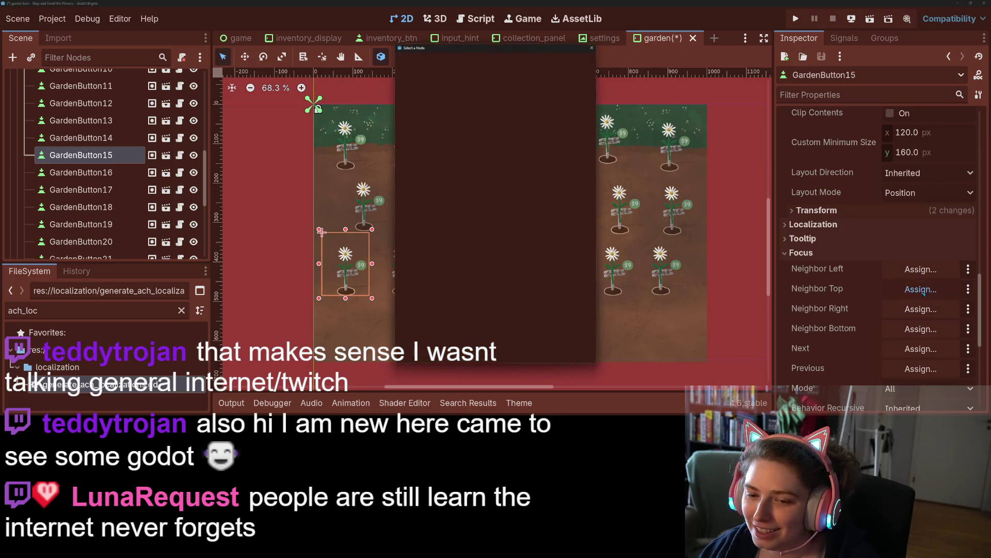
scroll(509, 279, down, 5)
click(508, 278)
click(452, 347)
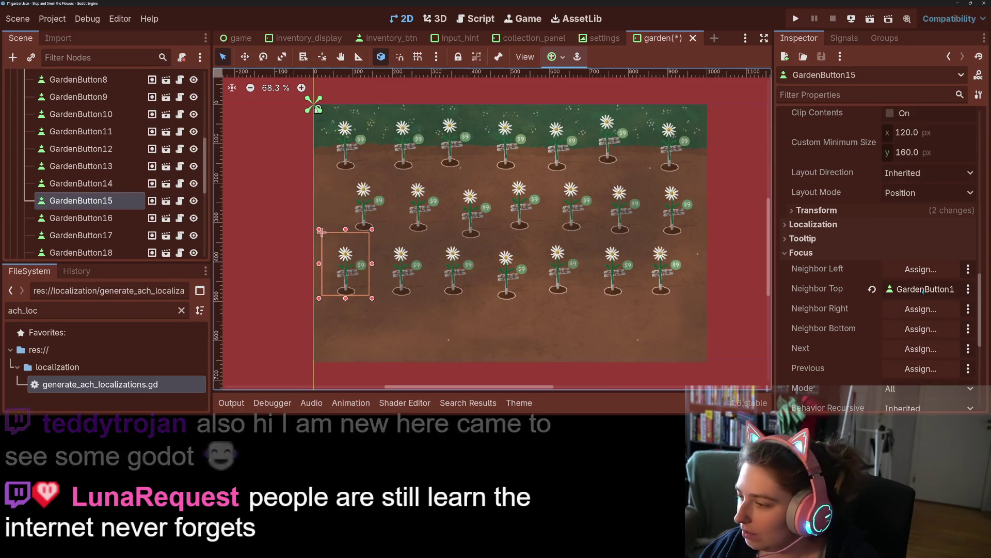
click(921, 309)
scroll(500, 253, down, 5)
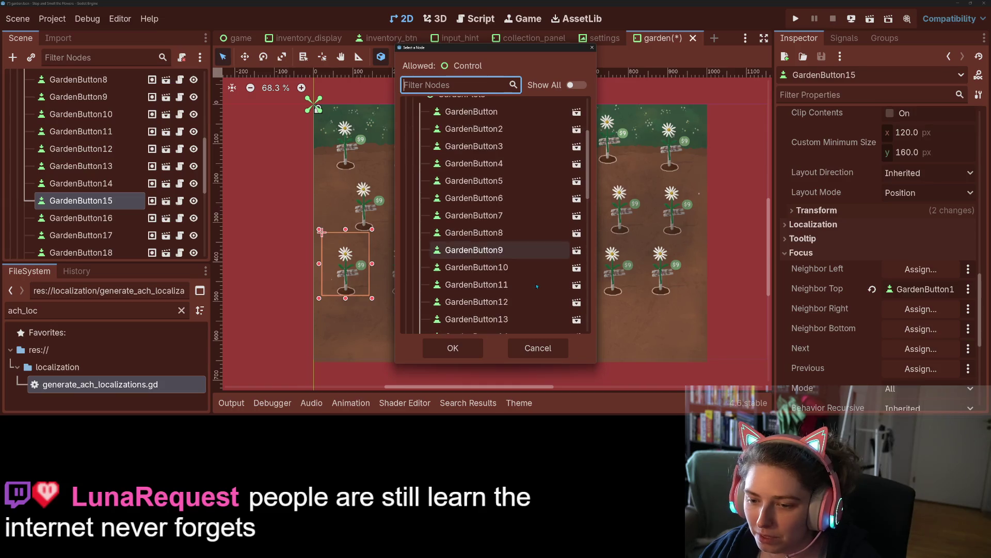
click(488, 232)
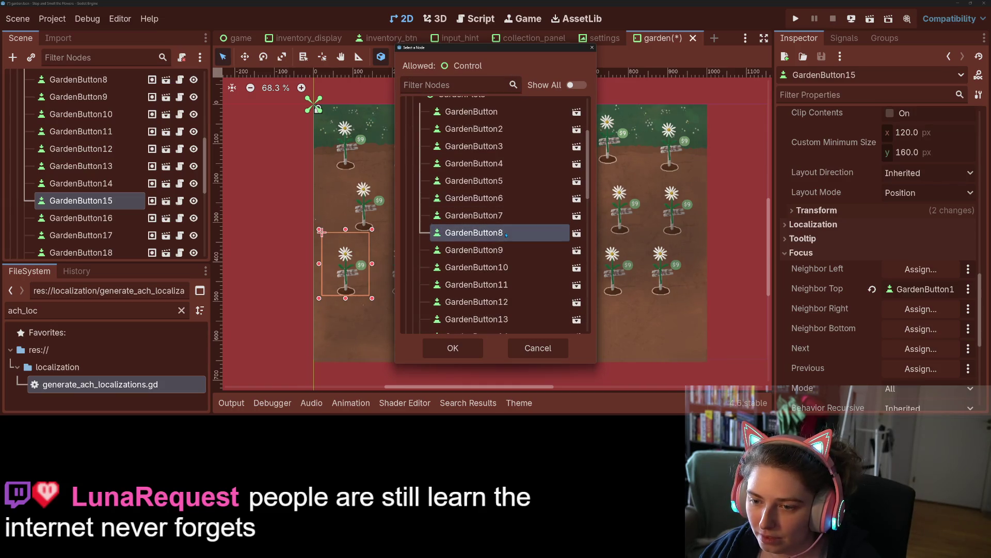
click(453, 348)
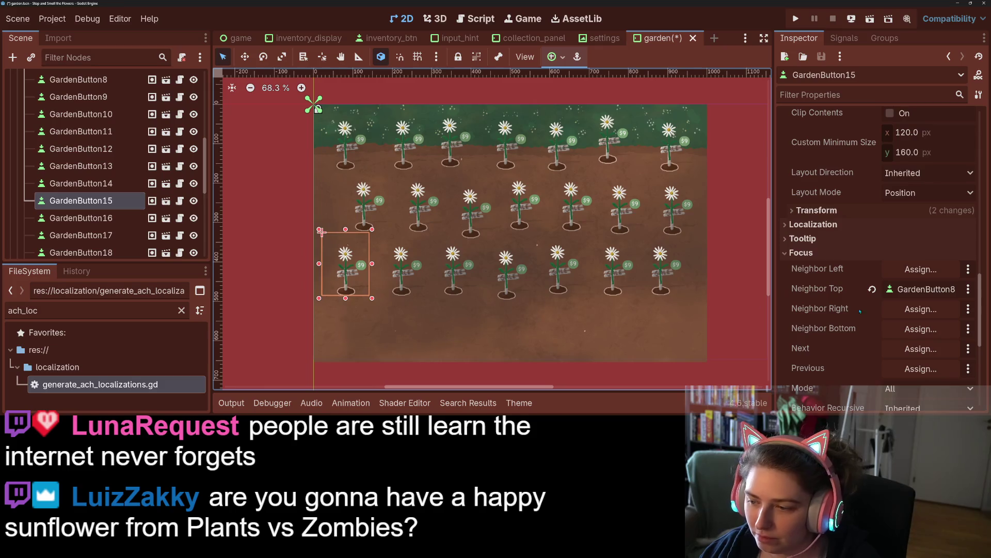
- Set GardenButton15's Right neighbor and Next focus both to GardenButton16
click(914, 331)
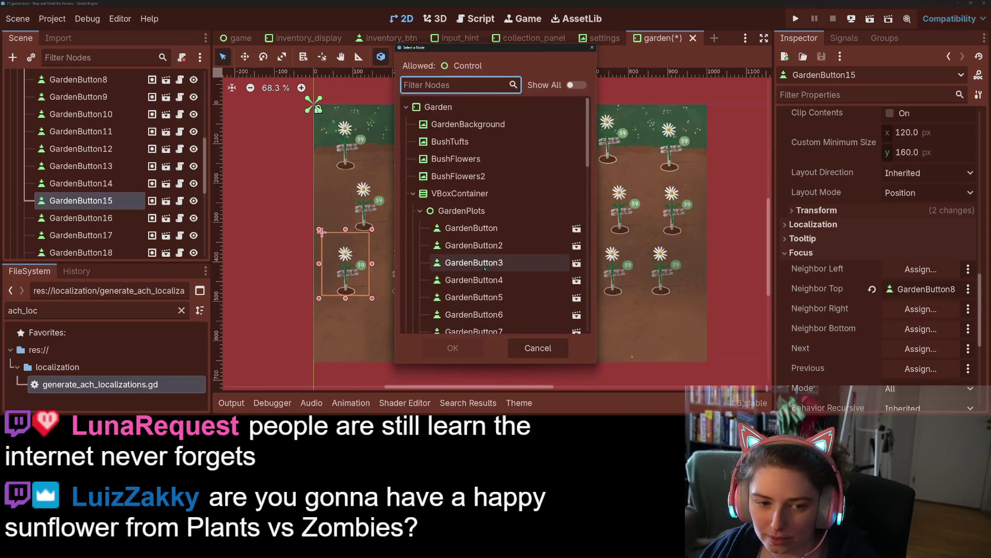
scroll(486, 268, down, 6)
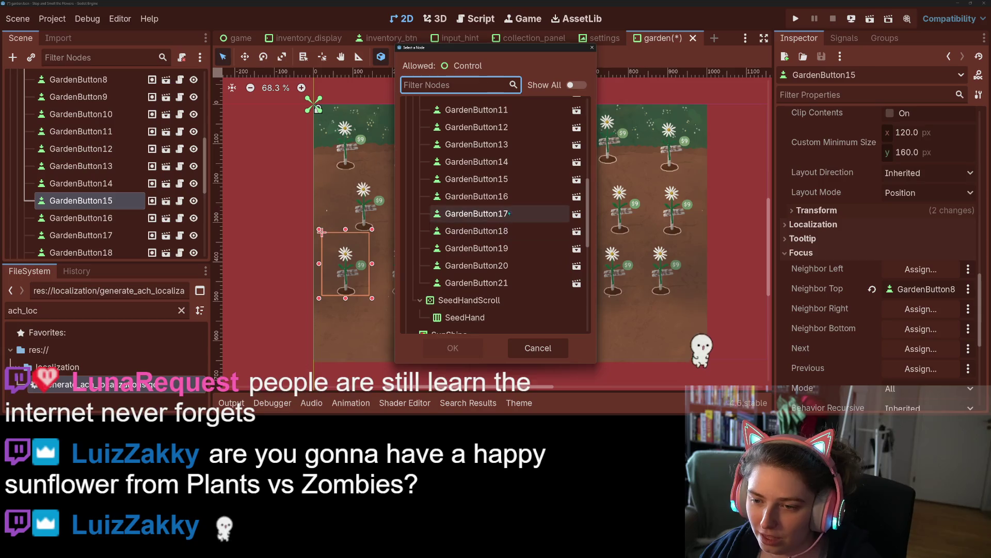
click(496, 196)
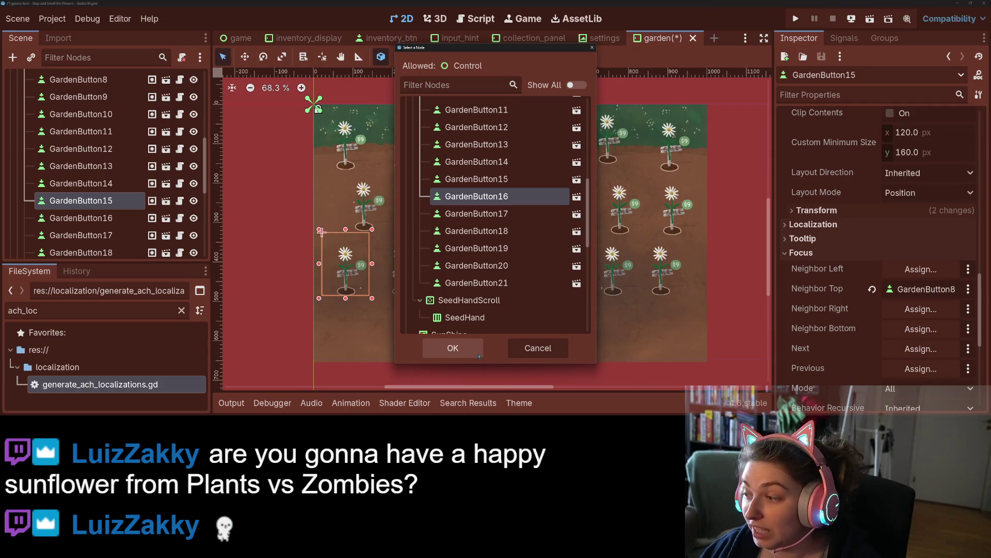
click(477, 351)
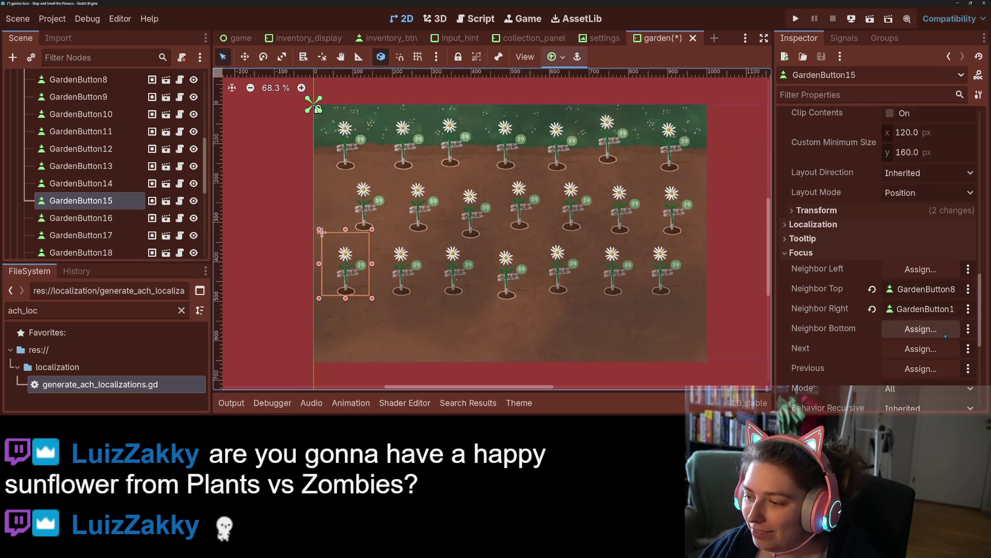
click(920, 355)
scroll(491, 289, down, 5)
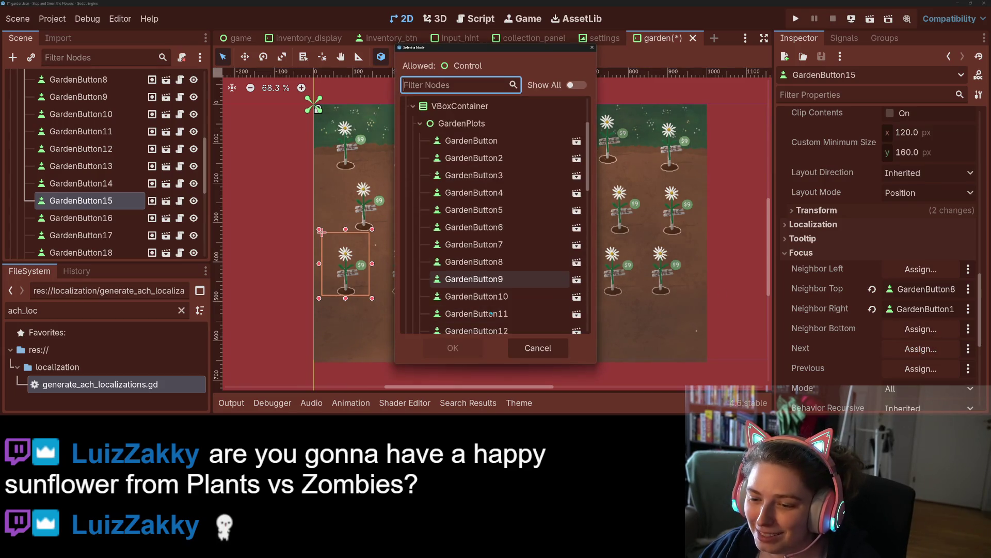
click(477, 255)
click(453, 348)
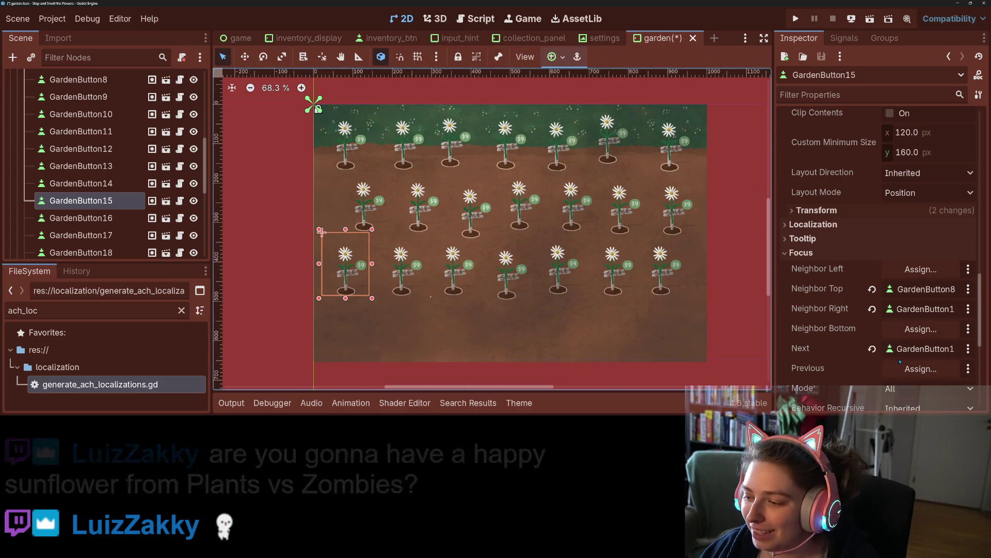
scroll(878, 346, down, 3)
click(81, 218)
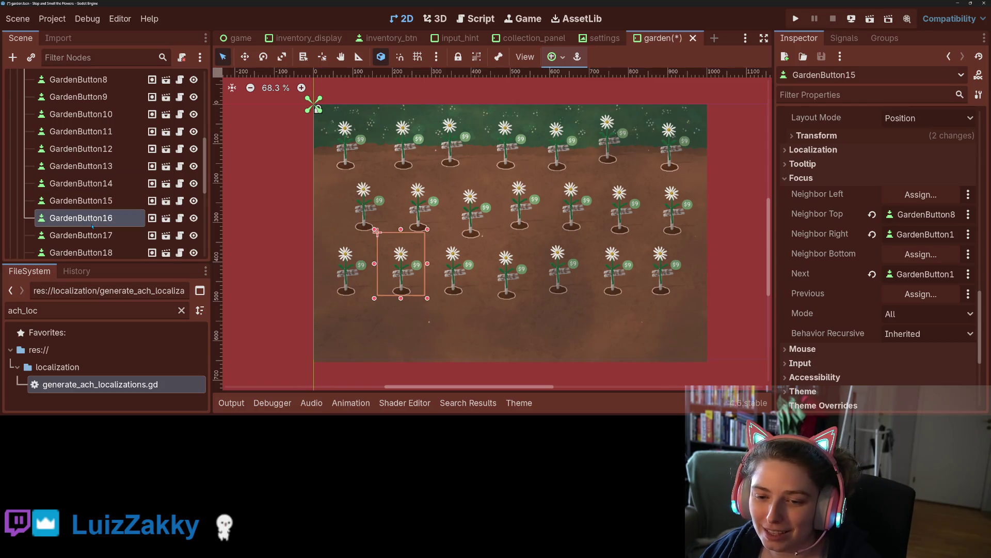
- Expand GardenButton16's Focus section, assign its Left neighbor, and set Top to GardenButton9
scroll(913, 332, down, 10)
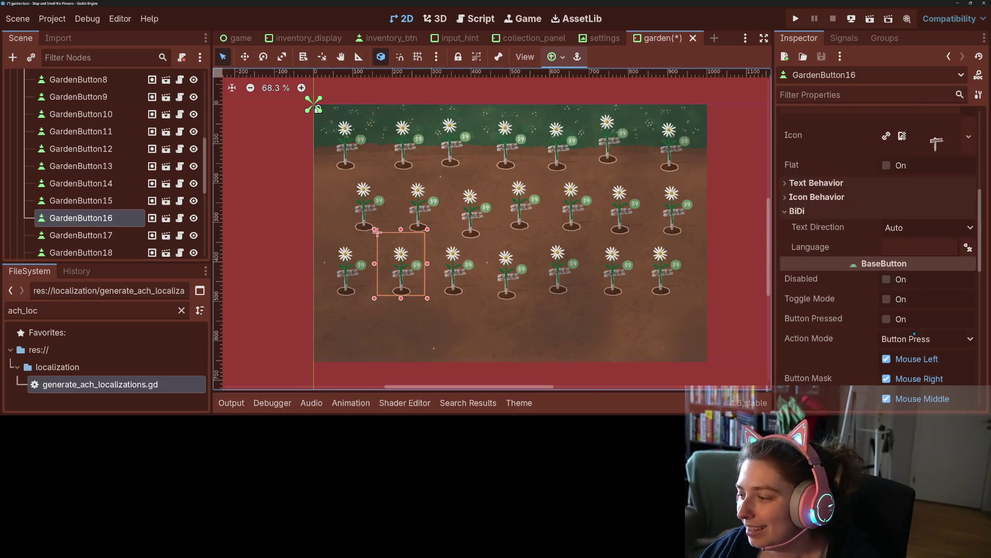
scroll(872, 303, down, 10)
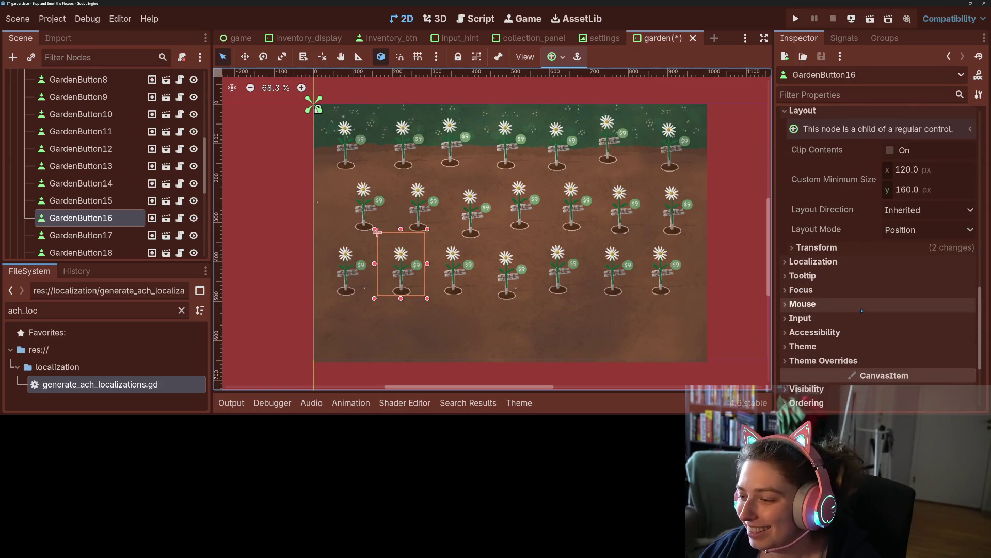
click(801, 289)
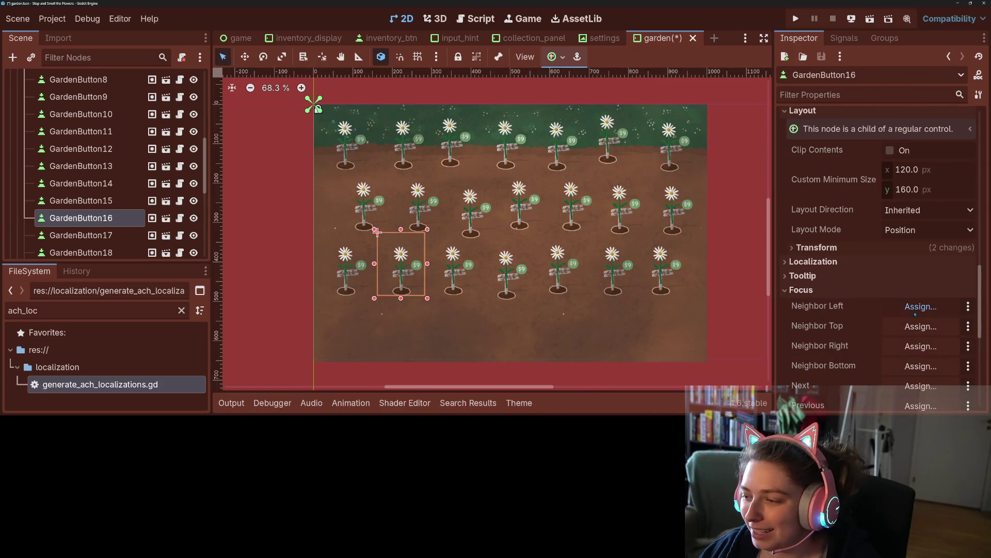
click(921, 307)
scroll(495, 217, down, 5)
double_click(474, 270)
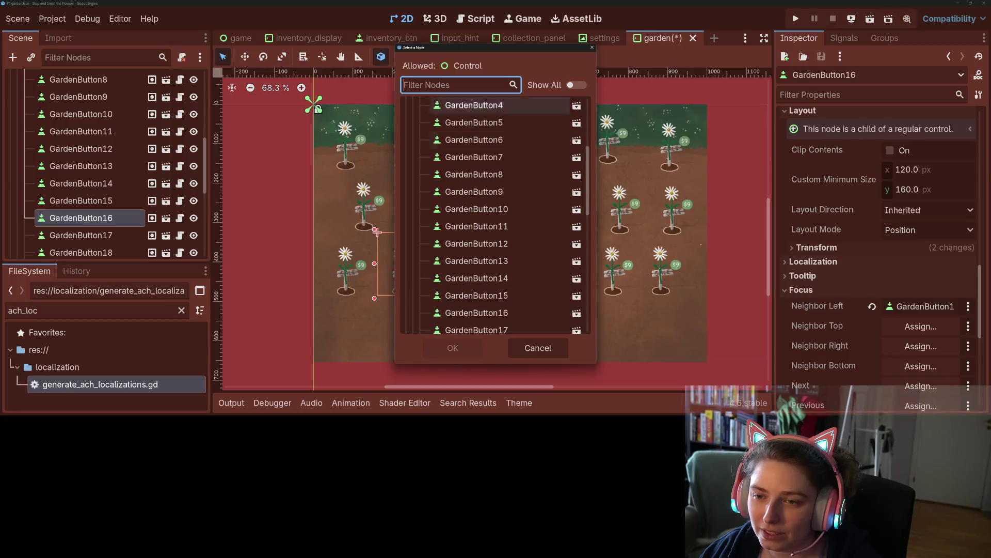
drag(519, 53, 719, 49)
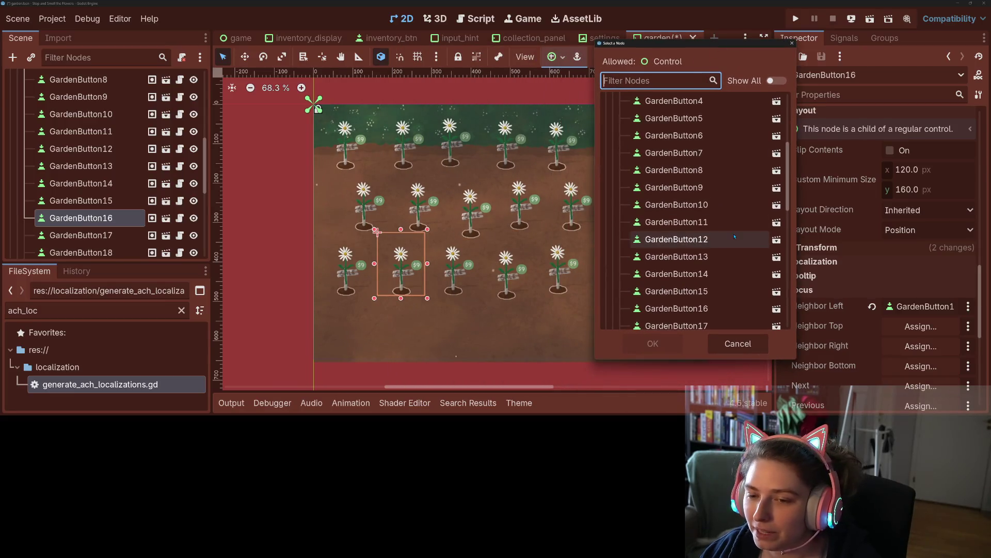
scroll(700, 282, up, 3)
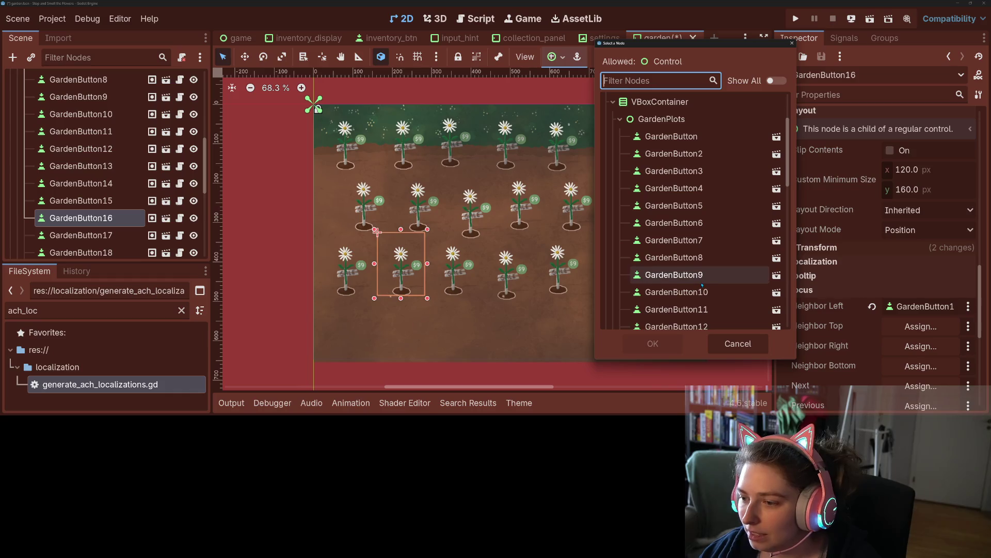
double_click(711, 282)
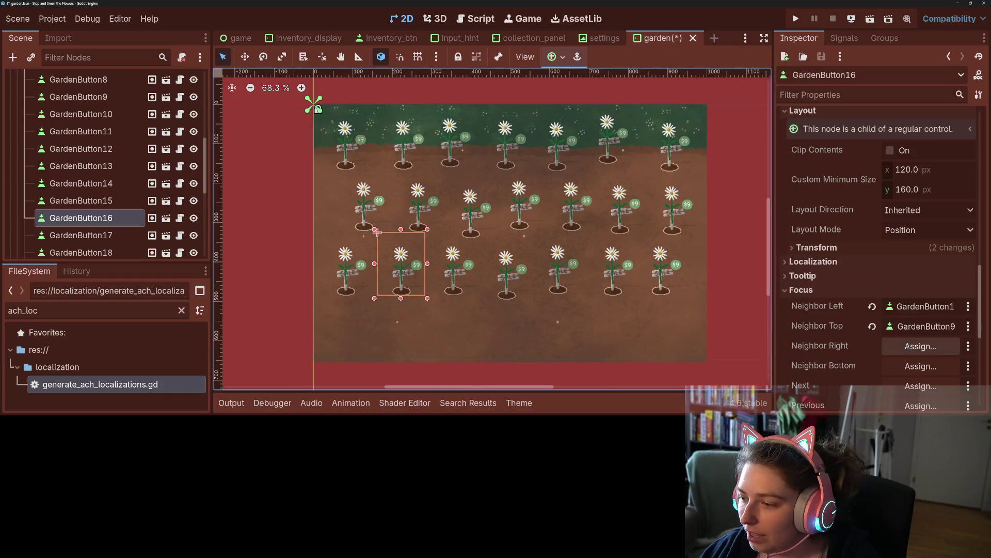
- Set GardenButton16's Right neighbor and Next focus both to GardenButton17
click(921, 346)
scroll(513, 255, down, 2)
scroll(513, 255, down, 5)
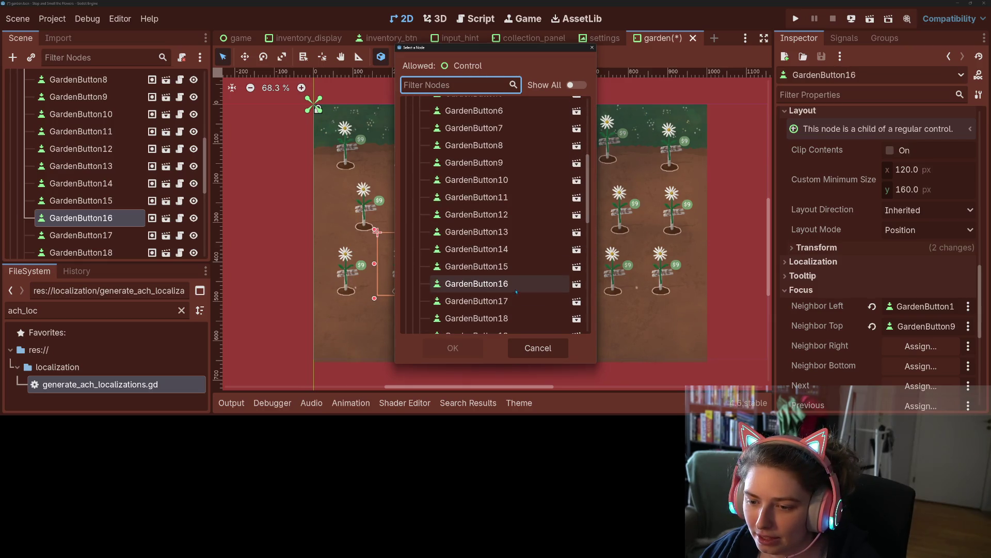
click(485, 300)
click(478, 351)
scroll(910, 282, down, 3)
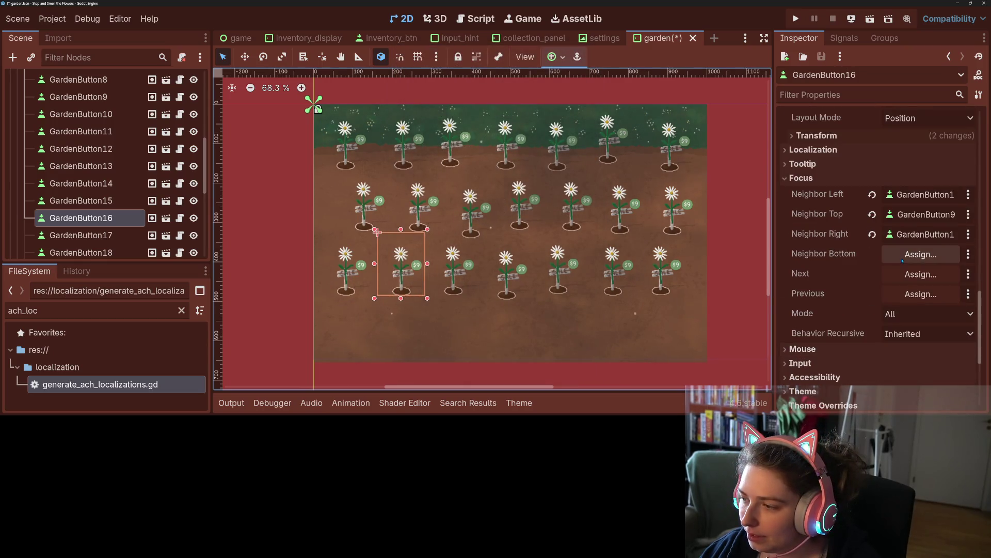
click(910, 278)
scroll(536, 289, down, 5)
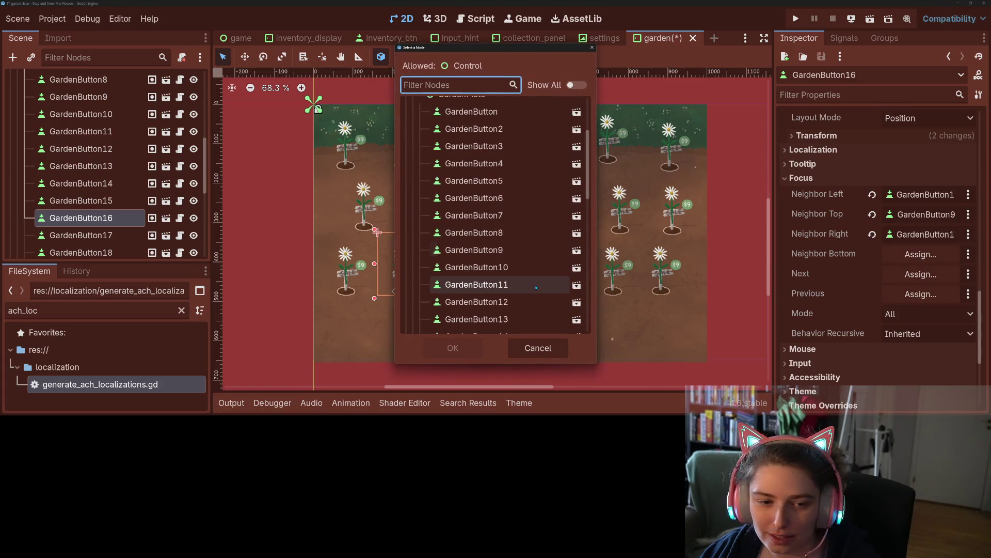
scroll(536, 288, down, 2)
click(516, 270)
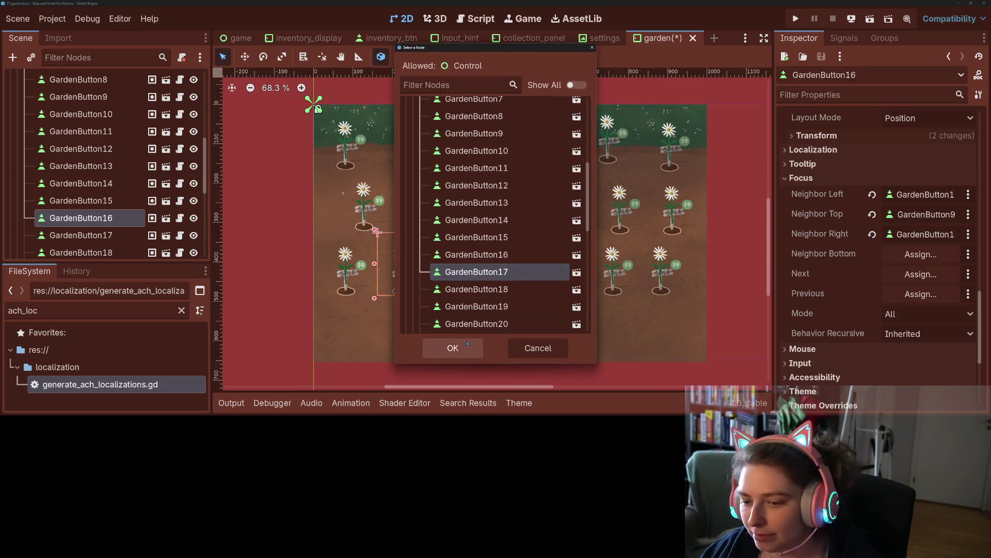
click(453, 347)
- Set GardenButton16's Previous focus to GardenButton15 and save the scene with Ctrl+S
click(893, 298)
scroll(492, 289, down, 4)
scroll(492, 298, down, 2)
click(492, 262)
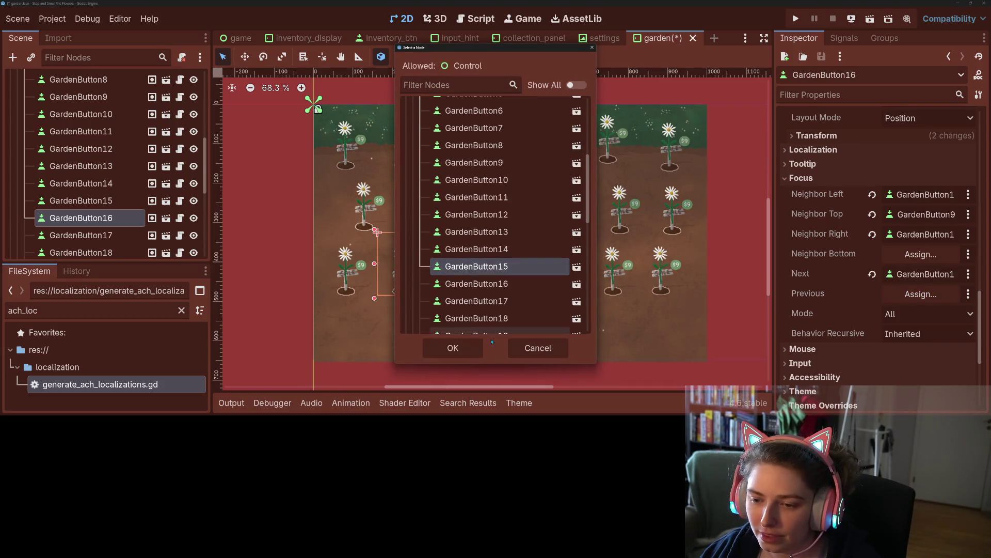
click(453, 348)
key(ctrl+s)
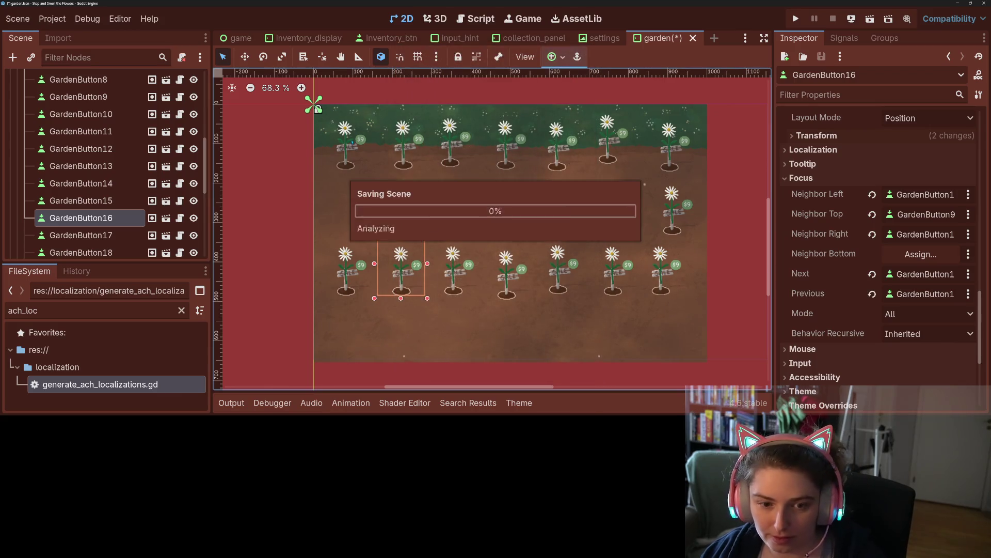
click(429, 232)
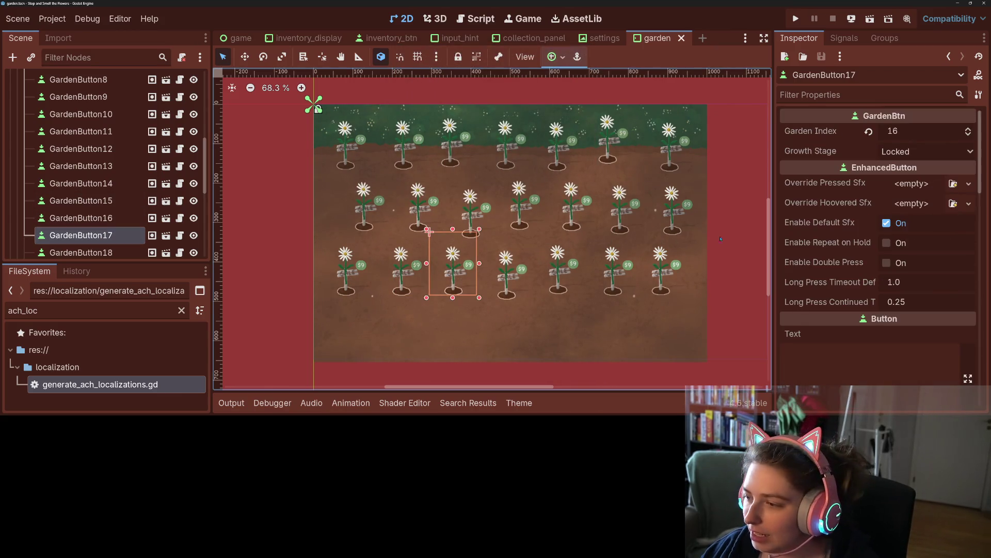
- Expand GardenButton17's Focus section and set its left neighbor to GardenButton16
scroll(825, 292, down, 10)
scroll(852, 289, down, 5)
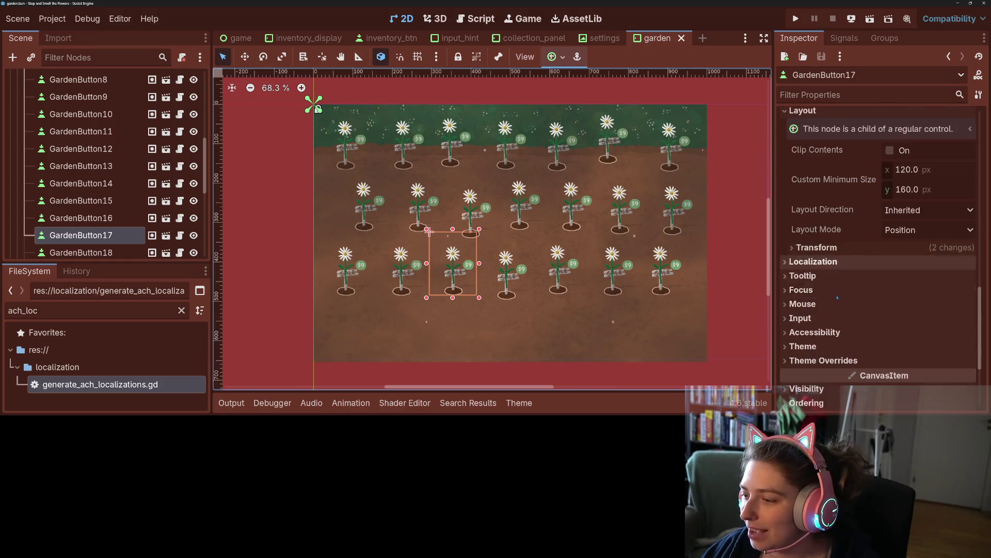
click(885, 253)
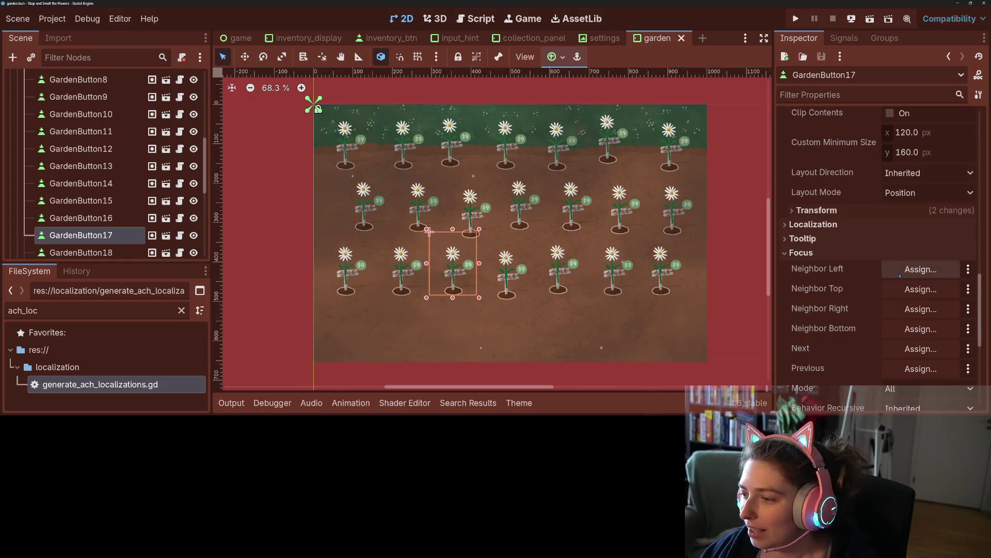
click(909, 269)
scroll(479, 291, down, 3)
scroll(480, 292, down, 5)
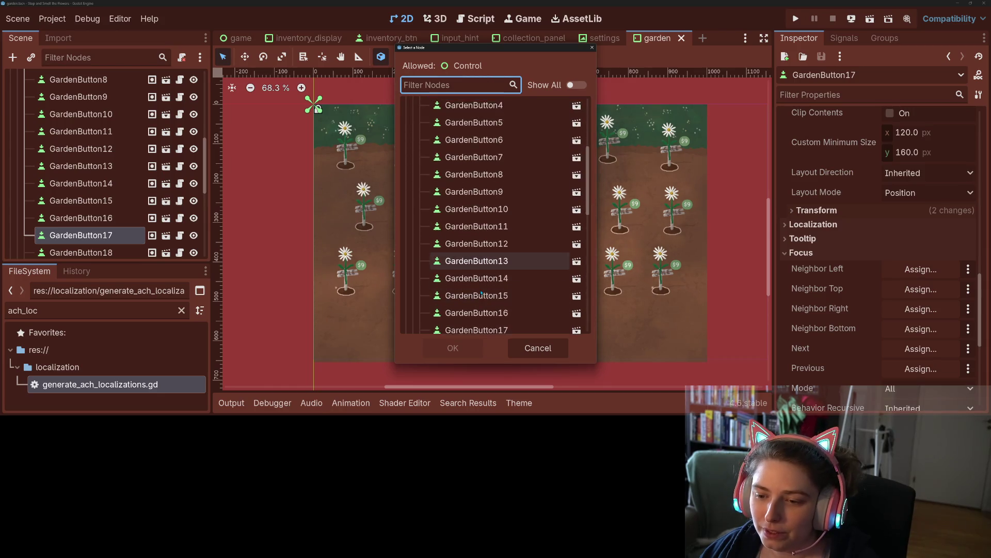
click(476, 283)
click(457, 342)
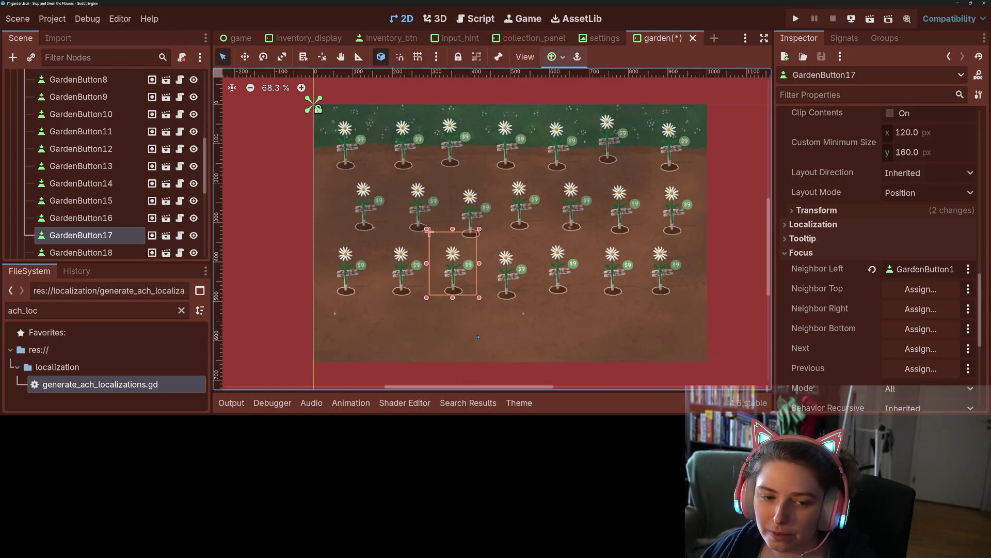
- Set GardenButton17's top neighbor to GardenButton10 and its right neighbor to GardenButton18
scroll(914, 204, down, 2)
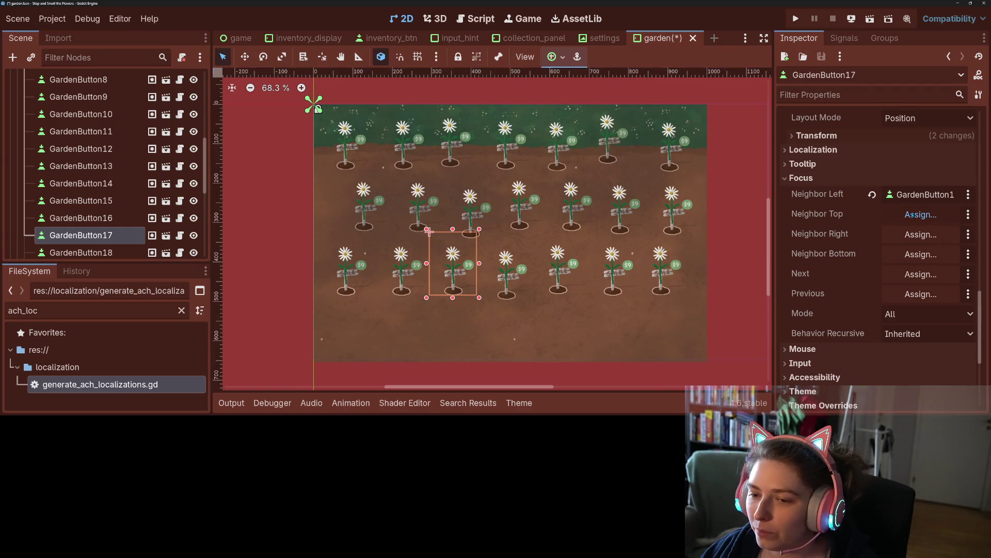
click(917, 214)
drag(473, 54, 642, 62)
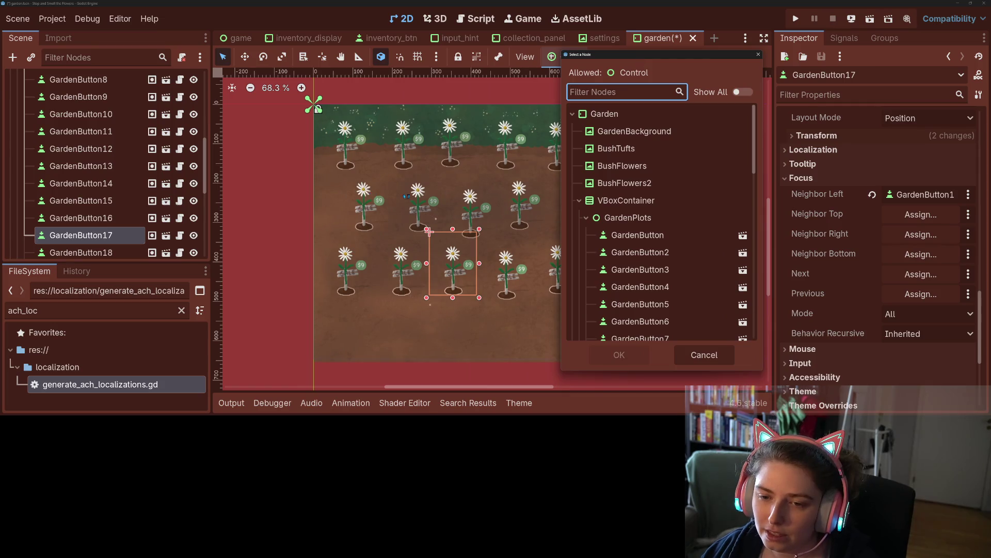
scroll(661, 233, down, 3)
click(643, 273)
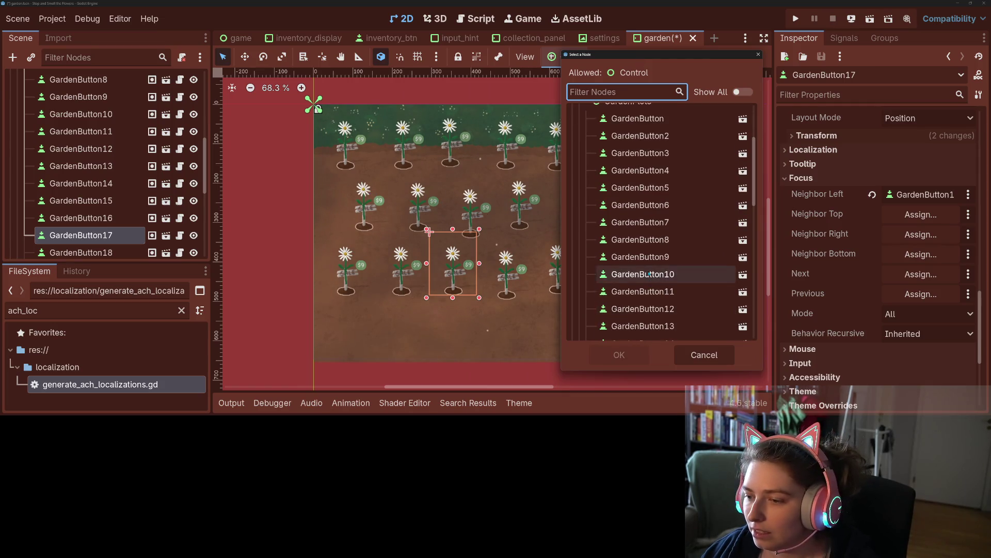
click(638, 352)
click(901, 234)
scroll(542, 299, down, 5)
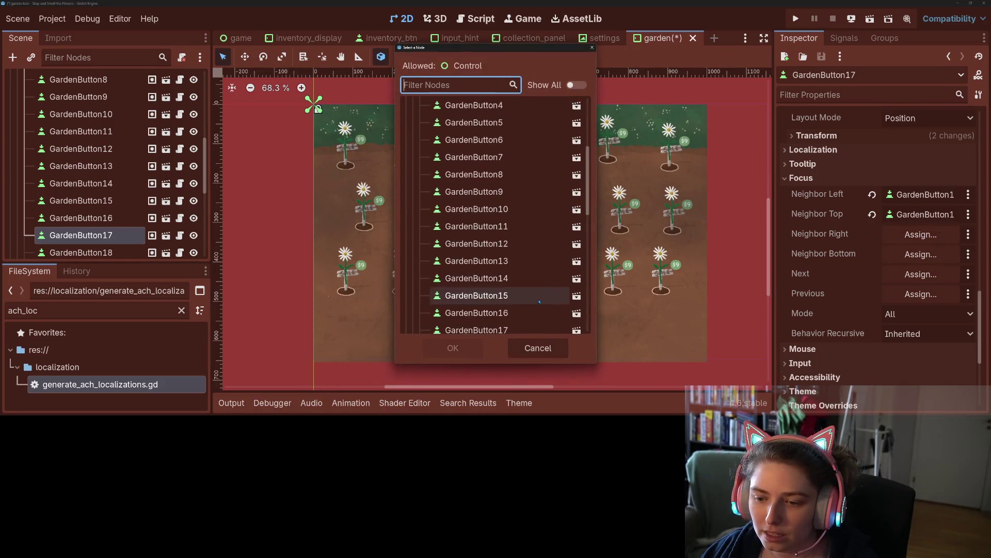
click(496, 260)
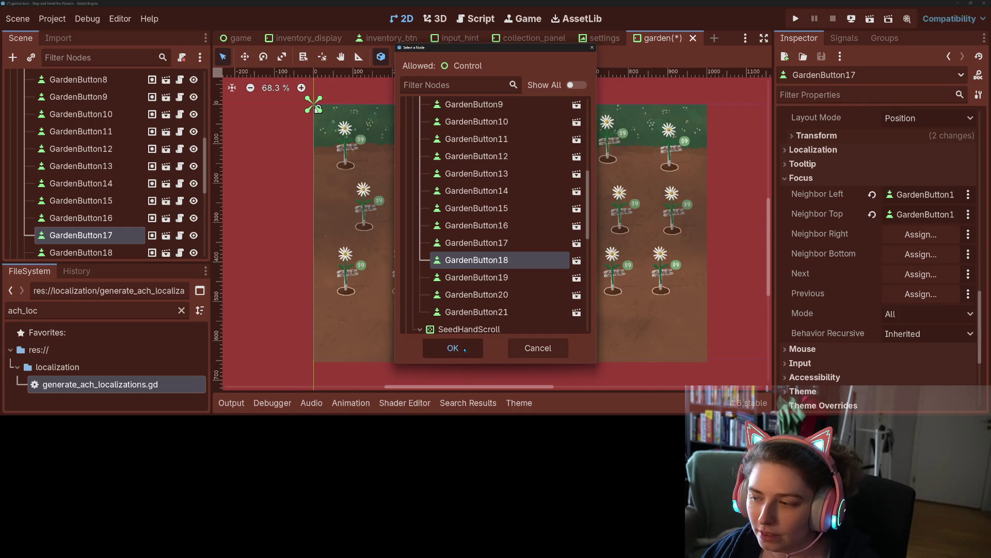
click(465, 349)
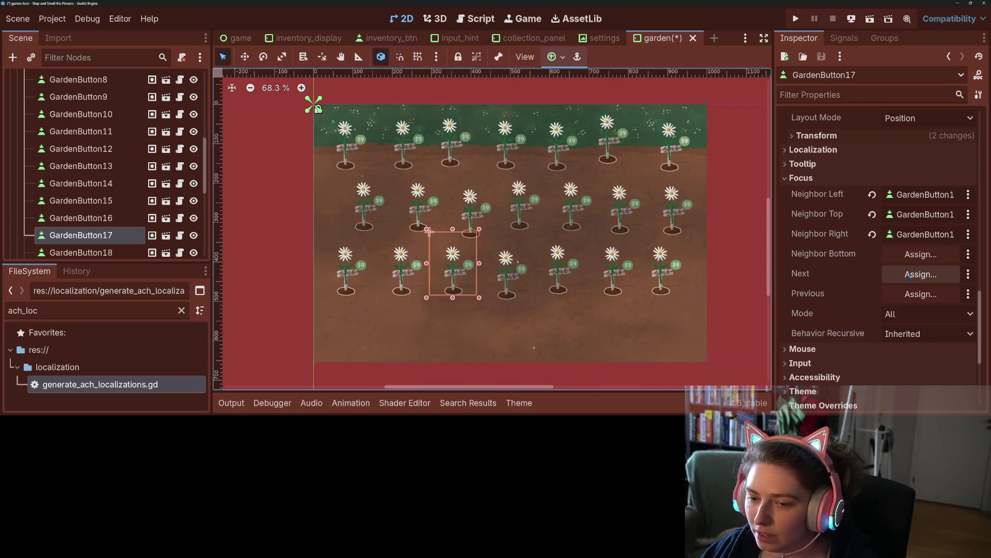
- Set Next to GardenButton18 and Previous to GardenButton16, then save the scene
click(910, 276)
scroll(494, 315, down, 5)
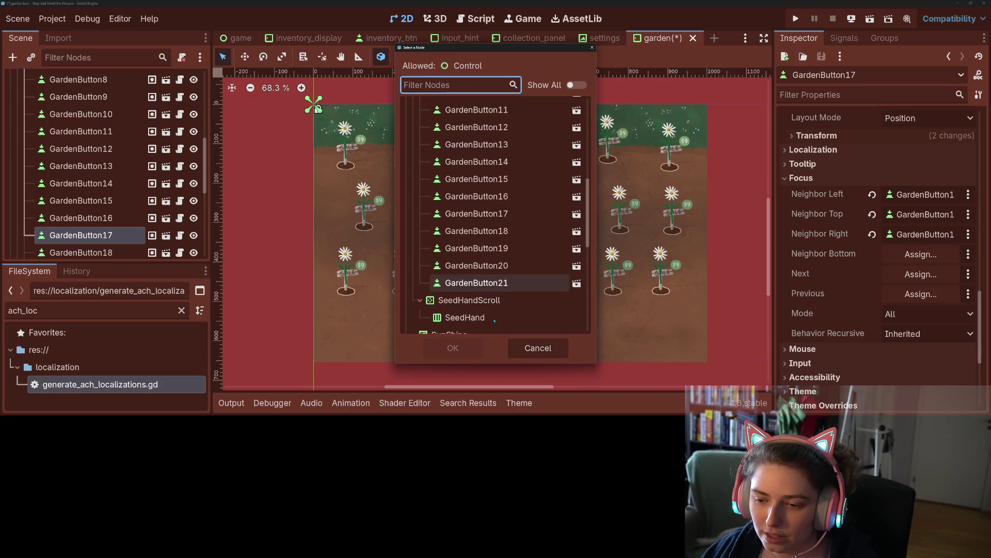
click(507, 202)
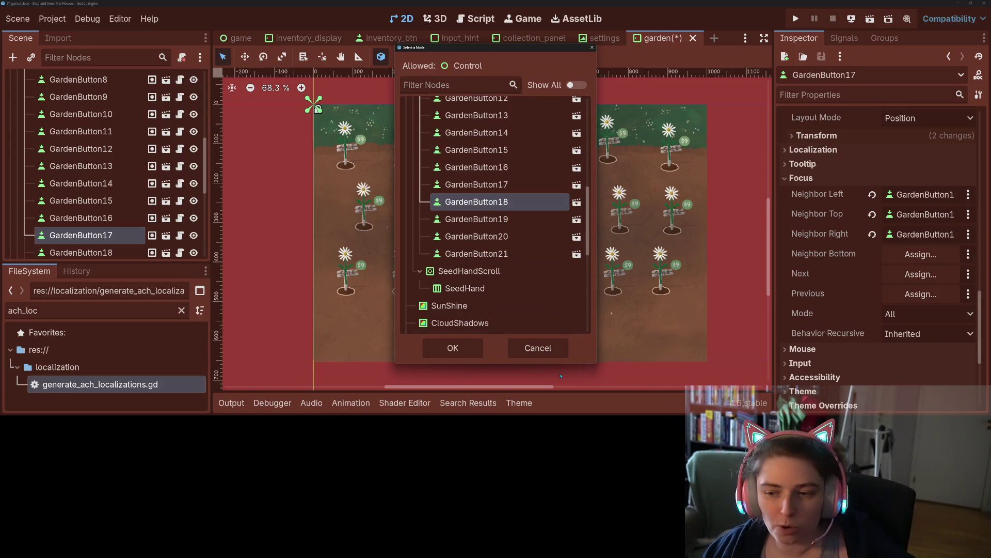
click(452, 348)
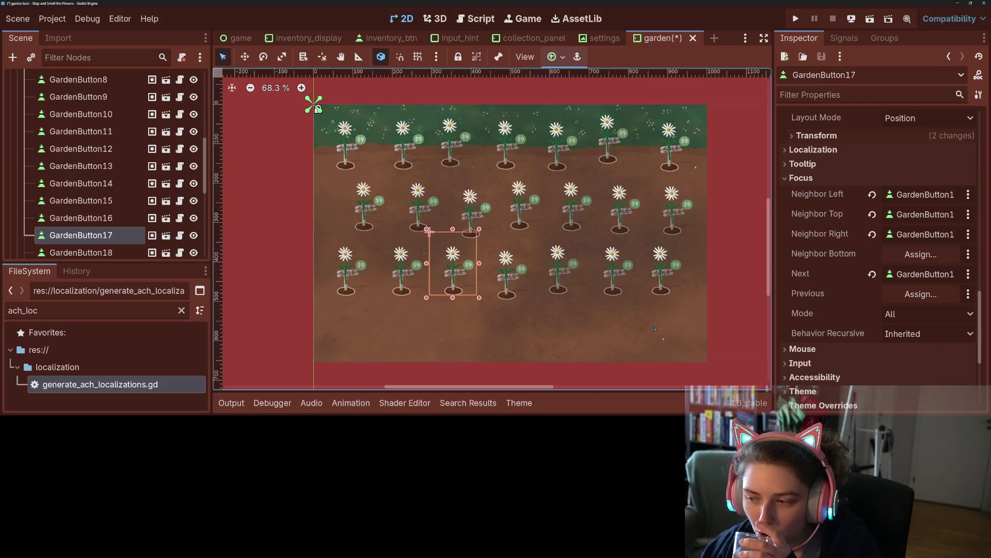
click(936, 292)
scroll(501, 313, down, 8)
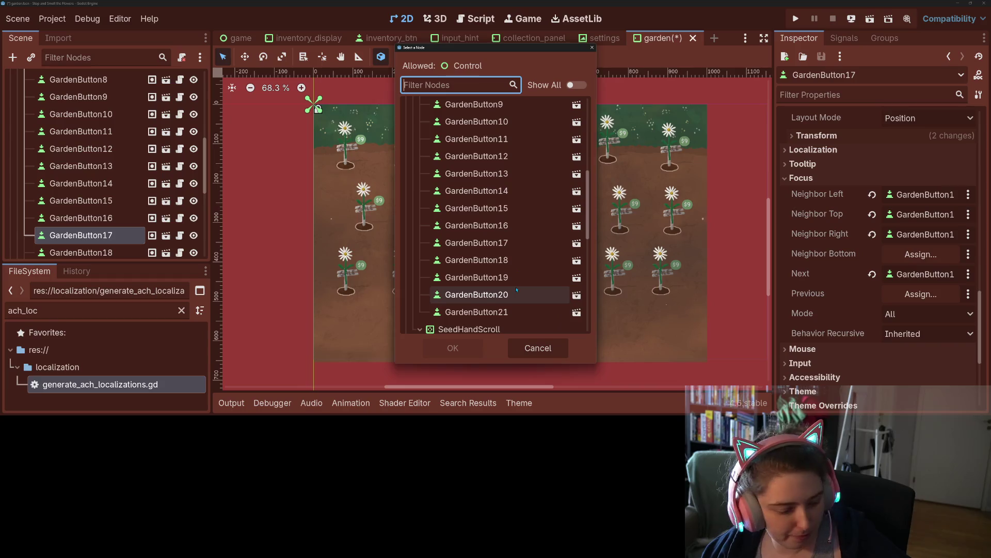
click(476, 225)
click(465, 347)
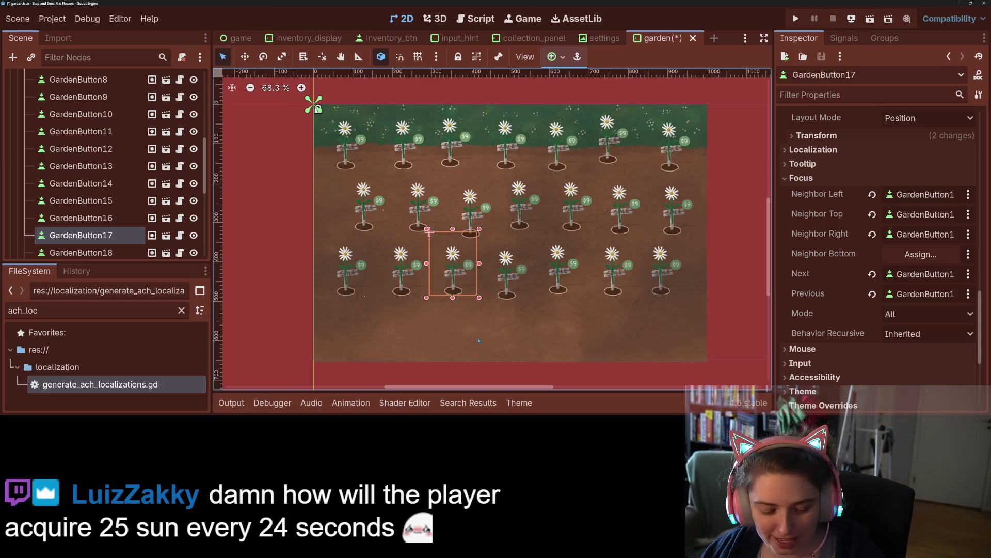
key(ctrl+s)
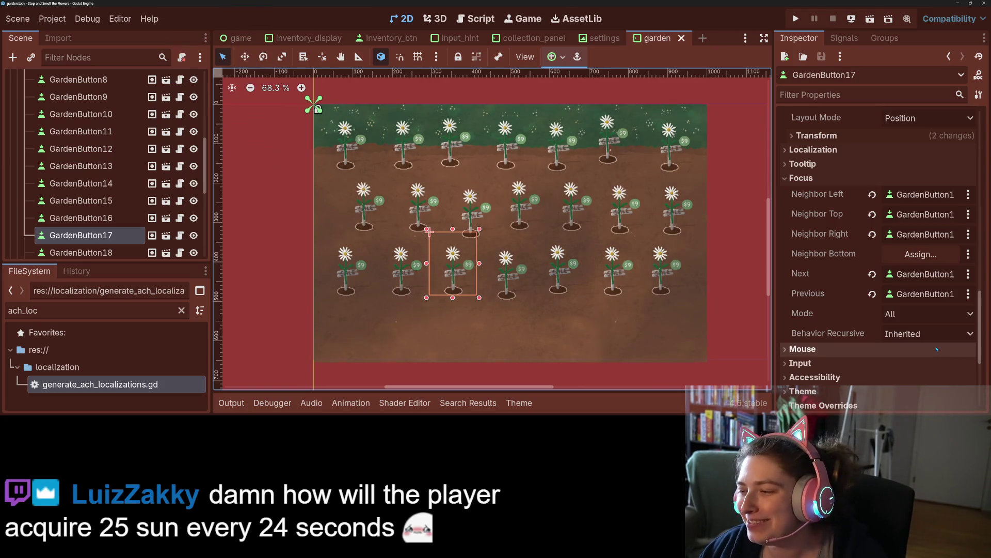
- Select GardenButton18, expand its Focus section, and set its left neighbor to GardenButton17
click(99, 253)
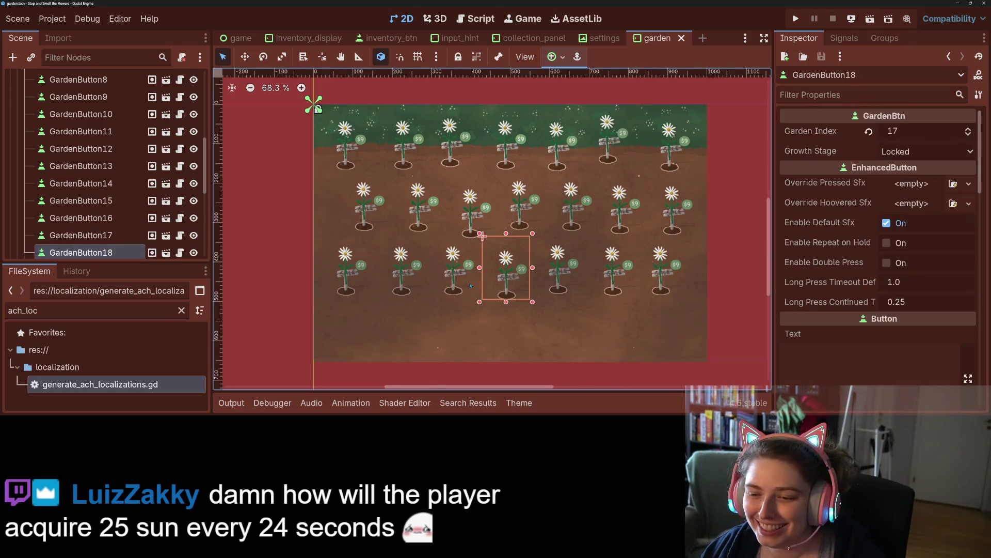
scroll(118, 187, down, 4)
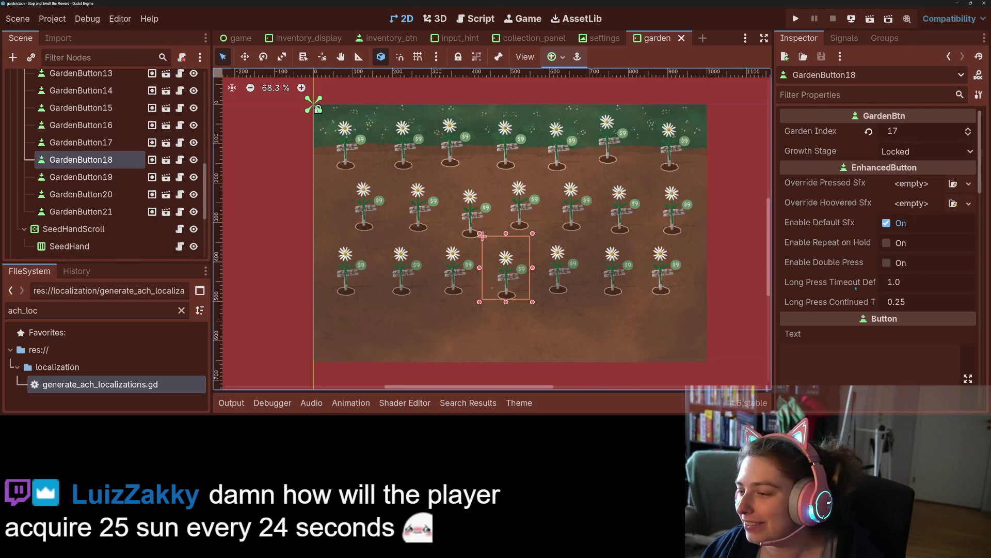
scroll(855, 288, down, 12)
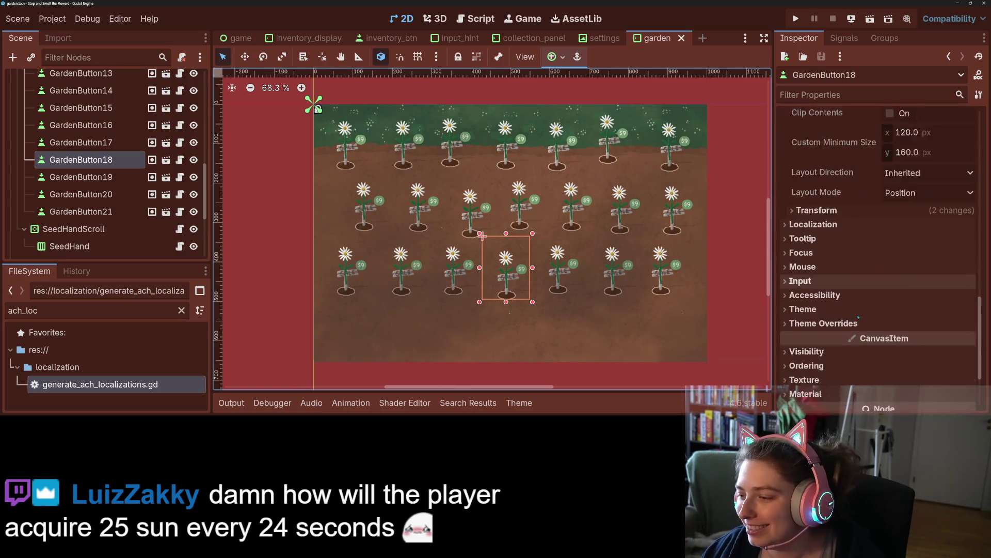
scroll(858, 317, down, 2)
click(832, 216)
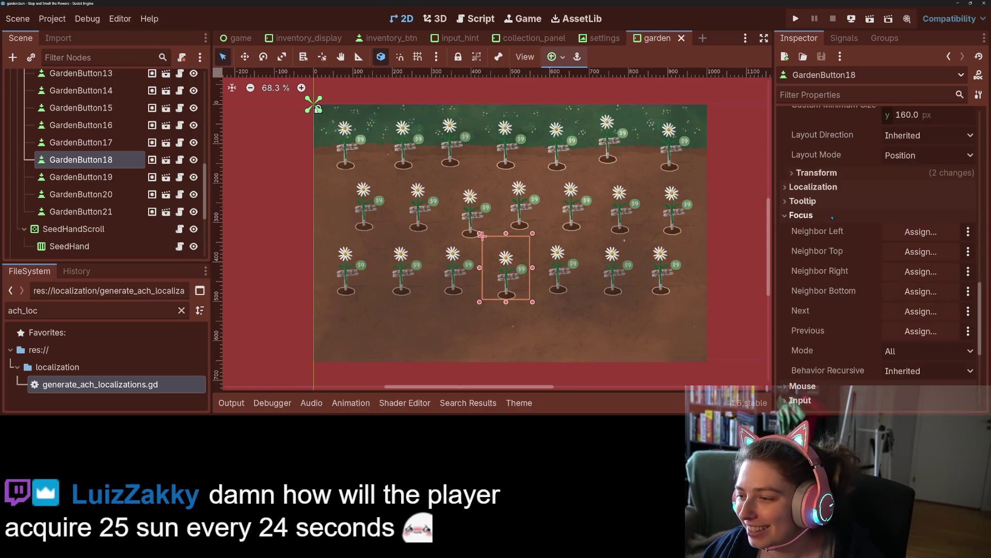
click(921, 232)
scroll(485, 289, down, 5)
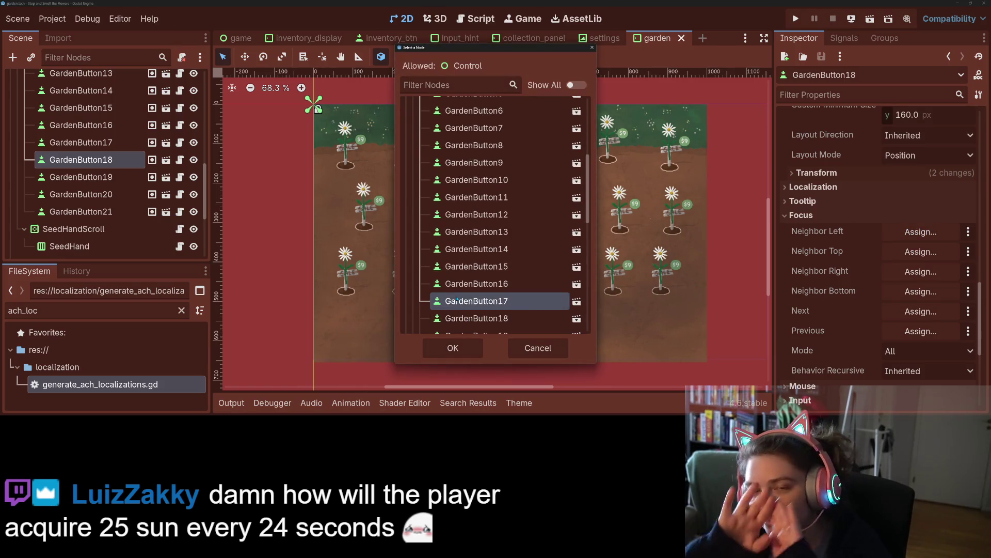
click(454, 348)
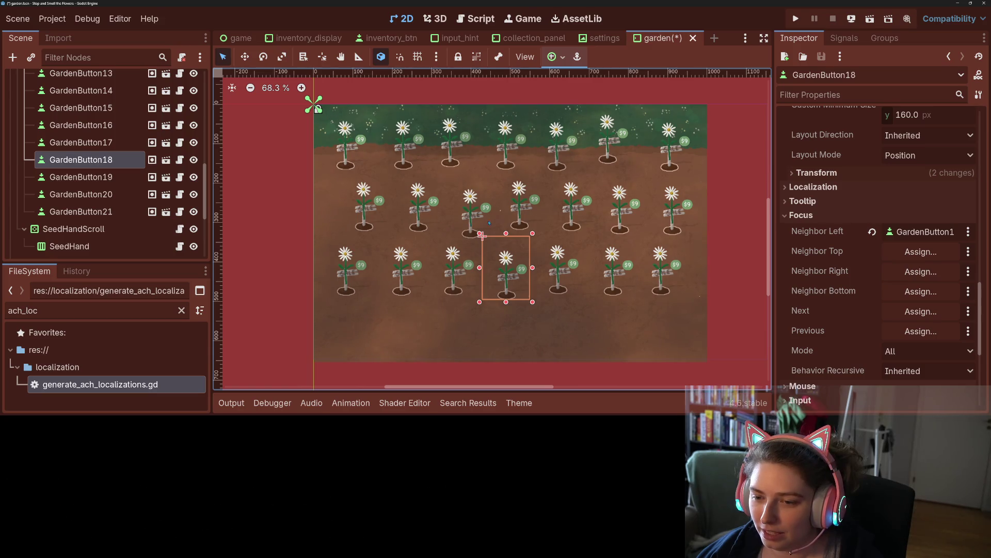
- Set GardenButton18's top neighbor to GardenButton11 and its right neighbor to GardenButton19
click(916, 253)
scroll(493, 258, down, 3)
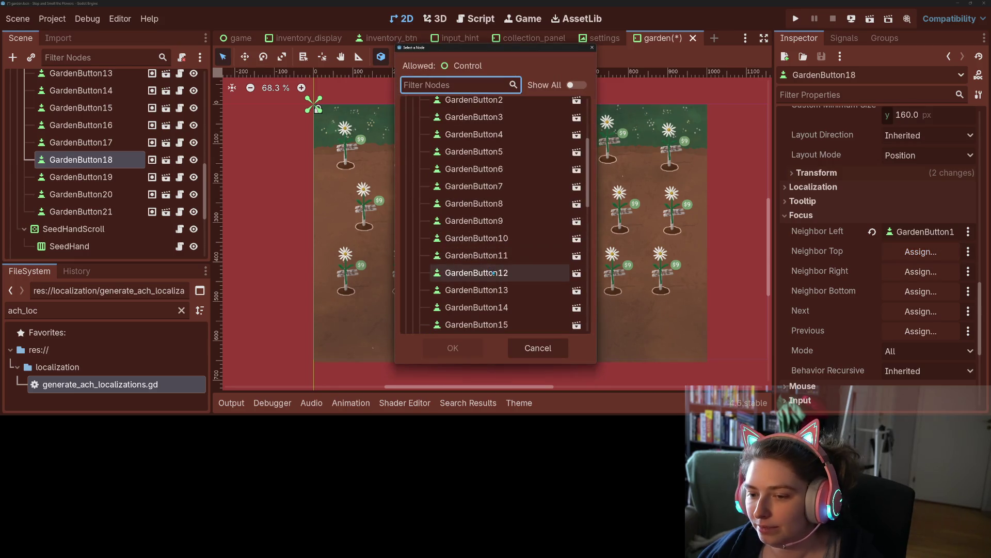
click(494, 273)
click(481, 255)
click(463, 347)
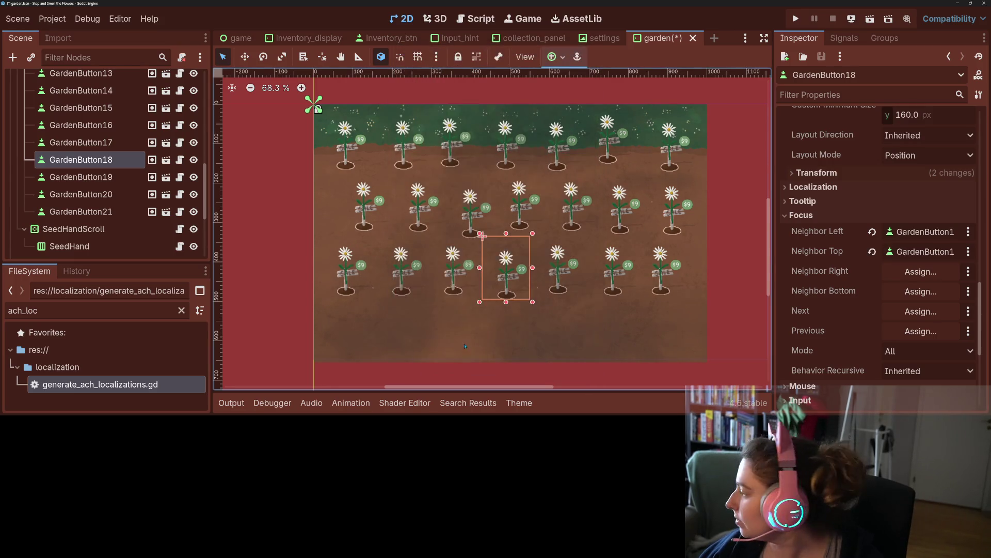
click(922, 272)
scroll(518, 299, down, 5)
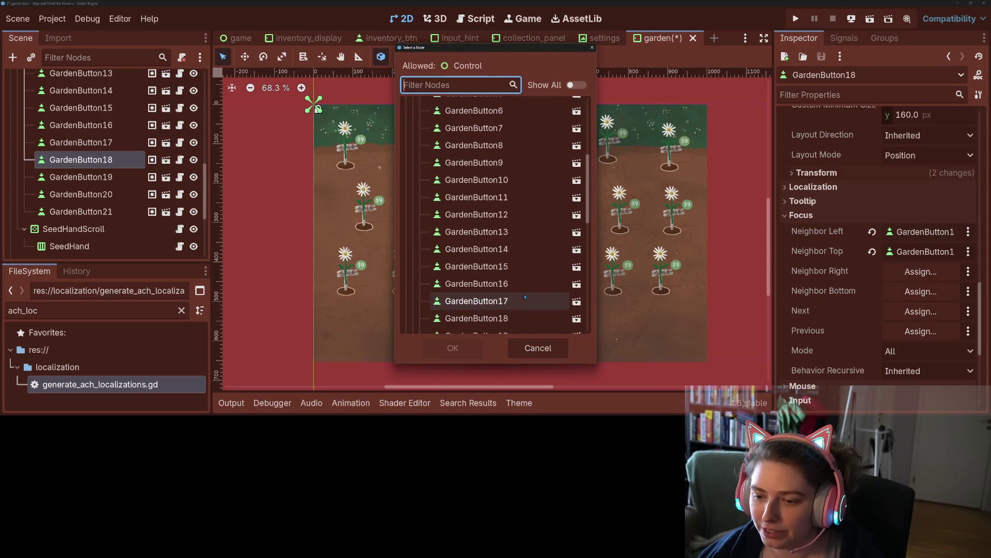
click(486, 248)
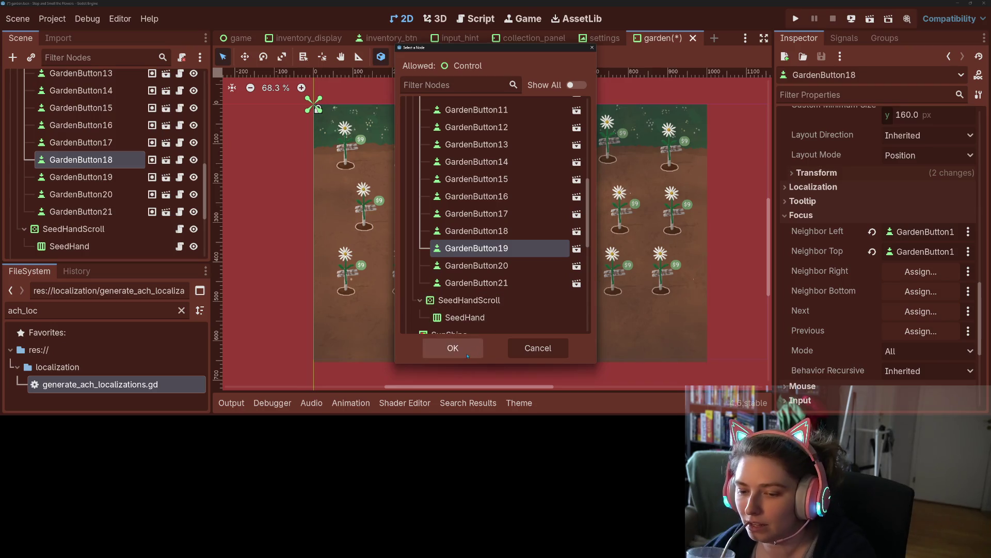
click(453, 348)
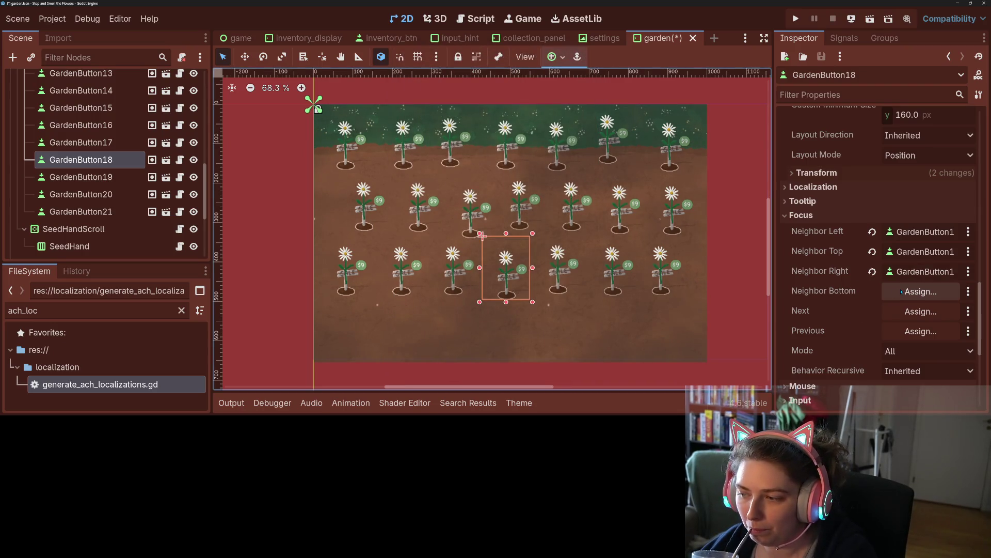
- Set Next to GardenButton19 and Previous to GardenButton17, then save the scene
click(921, 312)
scroll(509, 314, down, 3)
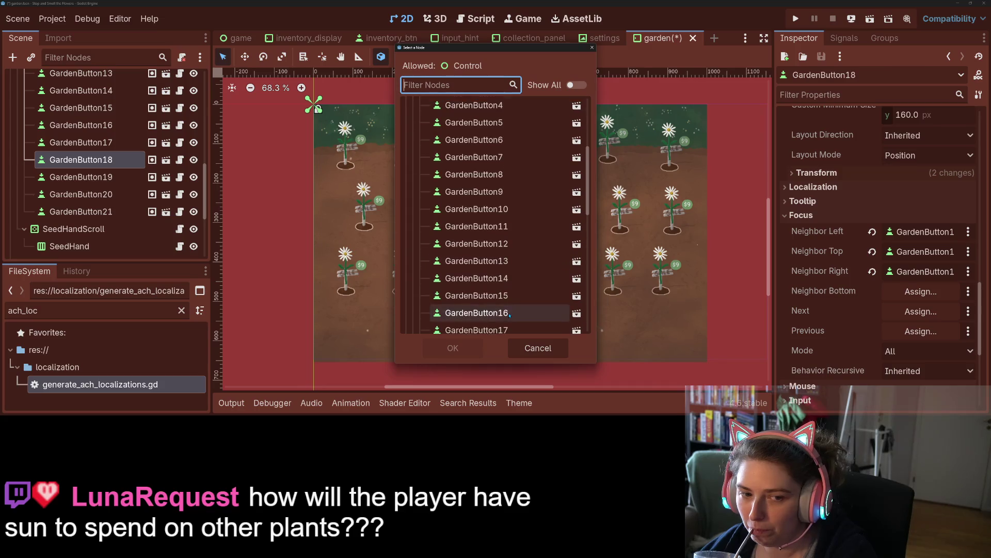
scroll(509, 314, down, 3)
click(480, 247)
click(479, 345)
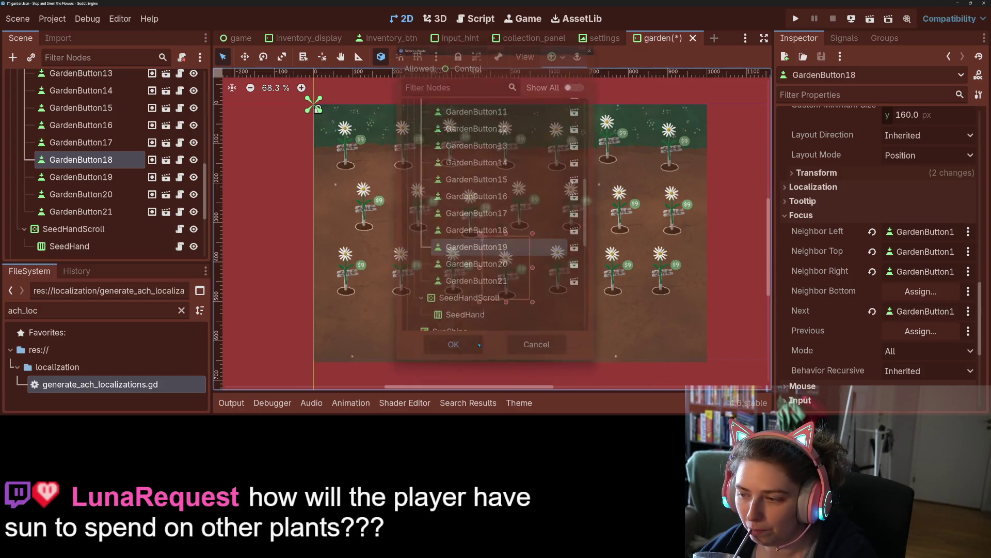
click(921, 331)
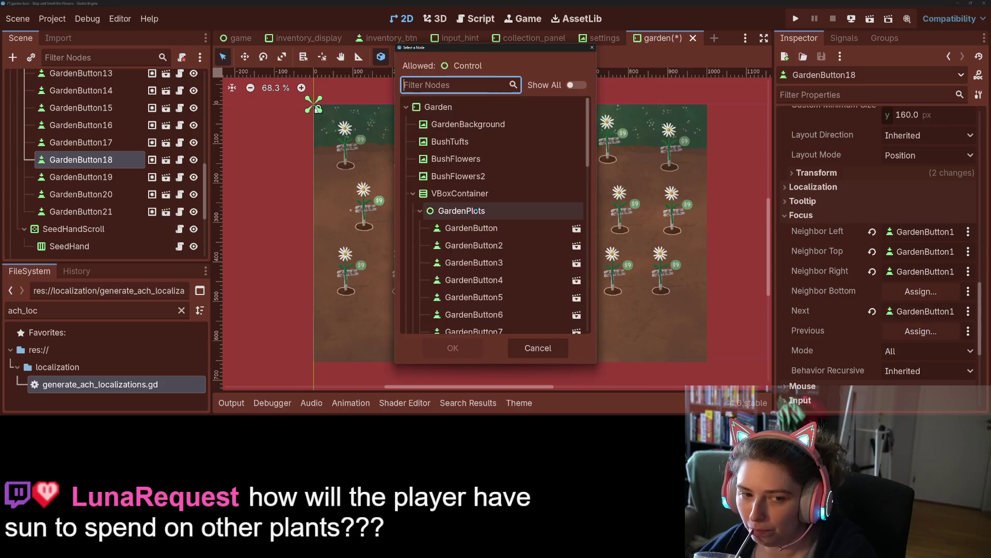
scroll(516, 300, down, 5)
click(557, 304)
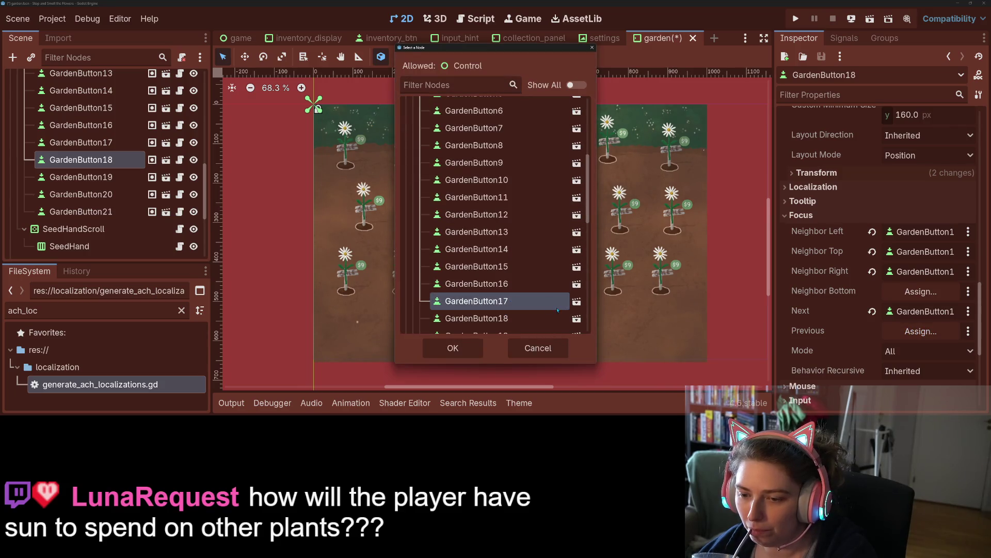
click(473, 345)
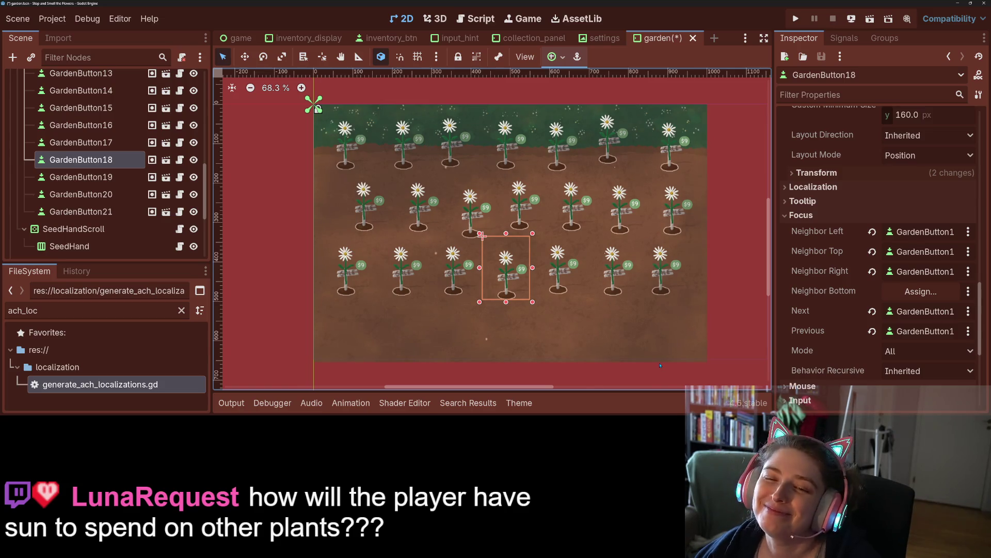
key(ctrl+s)
click(554, 290)
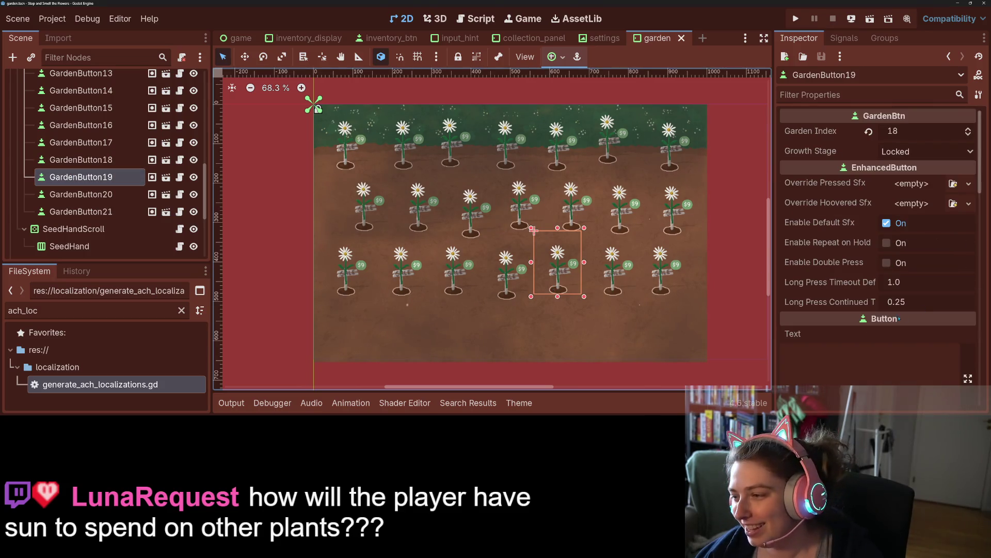
- Expand GardenButton19's Focus section and set its left neighbor to GardenButton18
scroll(899, 318, down, 10)
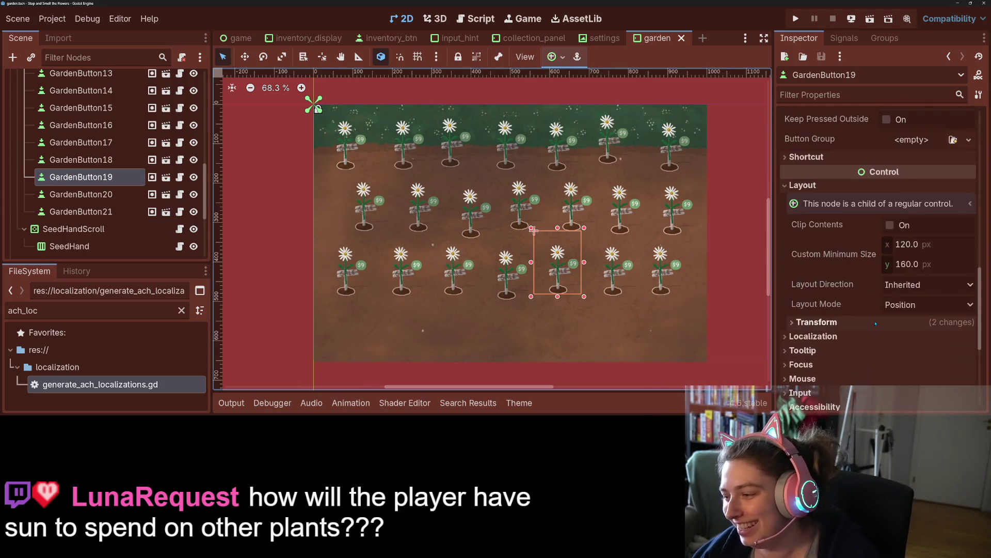
scroll(876, 324, down, 8)
click(878, 266)
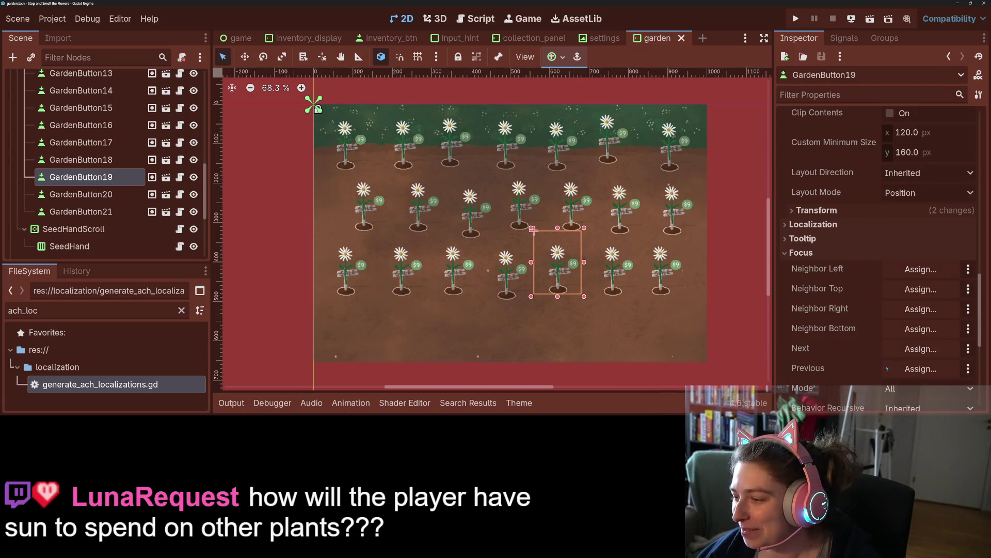
click(921, 269)
scroll(486, 291, down, 6)
click(515, 203)
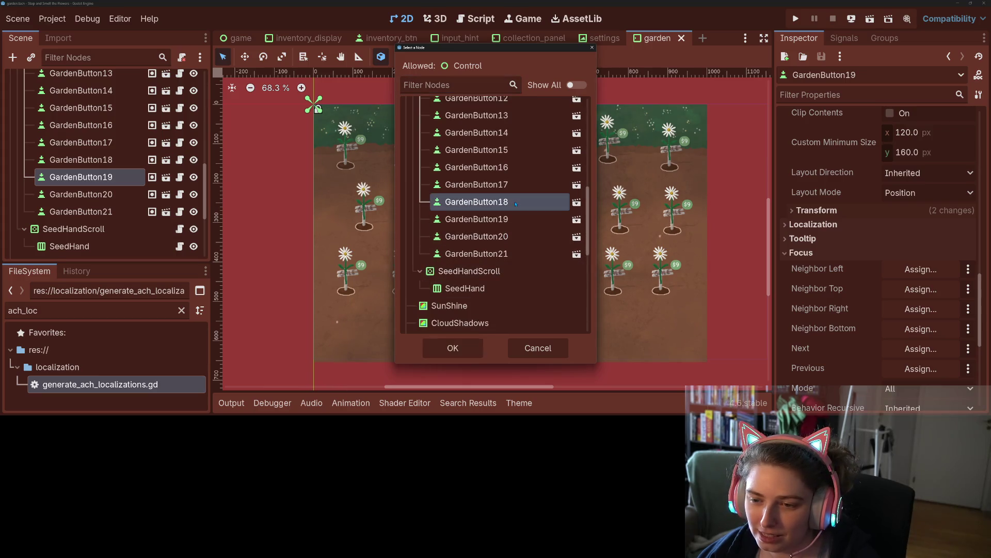
click(453, 348)
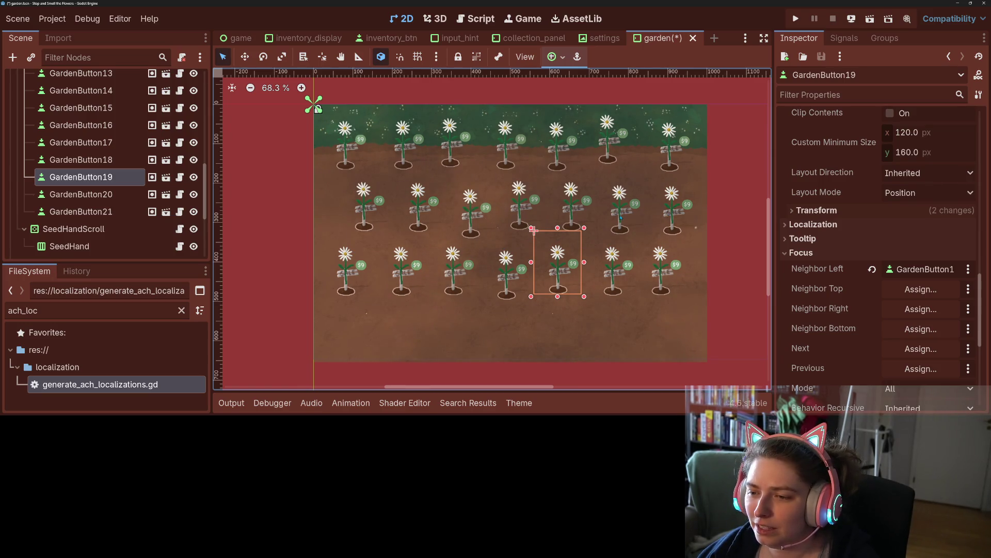
- Set GardenButton19's top neighbor to GardenButton12 and its right neighbor to GardenButton20
click(921, 289)
scroll(496, 217, down, 6)
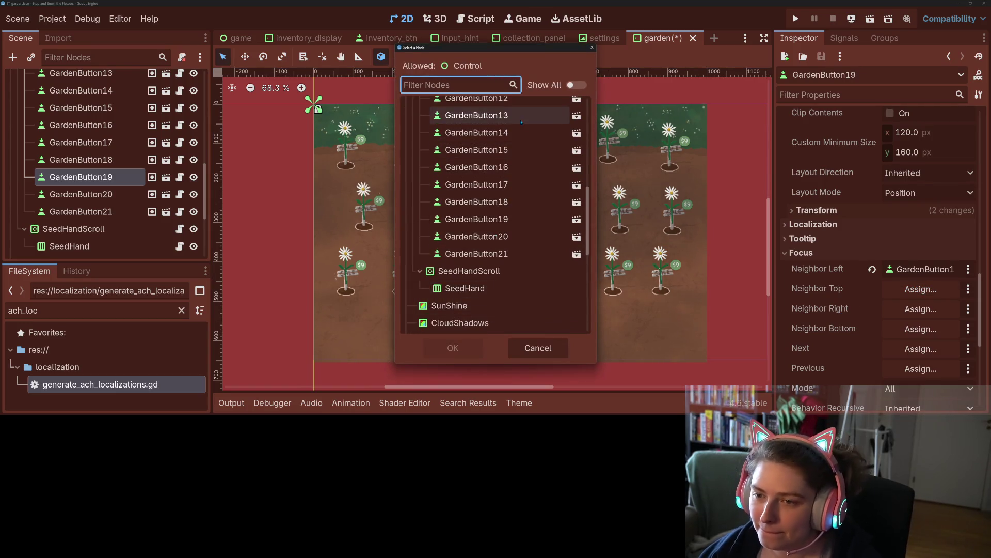
click(523, 103)
click(453, 348)
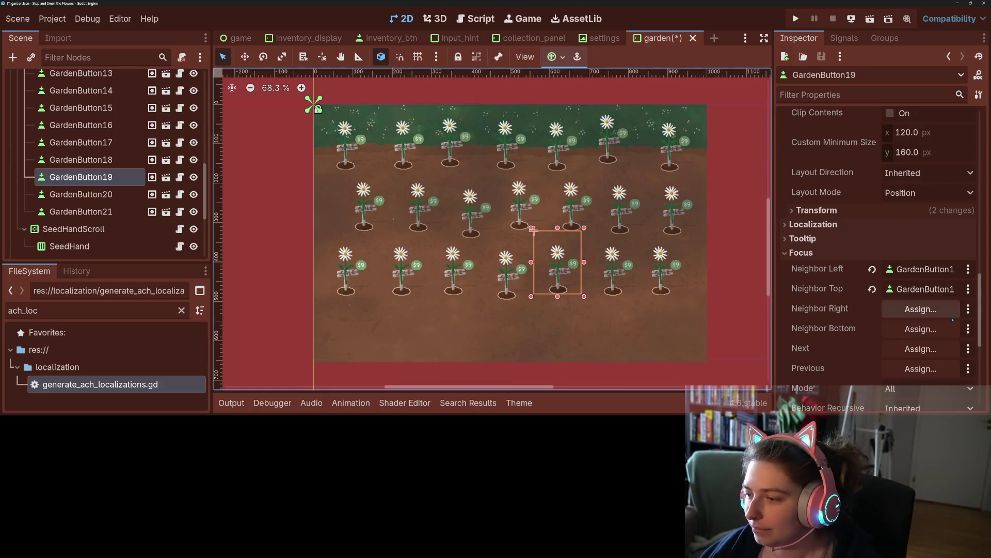
click(950, 309)
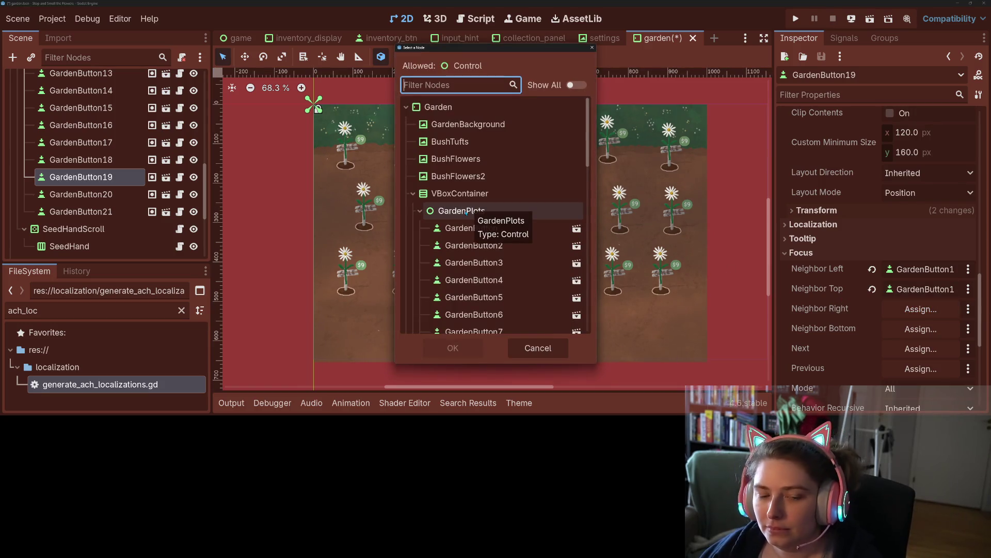
scroll(467, 232, down, 5)
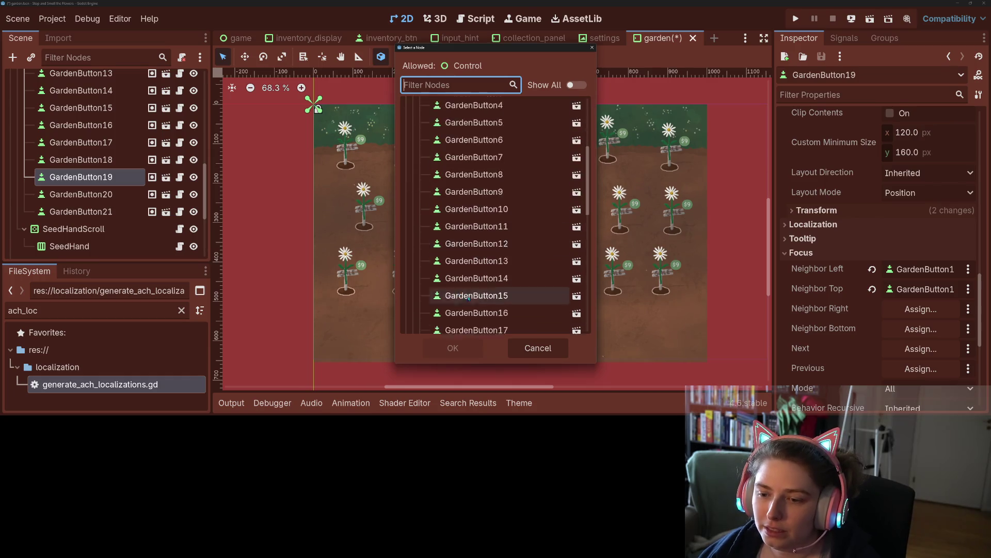
click(475, 265)
click(453, 347)
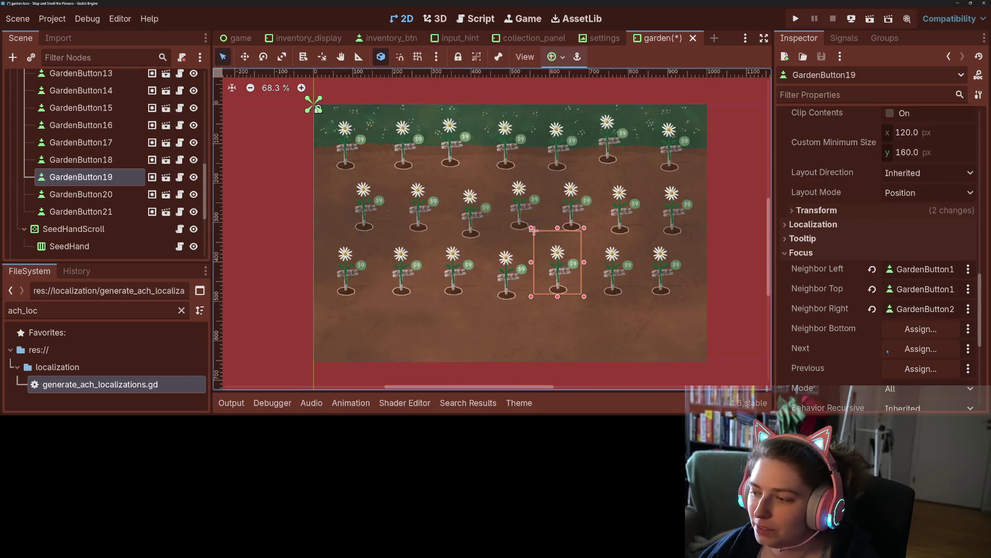
- Set GardenButton19's Next to GardenButton20 and Previous to GardenButton18
click(900, 344)
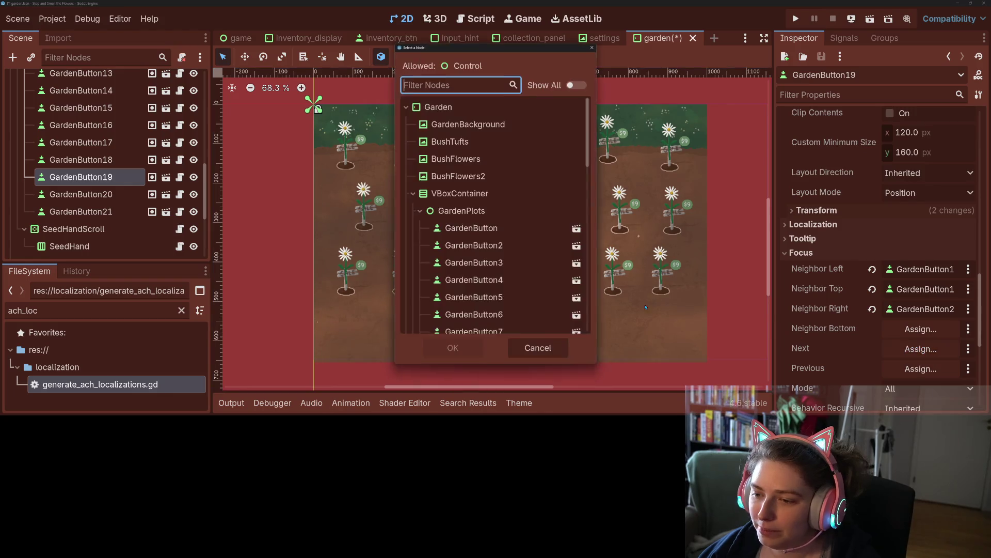
scroll(475, 273, down, 5)
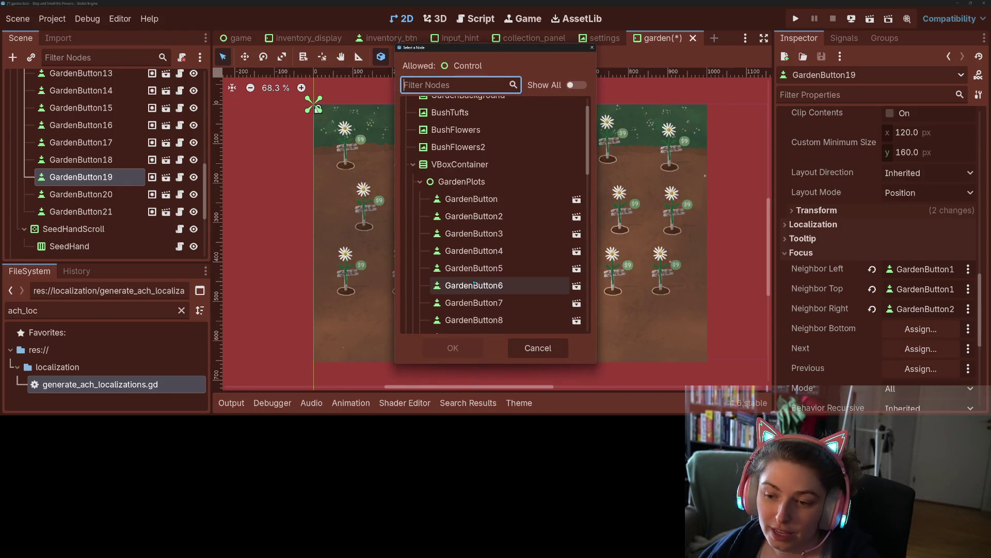
scroll(474, 283, down, 2)
click(475, 290)
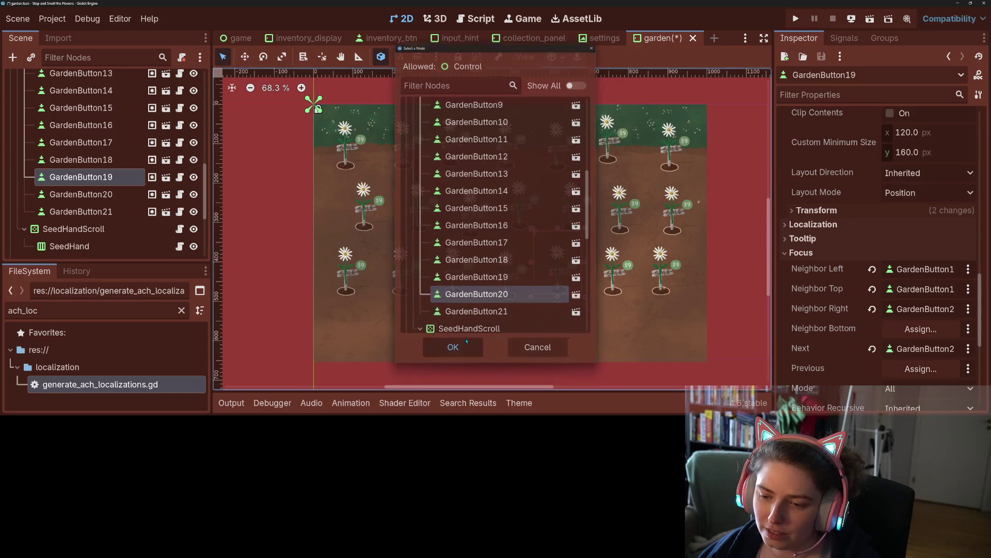
click(453, 348)
click(920, 368)
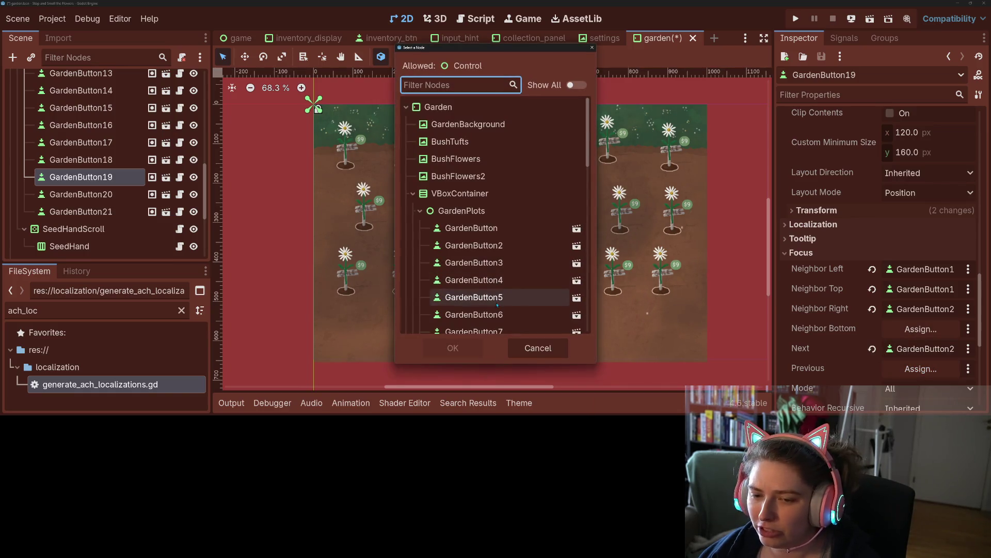
scroll(498, 305, down, 5)
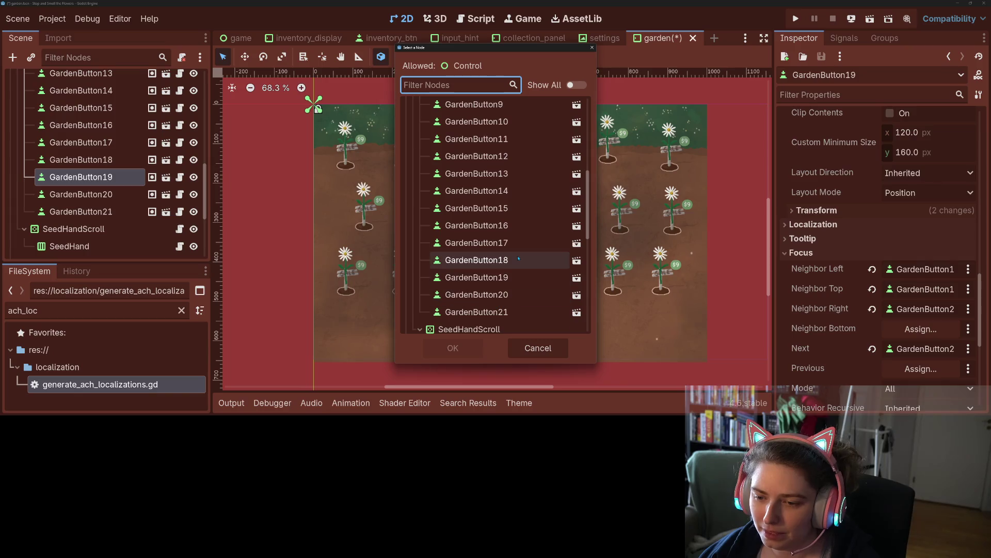
click(518, 259)
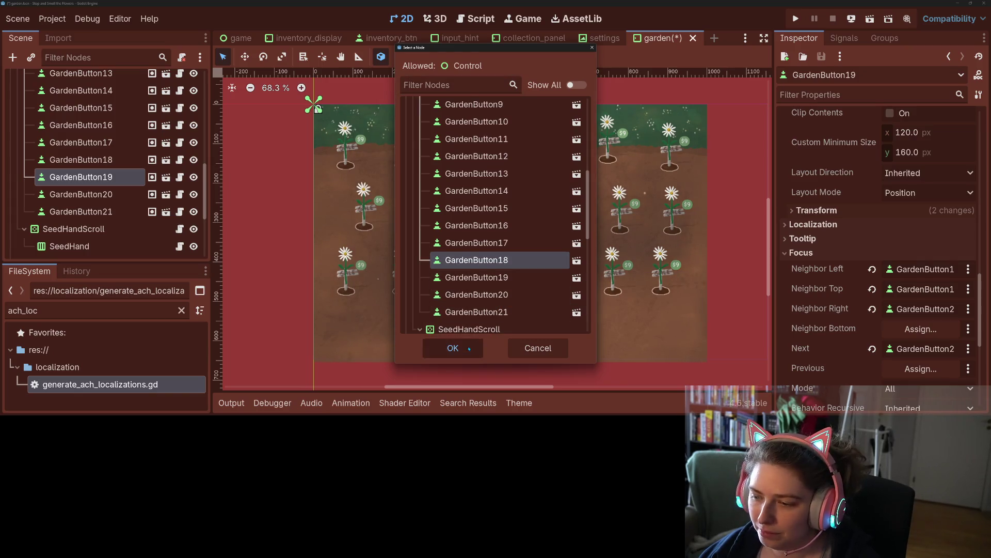
click(469, 348)
click(81, 194)
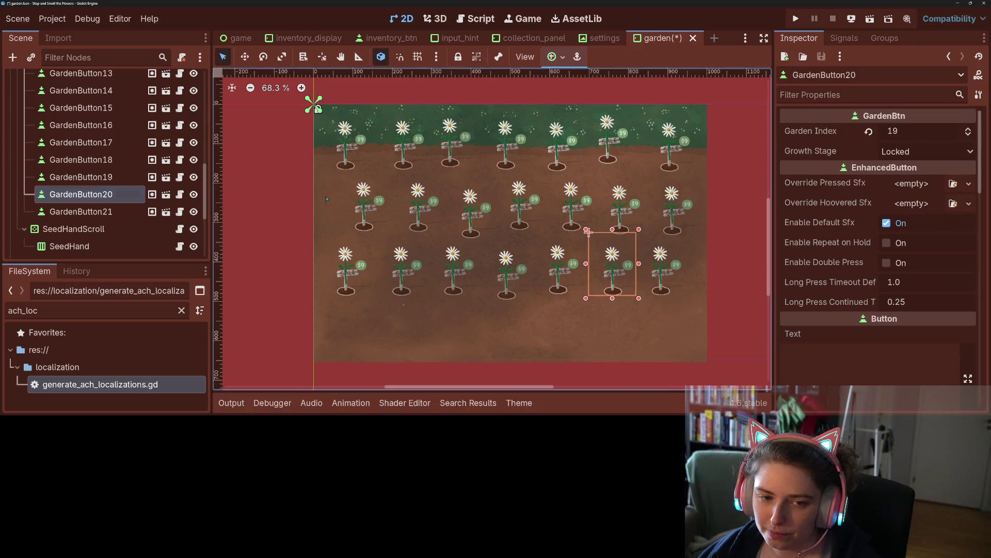
- Expand GardenButton20's Focus section and set its left neighbor to GardenButton19
scroll(857, 331, down, 15)
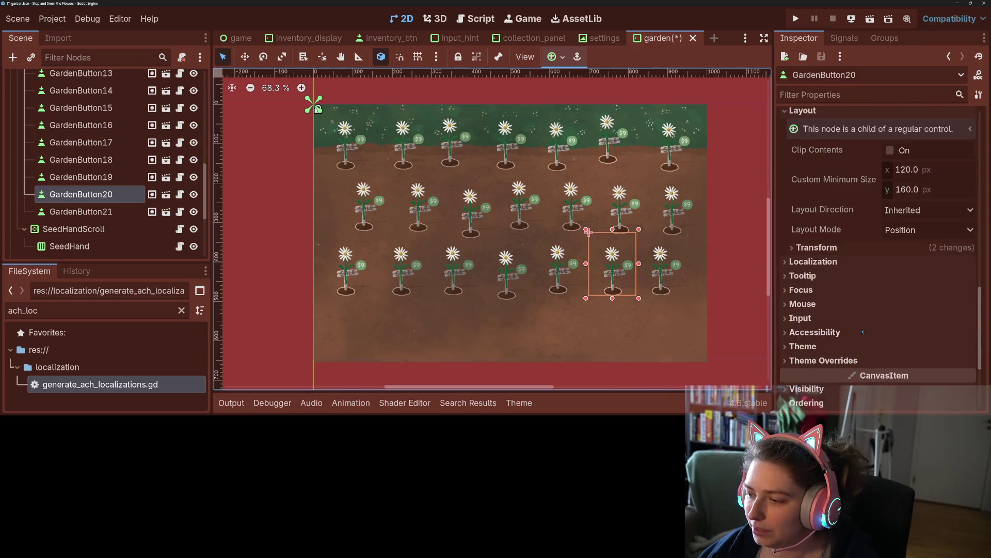
click(878, 215)
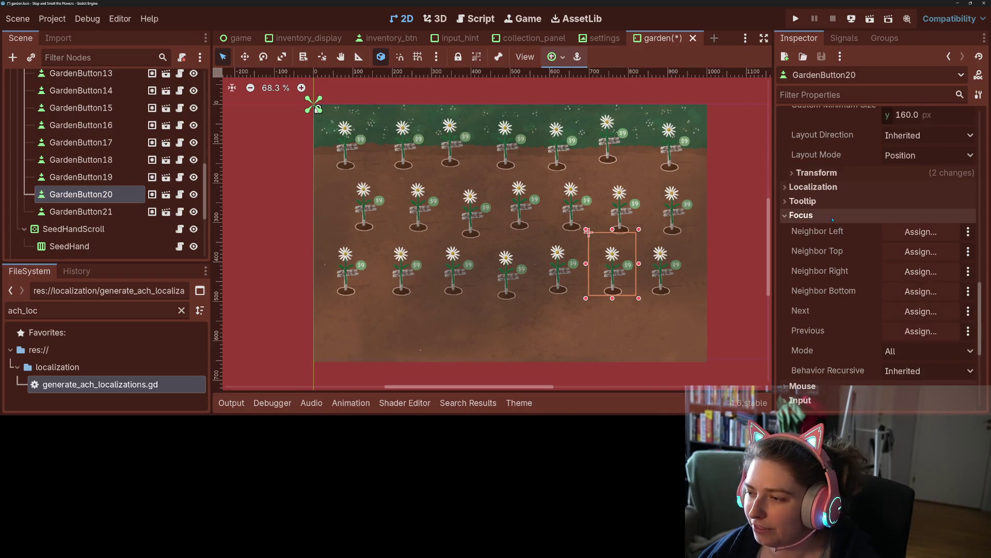
click(916, 232)
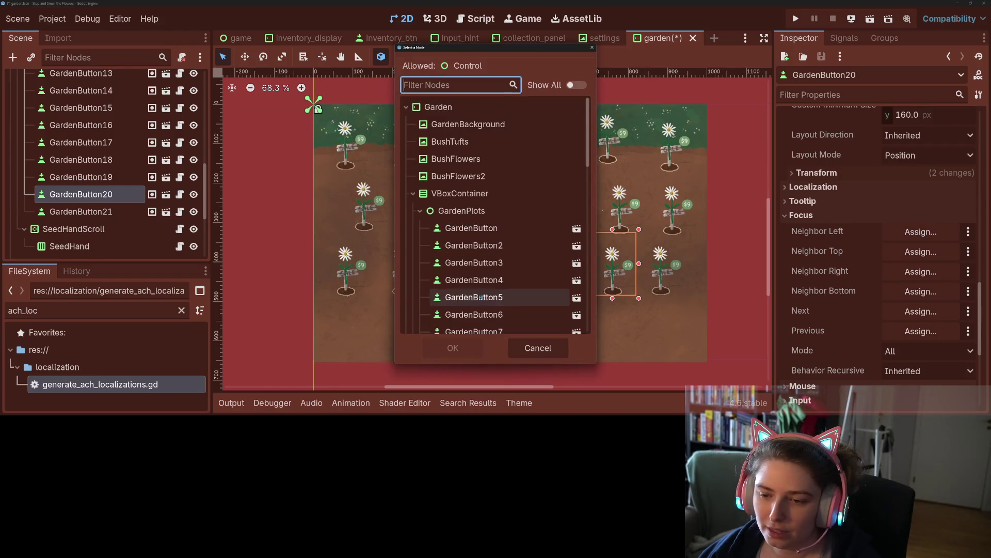
scroll(479, 298, down, 3)
scroll(480, 298, down, 5)
click(476, 277)
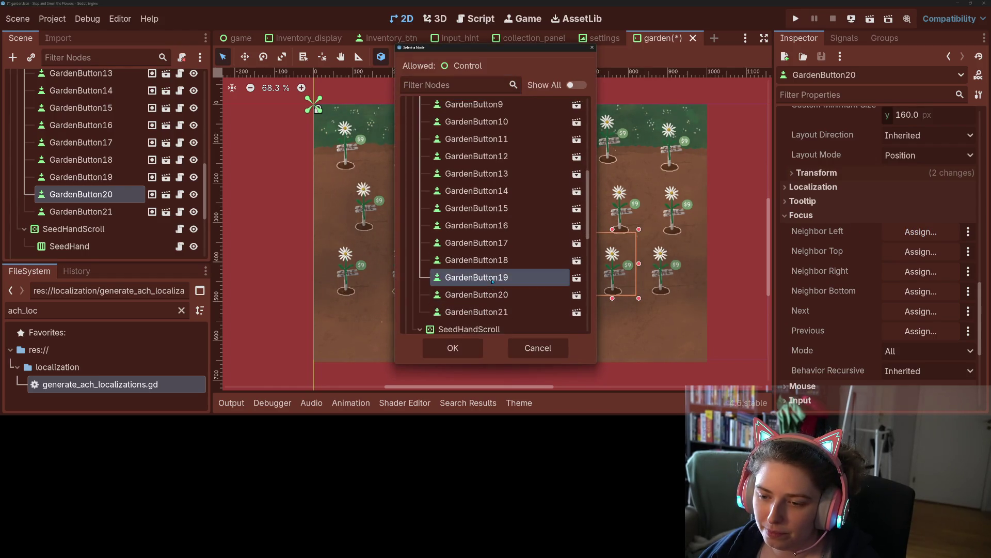
click(457, 348)
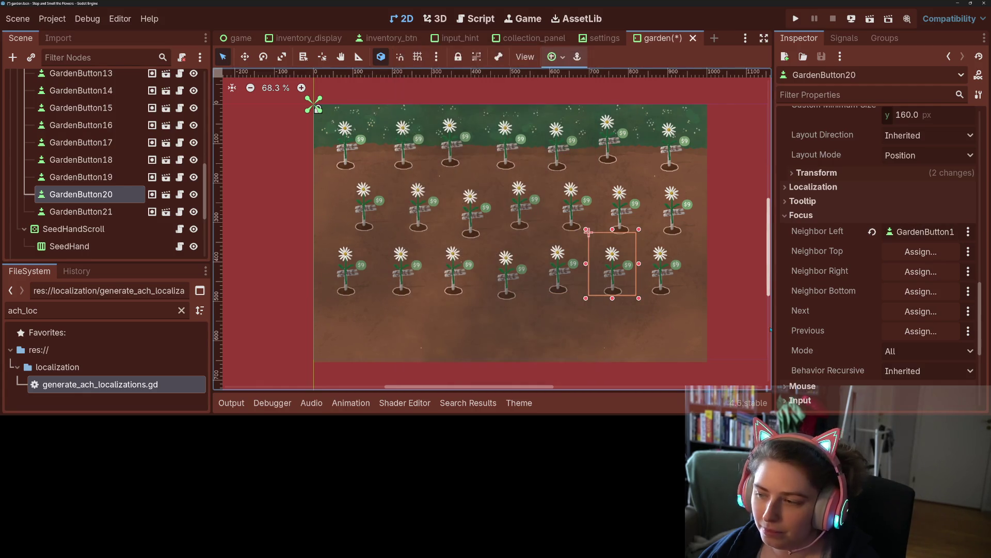
- Set GardenButton20's top neighbor to GardenButton13 and its right neighbor to GardenButton21
click(901, 253)
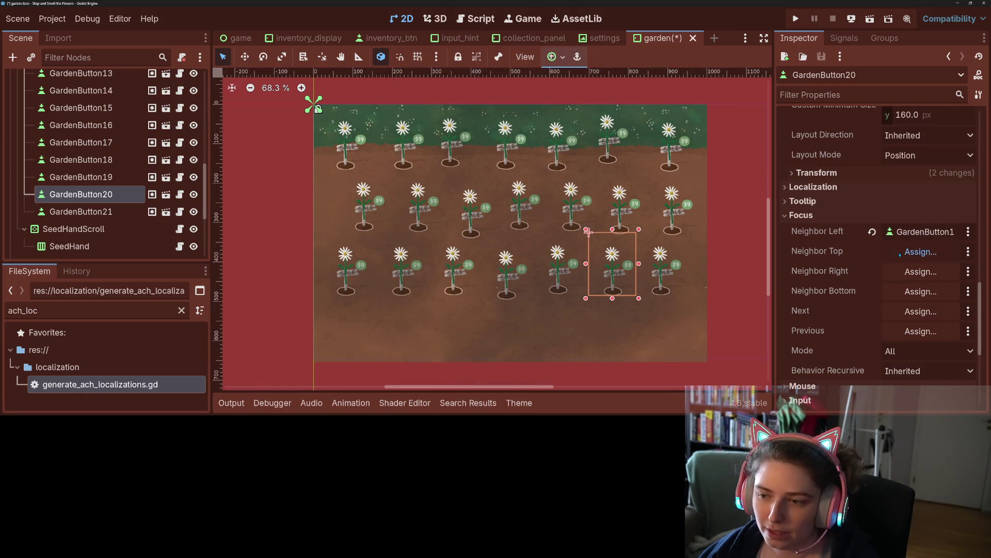
scroll(500, 284, down, 8)
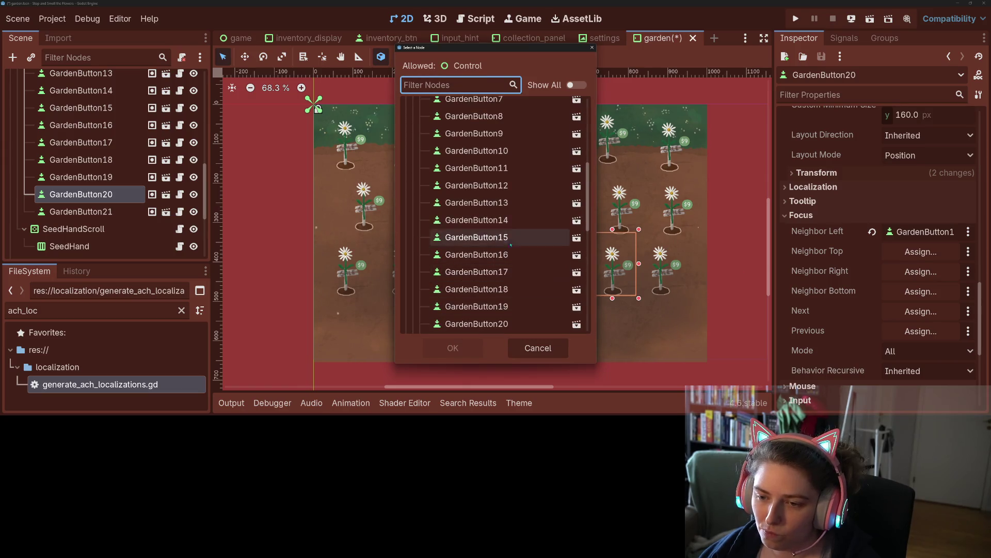
scroll(509, 203, up, 3)
click(510, 203)
click(472, 350)
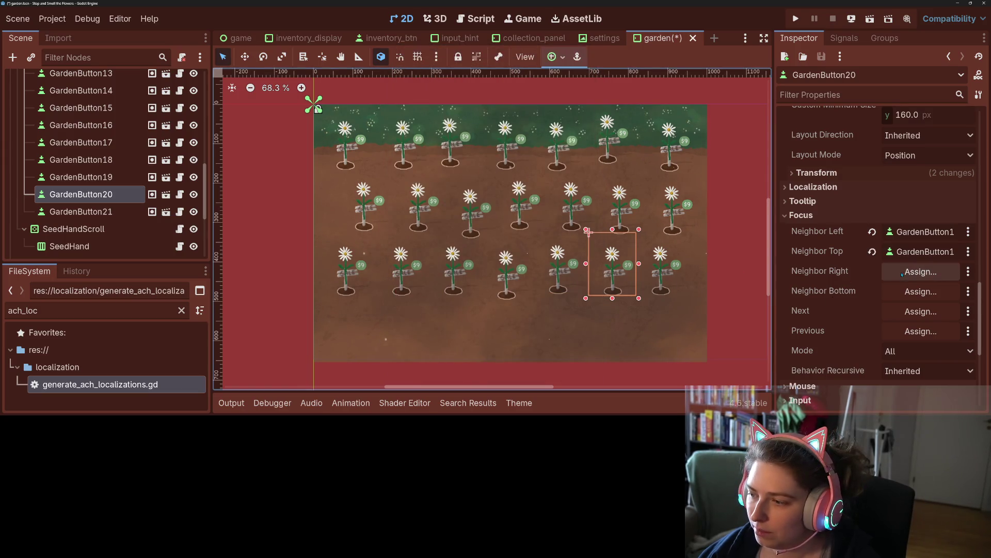
click(902, 271)
scroll(510, 313, down, 8)
scroll(510, 313, up, 5)
click(486, 281)
click(453, 347)
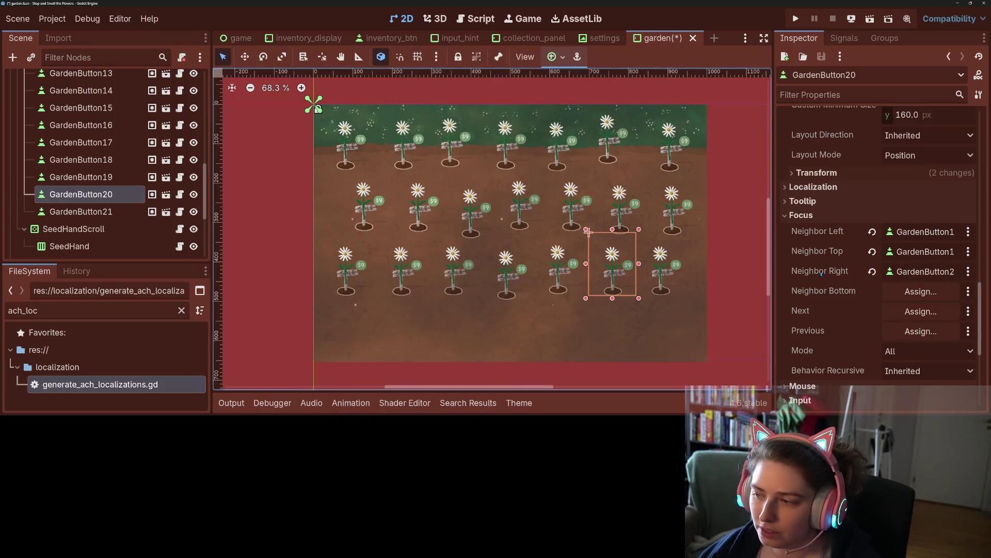
- Assign GardenButton21 as GardenButton20's bottom neighbor and Next target
click(905, 291)
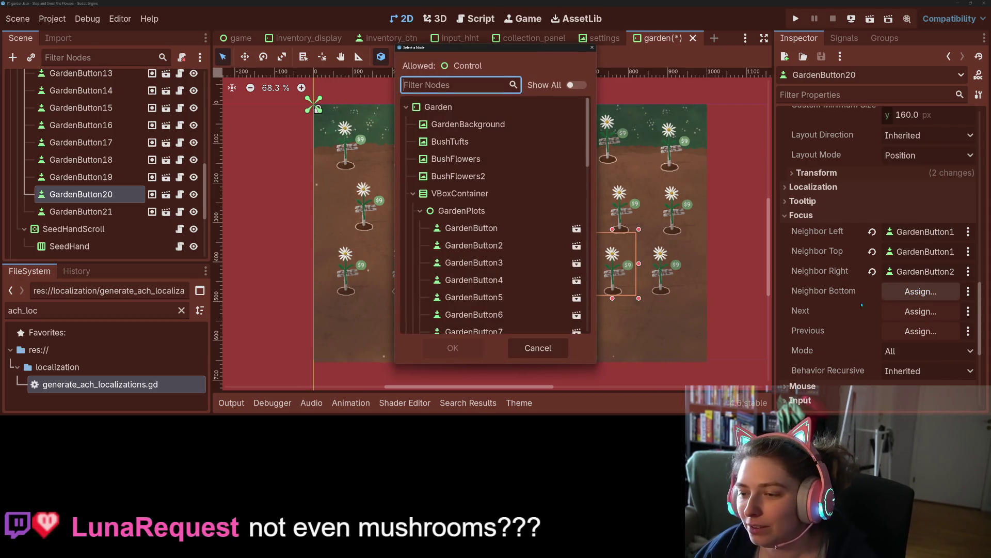
scroll(460, 291, down, 7)
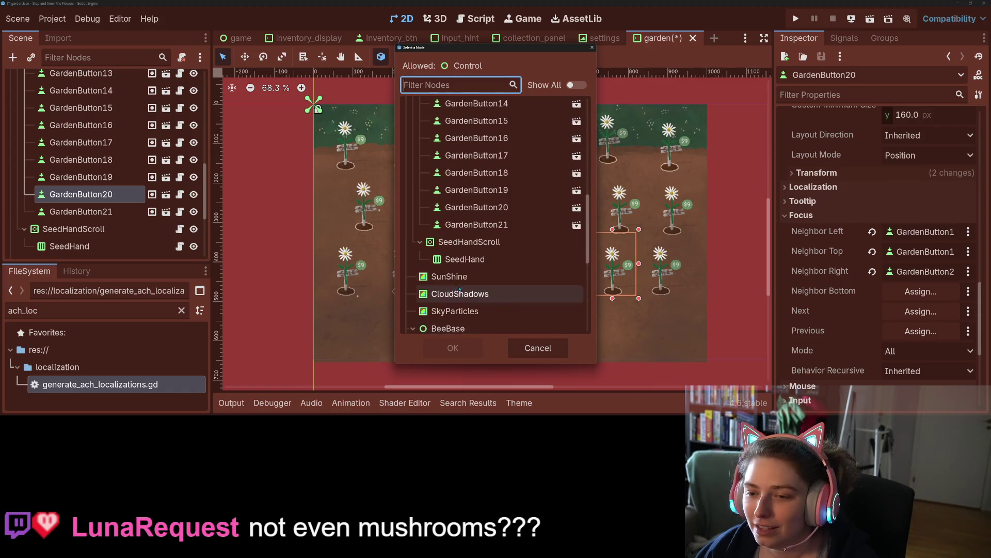
click(476, 224)
click(453, 347)
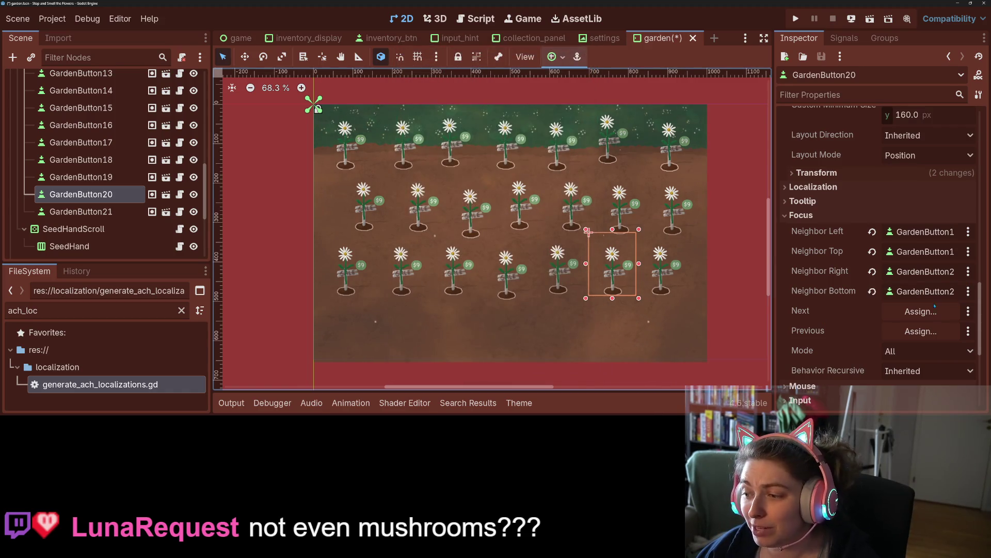
click(916, 311)
scroll(511, 262, down, 7)
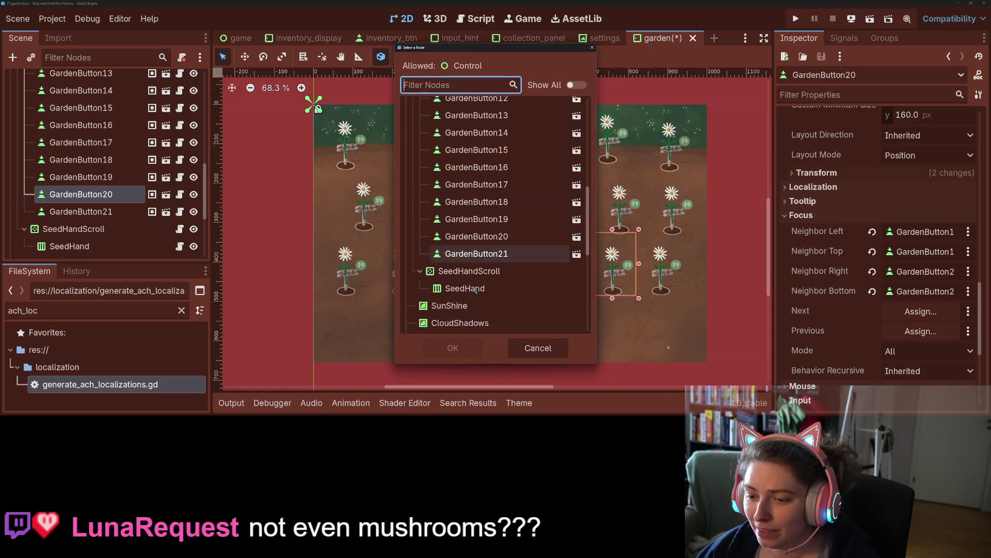
click(511, 261)
click(453, 348)
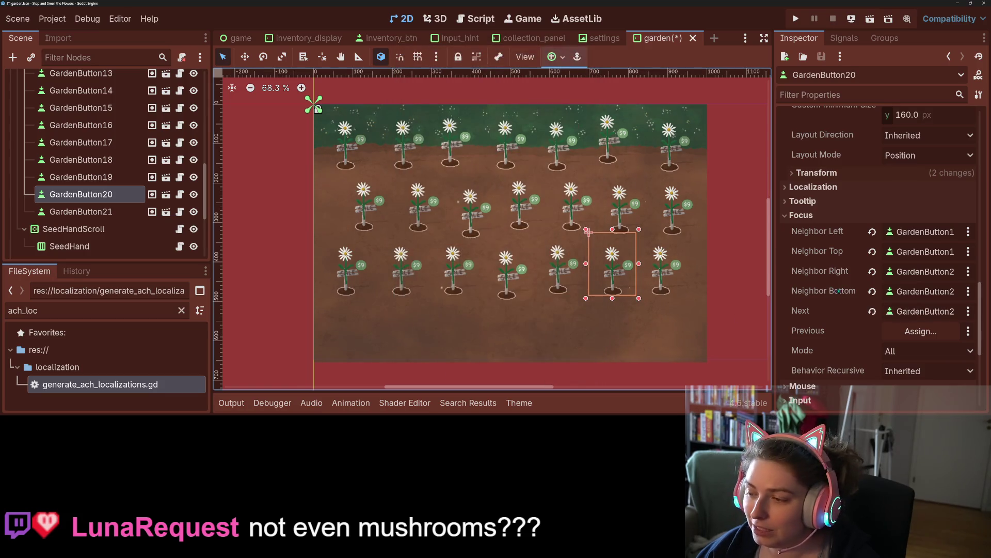
- Set Previous to GardenButton19, clear the bottom neighbor, and save the scene
click(931, 332)
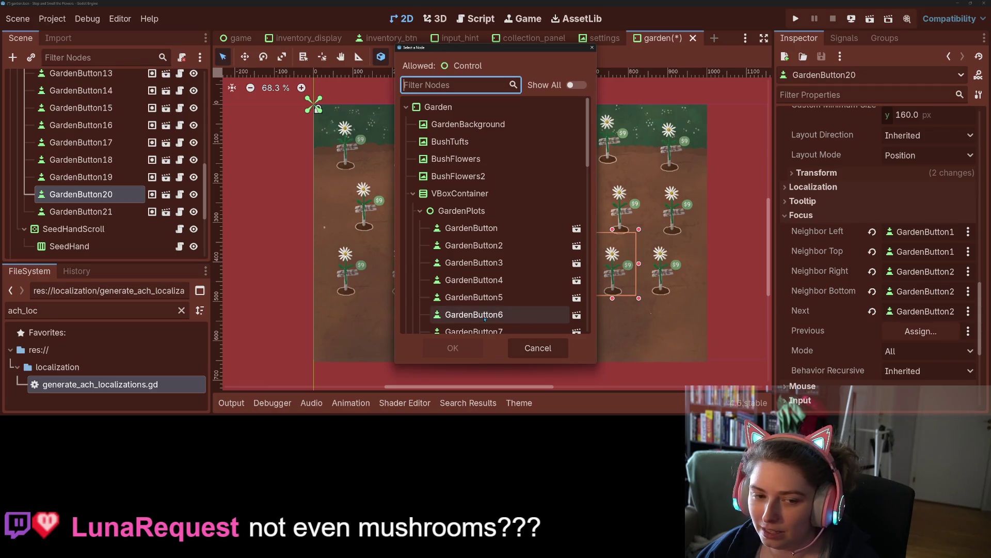
scroll(485, 318, down, 6)
click(509, 247)
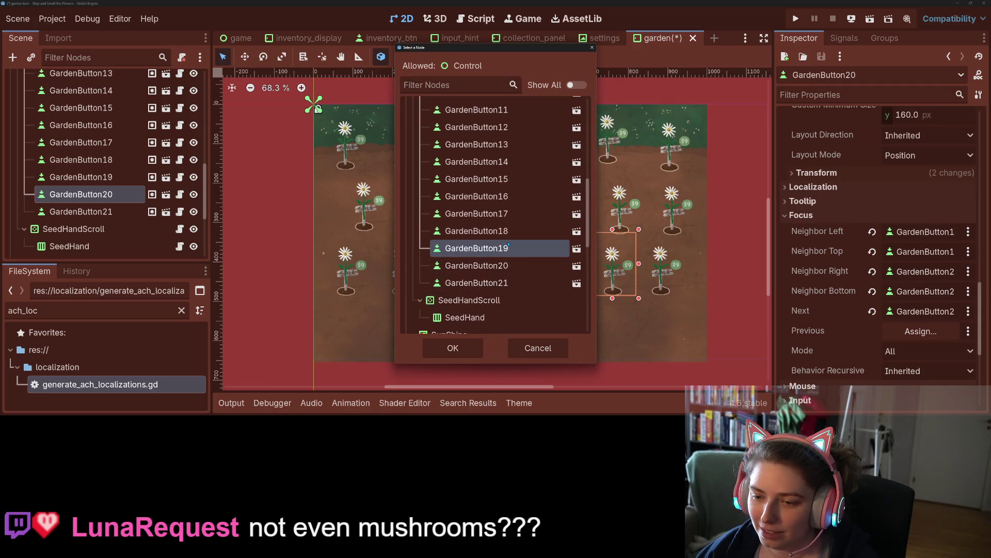
click(458, 347)
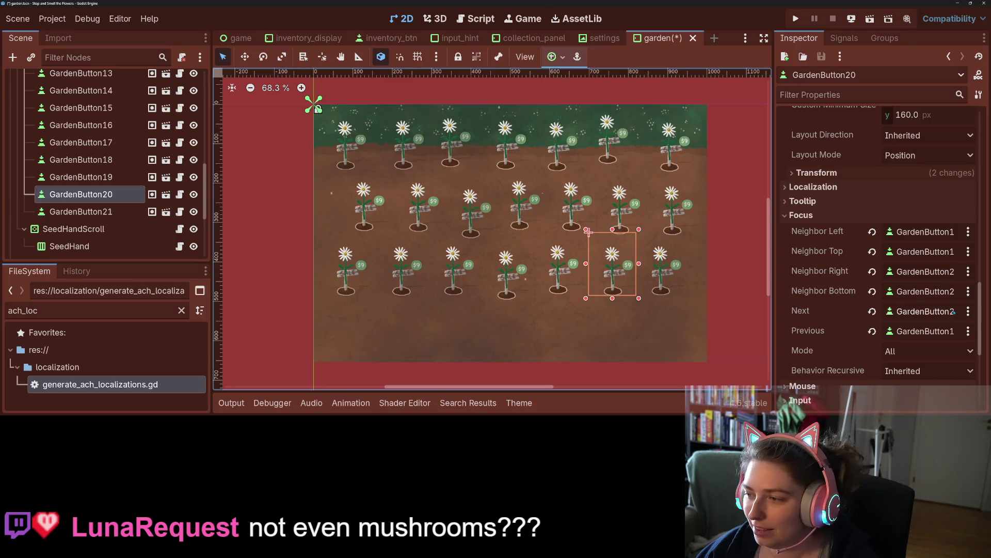
click(874, 292)
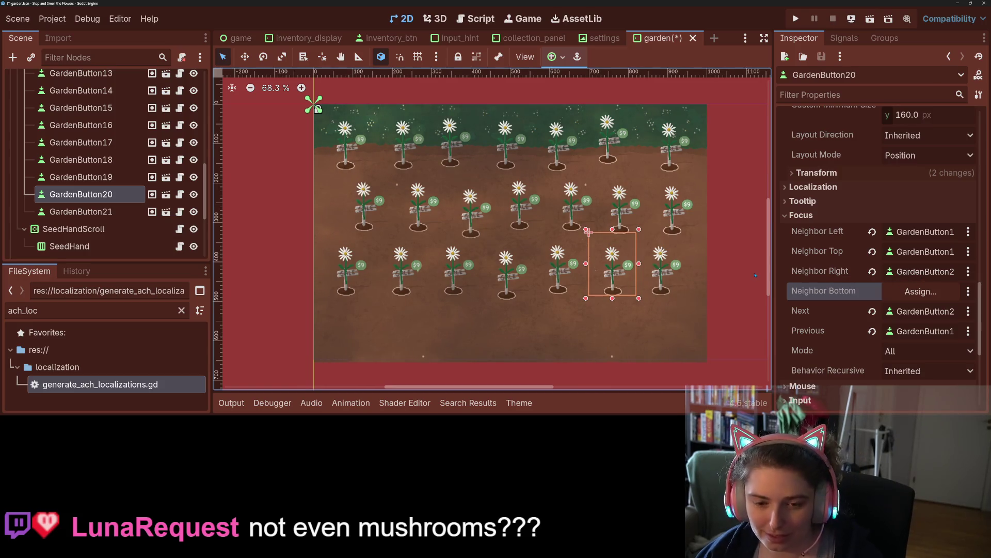
key(ctrl+s)
- Select GardenButton21, expand its Focus section, and set its left neighbor to GardenButton20
click(82, 211)
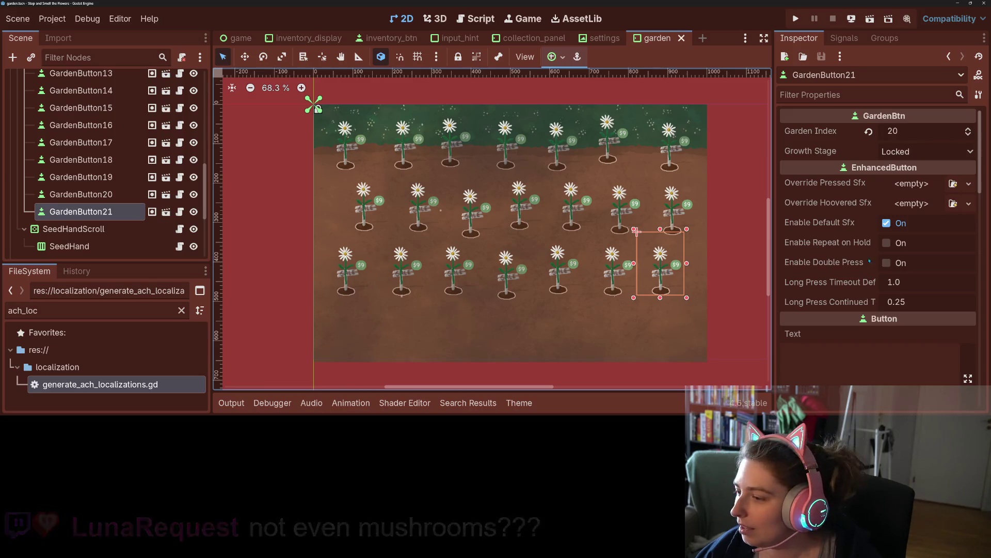
scroll(869, 260, down, 10)
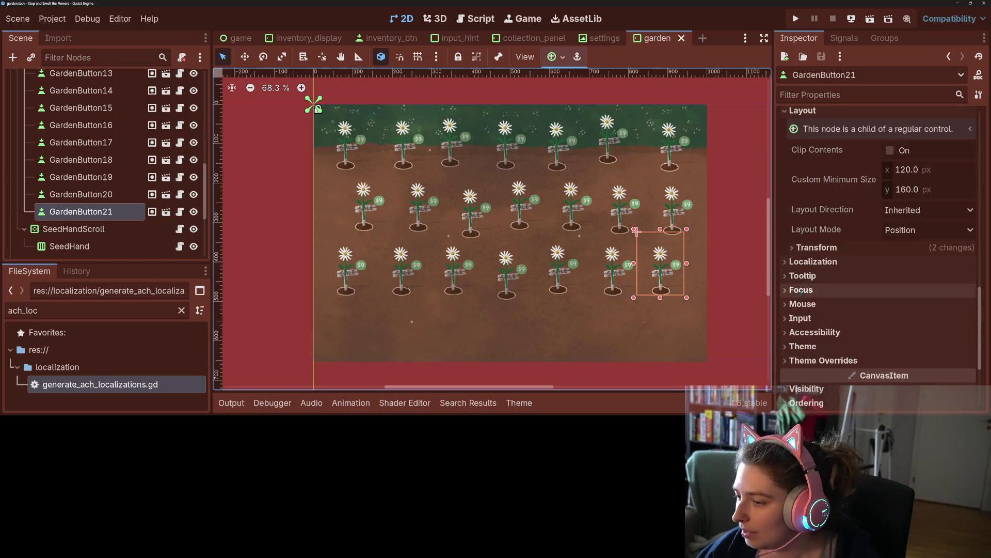
click(801, 291)
click(899, 310)
scroll(508, 232, down, 10)
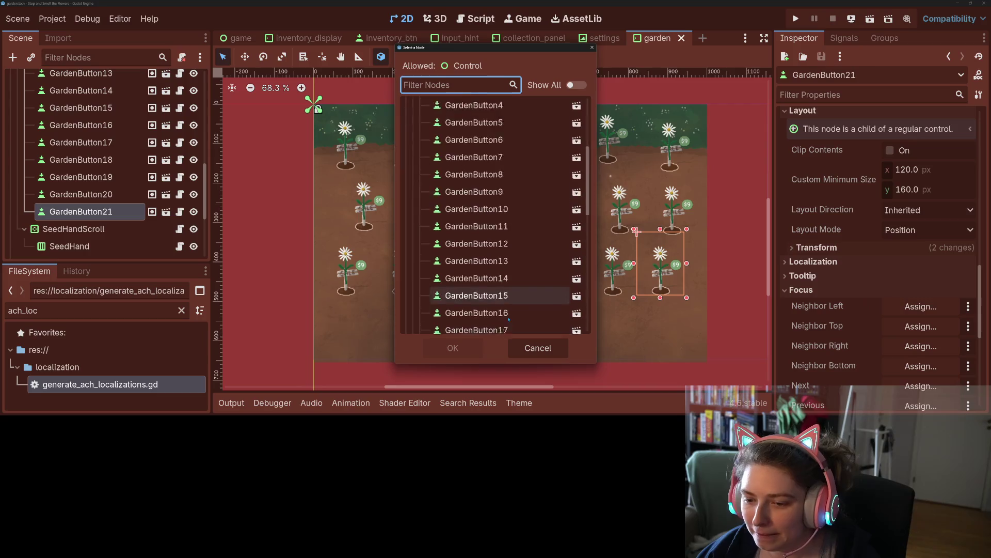
scroll(508, 262, up, 3)
click(481, 236)
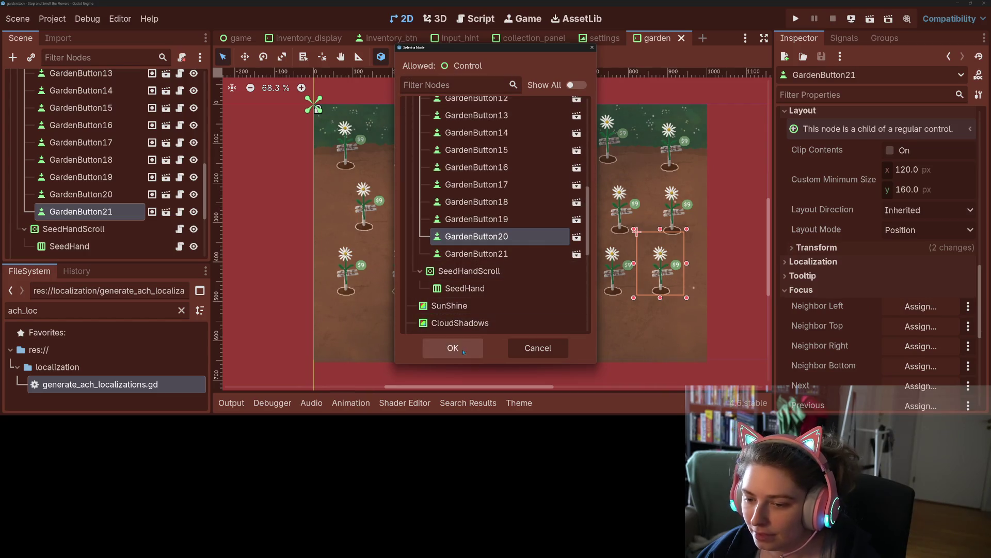
click(453, 348)
- Set GardenButton21's top neighbor to GardenButton14
click(921, 326)
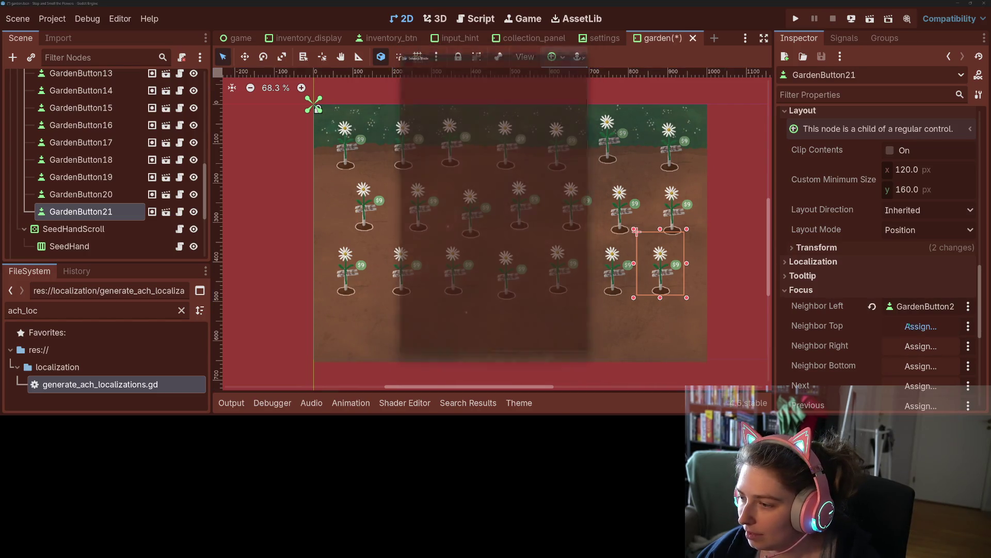
scroll(504, 261, down, 5)
click(477, 249)
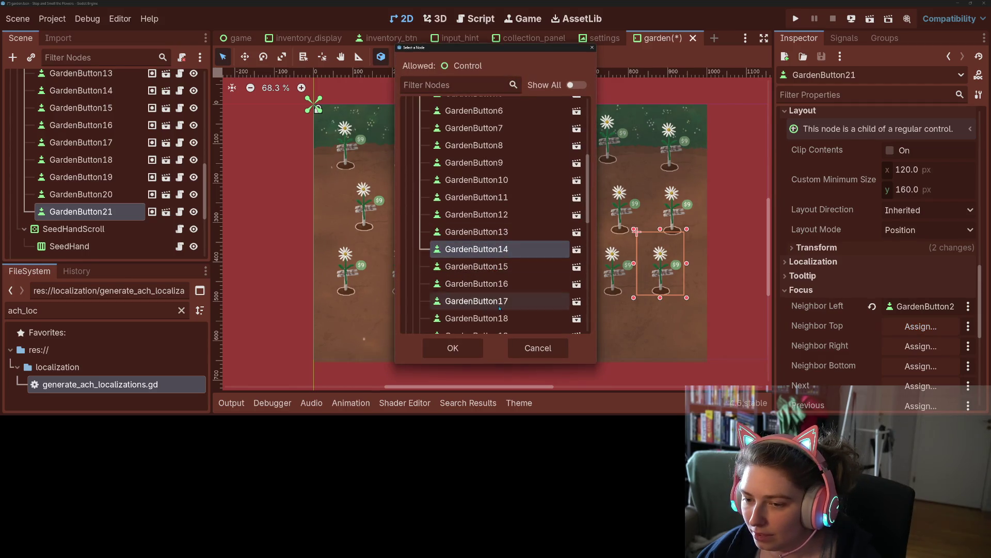
click(453, 348)
scroll(868, 345, down, 3)
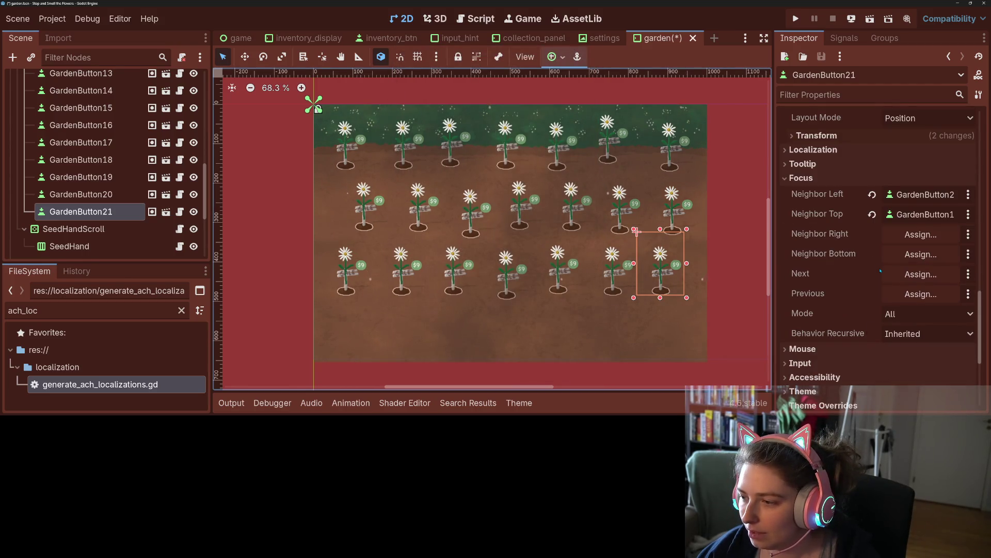
- Set GardenButton21's Previous to GardenButton20, save the scene, and run the game
click(921, 294)
scroll(486, 252, down, 5)
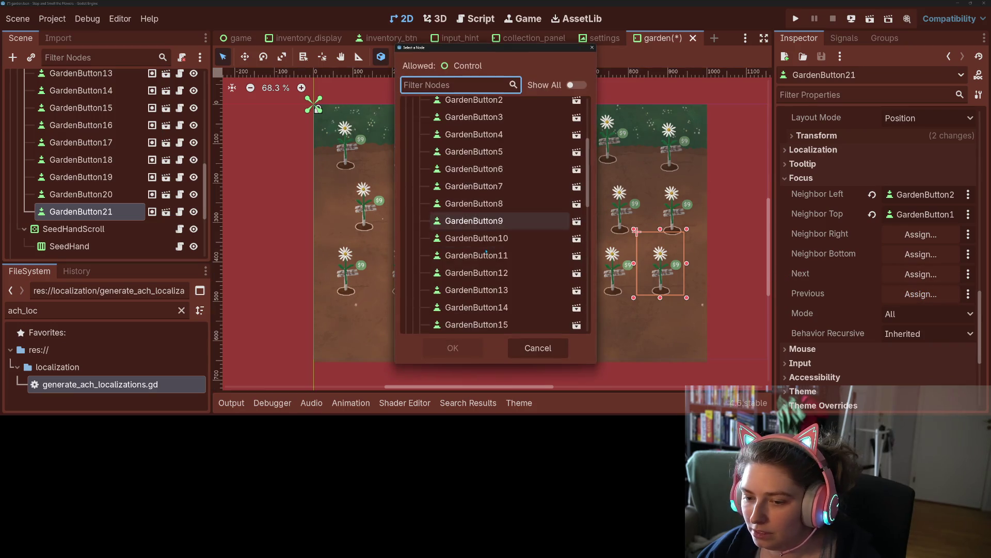
scroll(491, 243, down, 3)
click(517, 208)
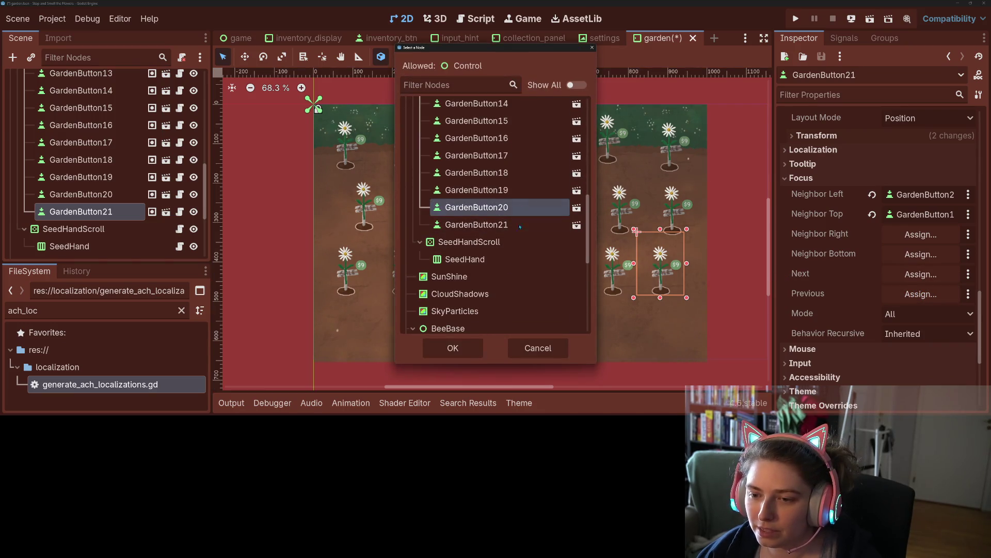
click(453, 347)
key(ctrl+s)
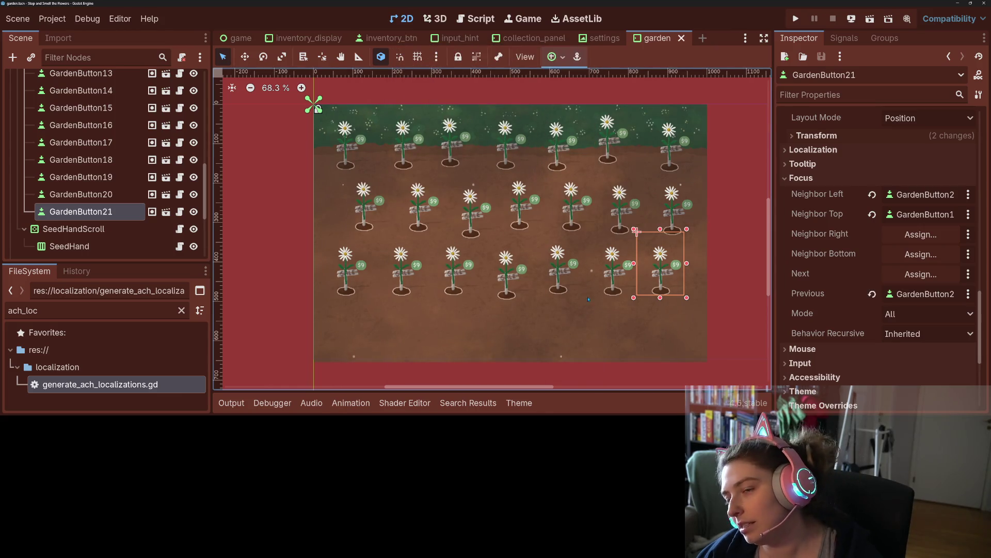
click(796, 19)
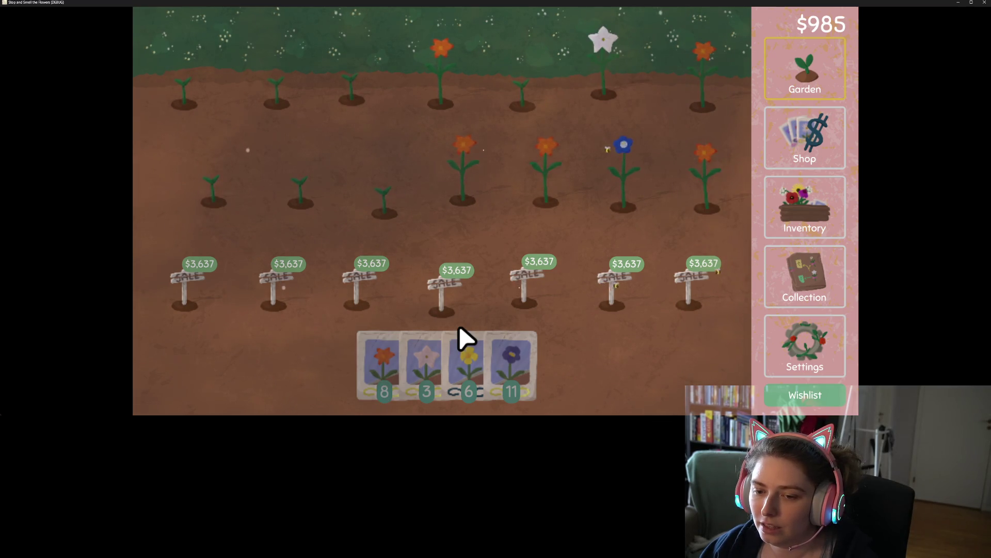
- Test moving between garden plots in the running game, open Settings, and quit the game
mouse_move(621, 111)
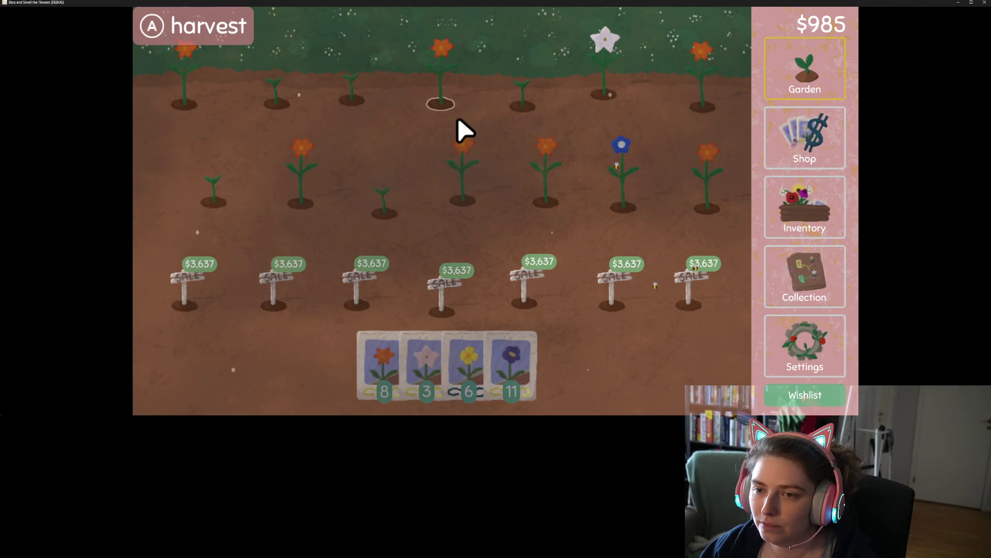
mouse_move(564, 225)
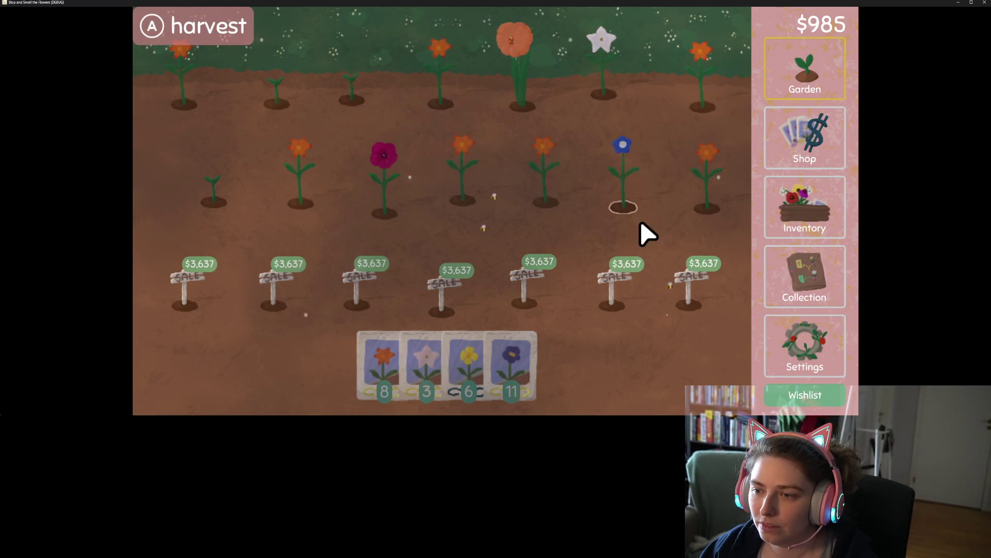
mouse_move(724, 224)
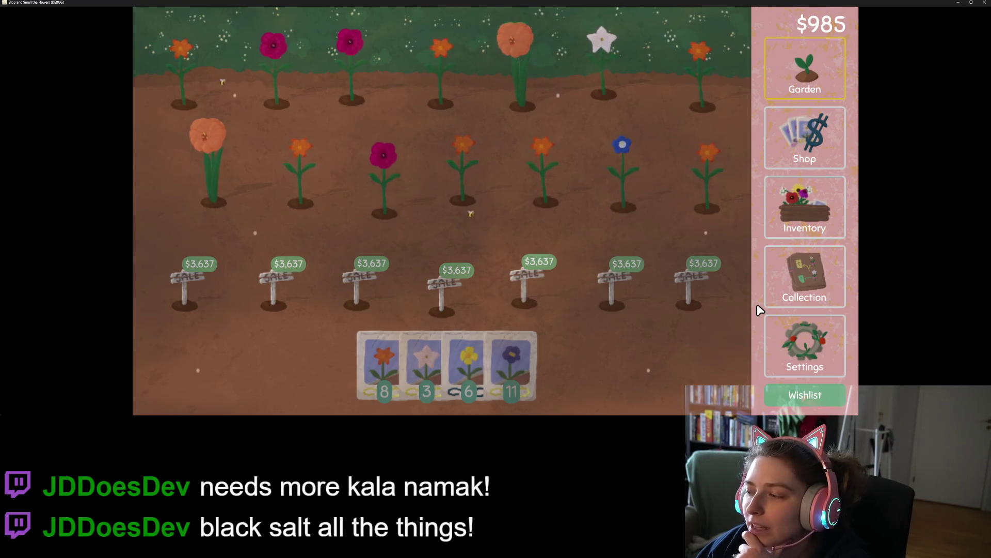
click(790, 345)
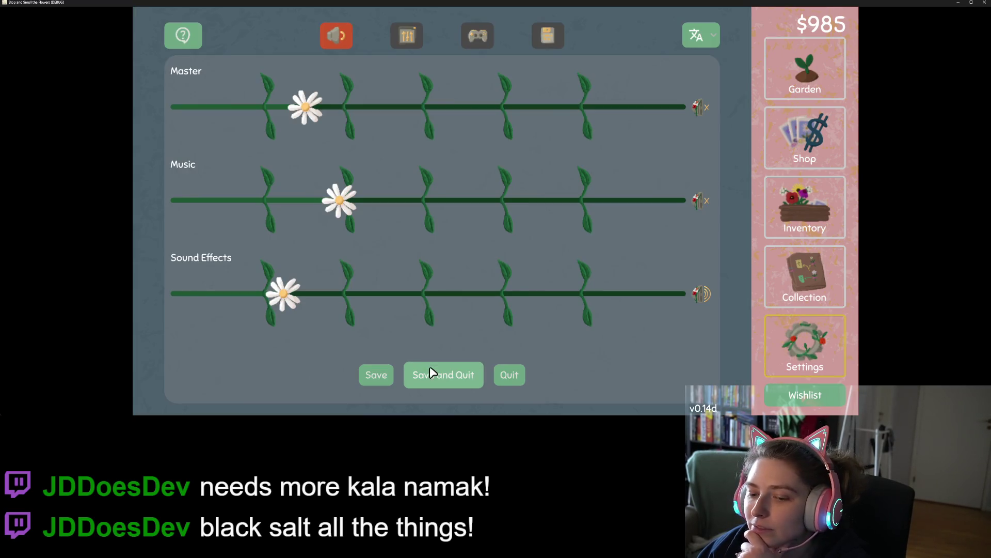
click(509, 376)
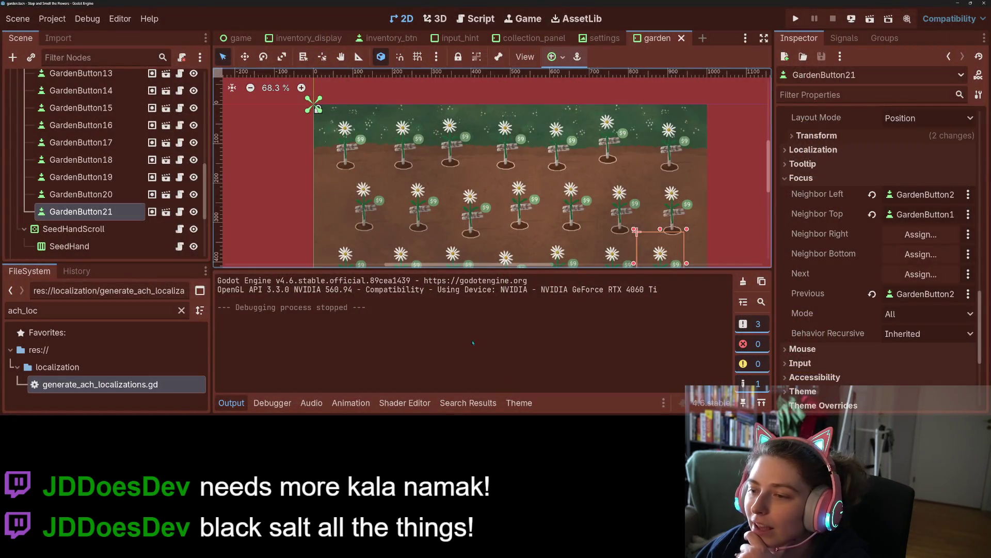
- Zoom the 2D view, deselect the current node, and select the Garden root node
scroll(490, 227, down, 3)
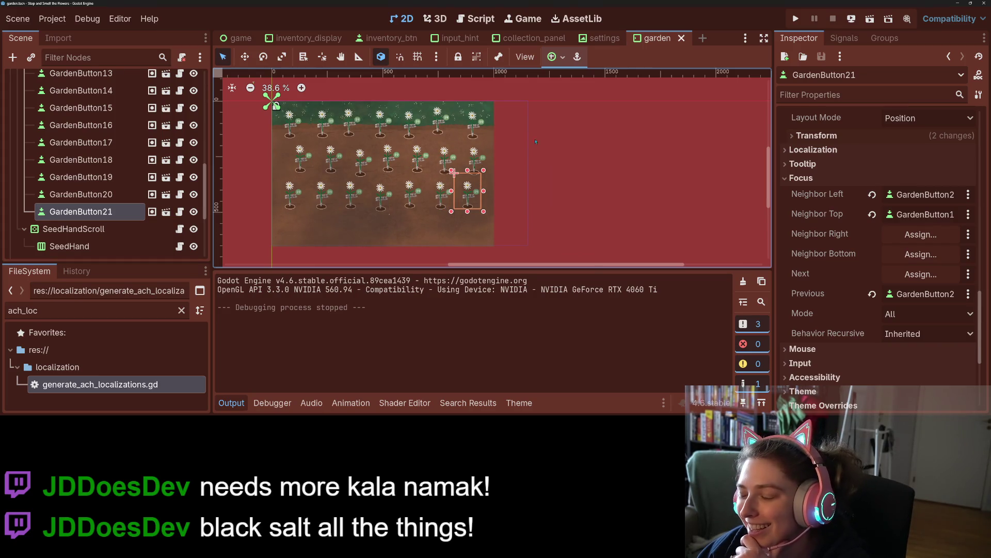
click(516, 154)
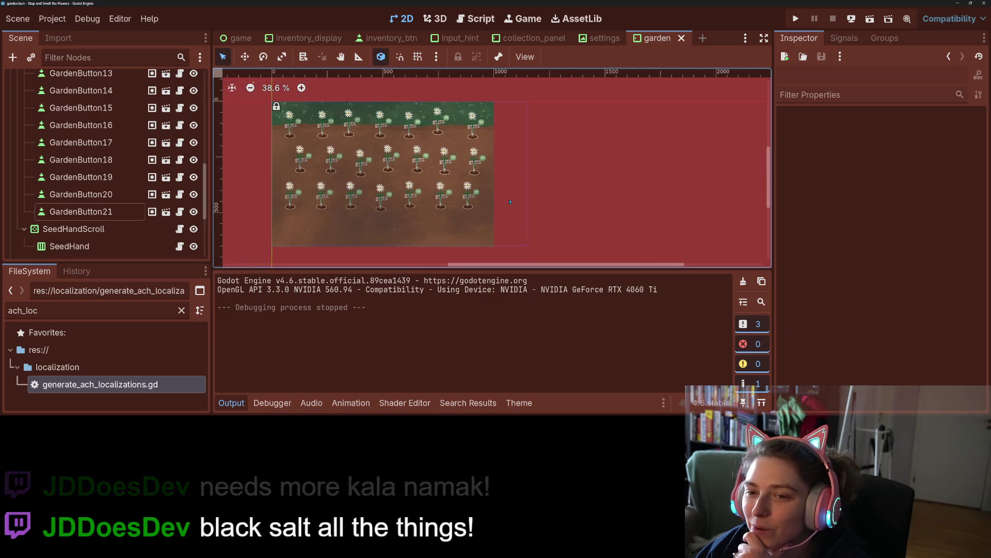
scroll(194, 177, up, 10)
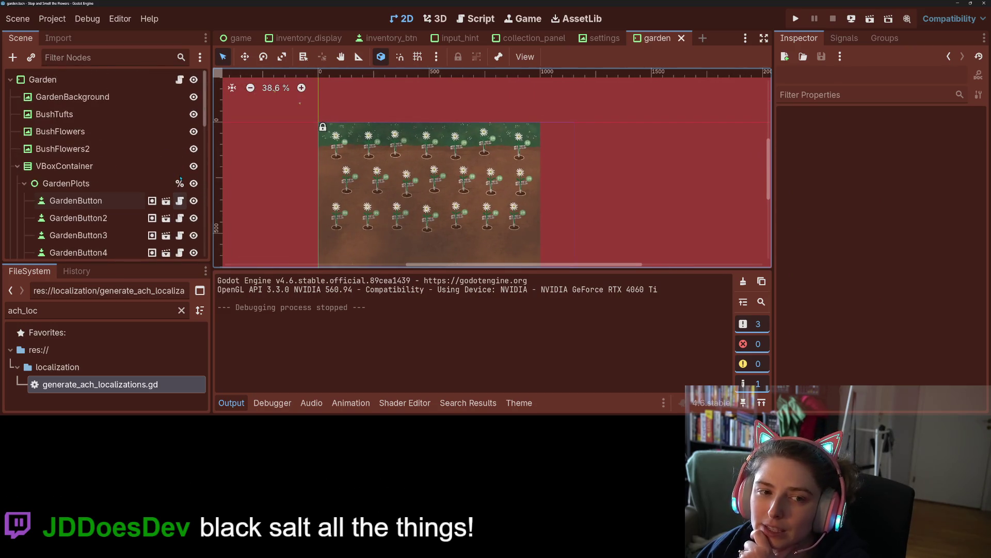
click(80, 80)
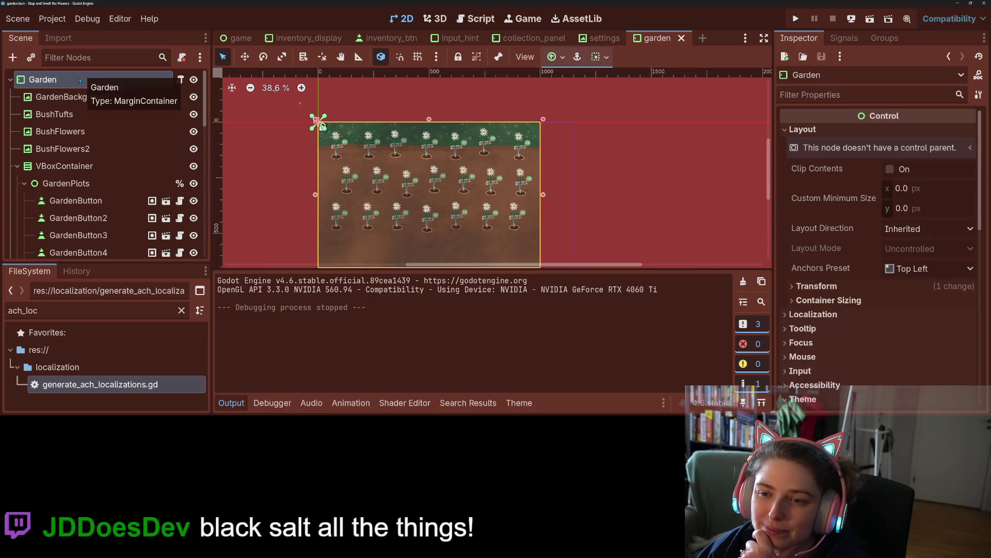
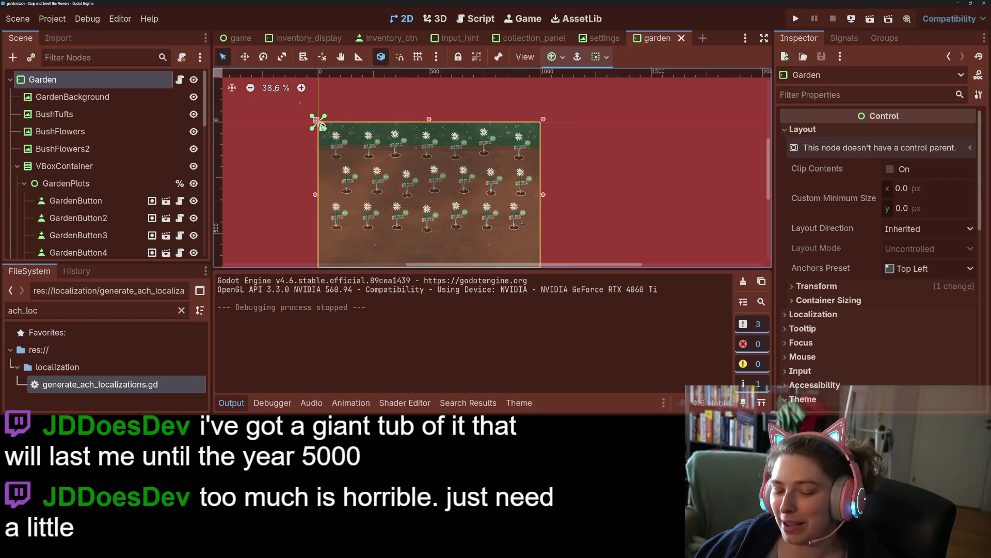
- Set Garden as the top focus neighbour of GardenButton through GardenButton7
click(112, 206)
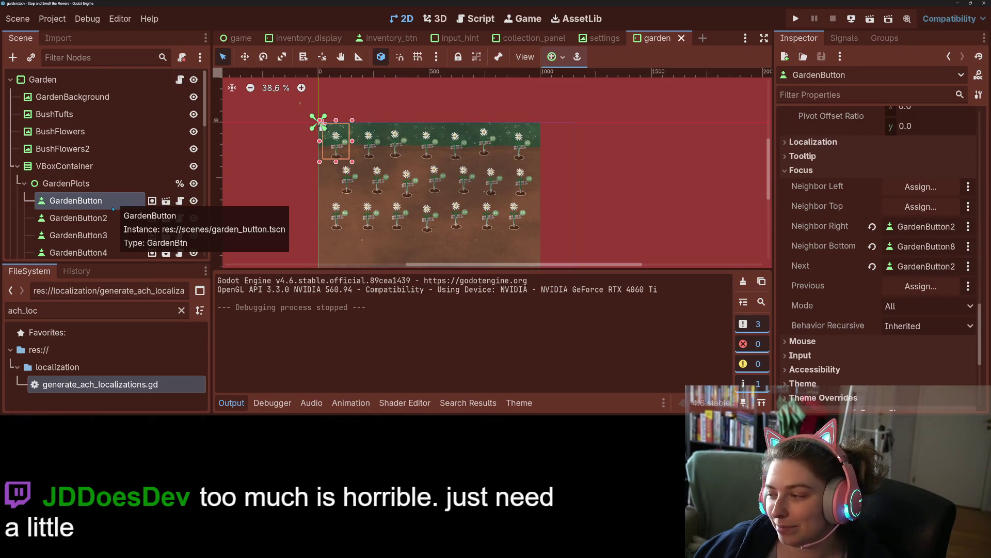
scroll(113, 201, down, 3)
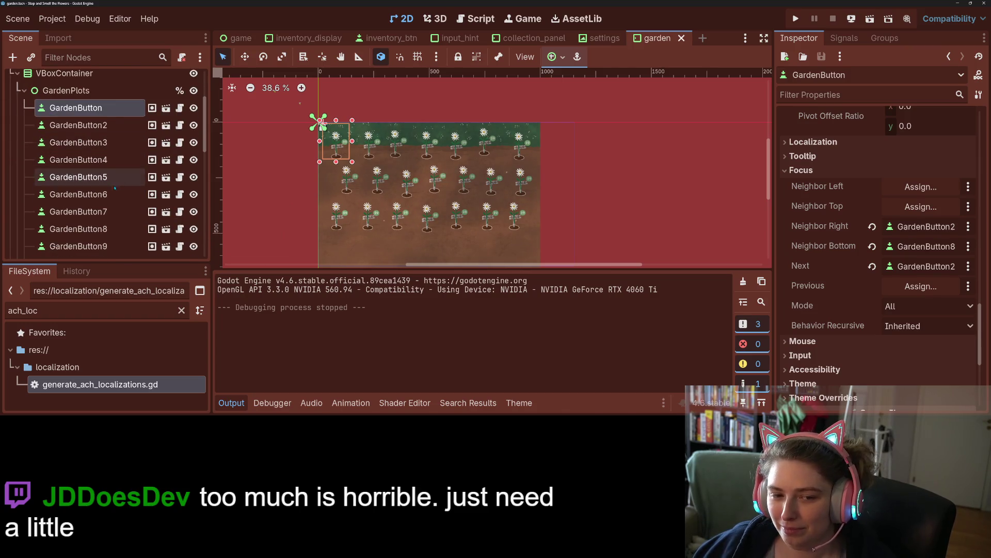
shift+click(103, 211)
scroll(817, 302, down, 10)
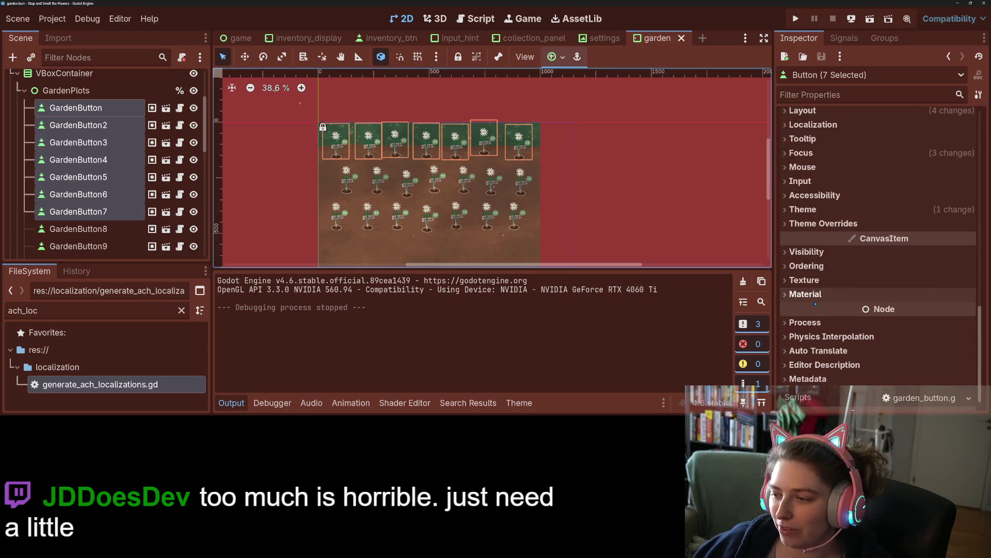
click(837, 154)
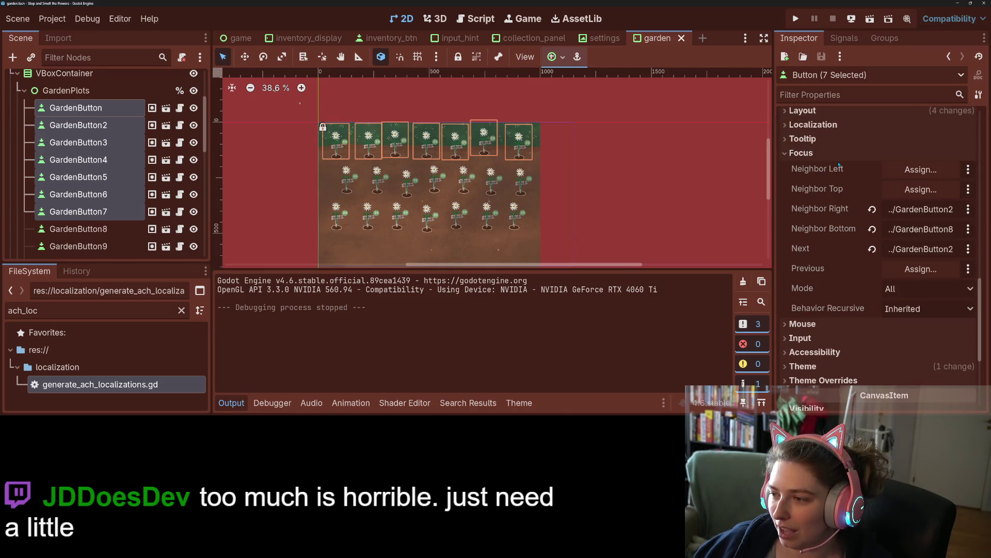
click(920, 189)
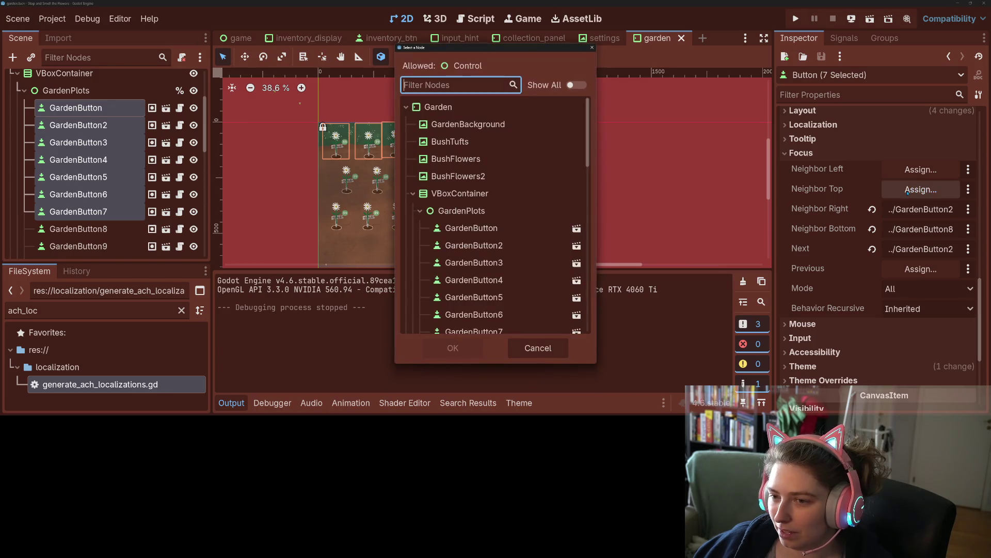
click(517, 107)
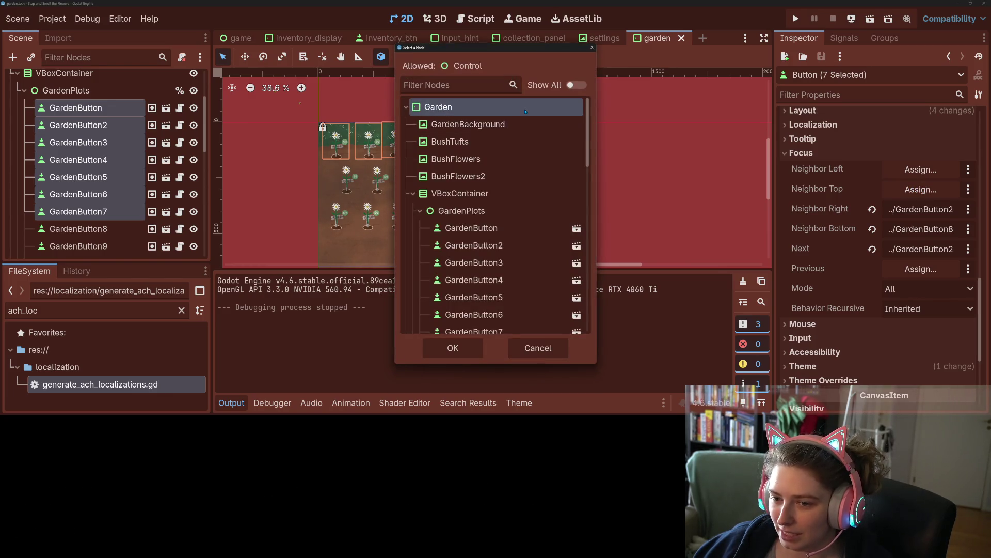
click(452, 348)
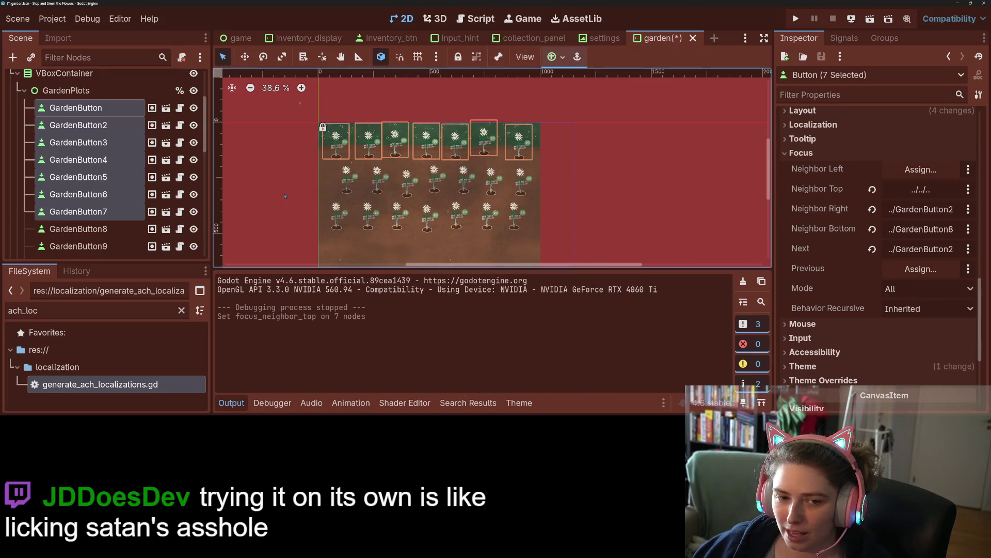
- Select GardenButton7 on its own in the Scene tree
scroll(105, 200, down, 3)
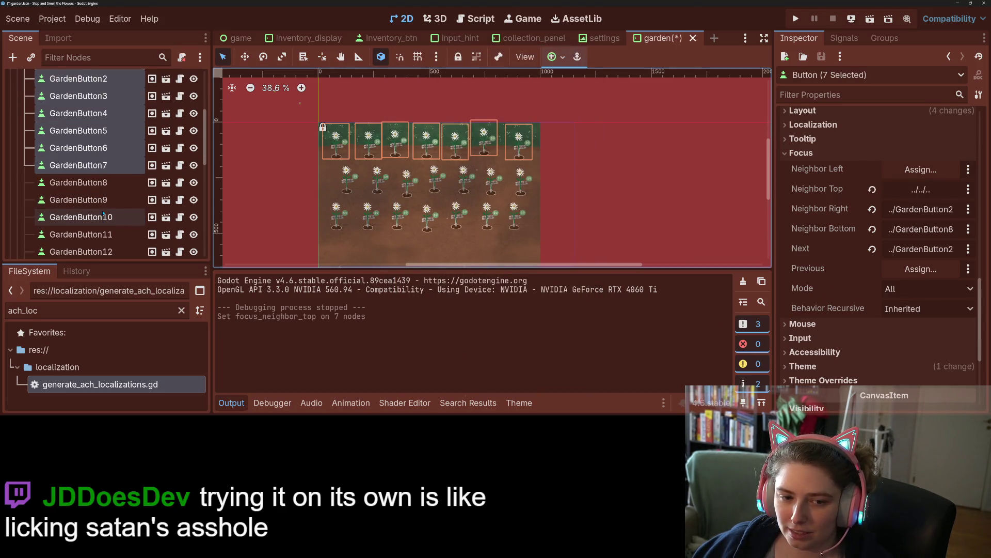
click(114, 166)
scroll(116, 224, down, 5)
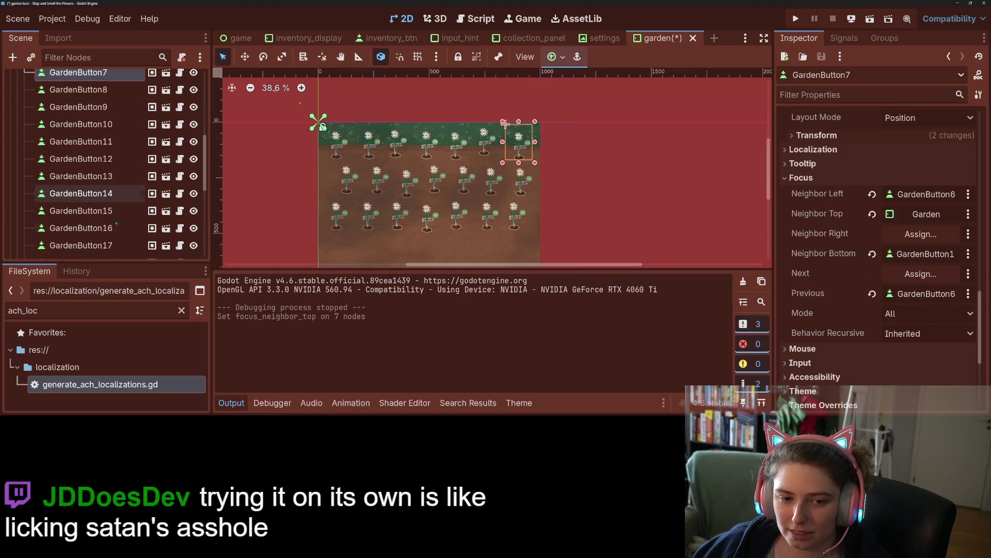
- Set Garden as the right focus neighbour of GardenButton7, GardenButton14 and GardenButton21
ctrl+click(110, 193)
scroll(116, 201, down, 7)
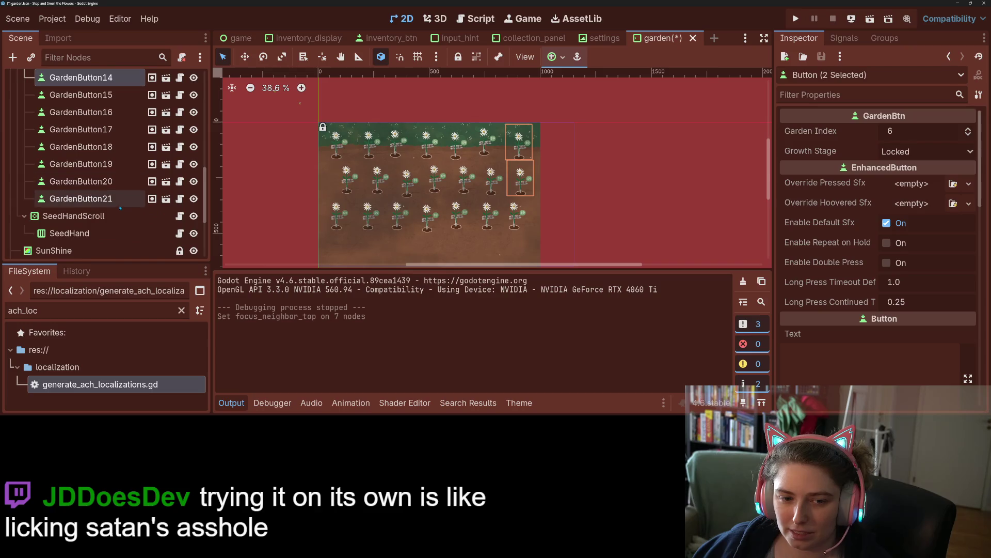
ctrl+click(99, 199)
scroll(789, 302, down, 2)
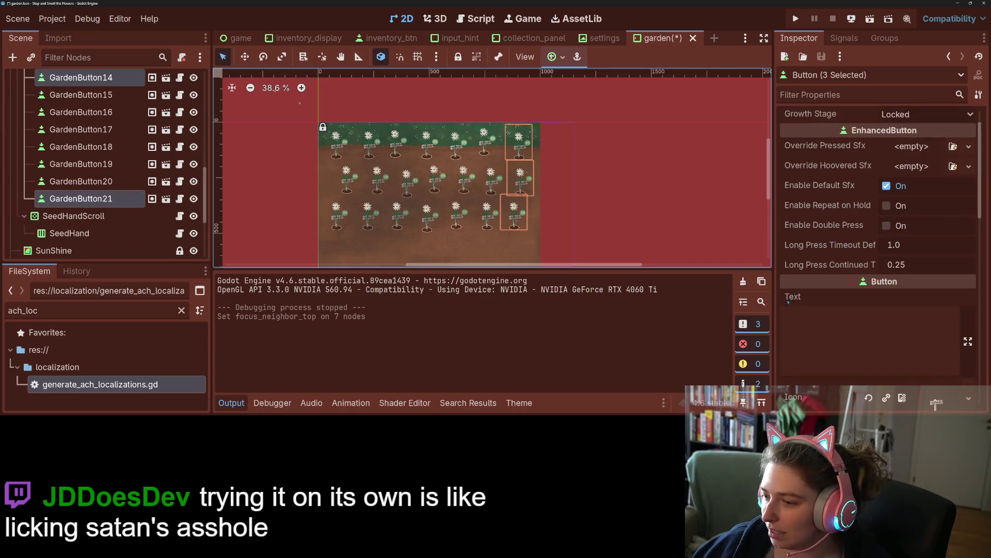
scroll(833, 292, down, 10)
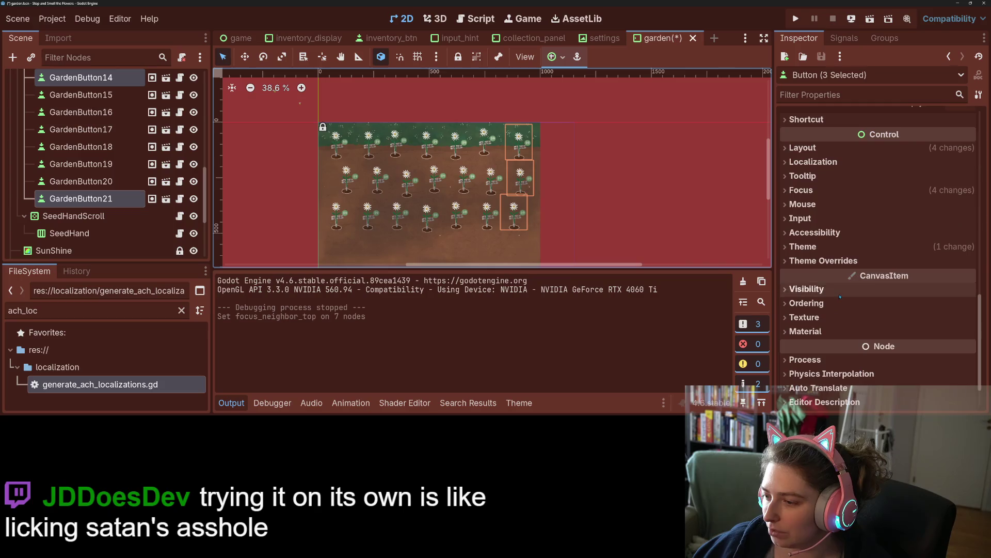
click(806, 190)
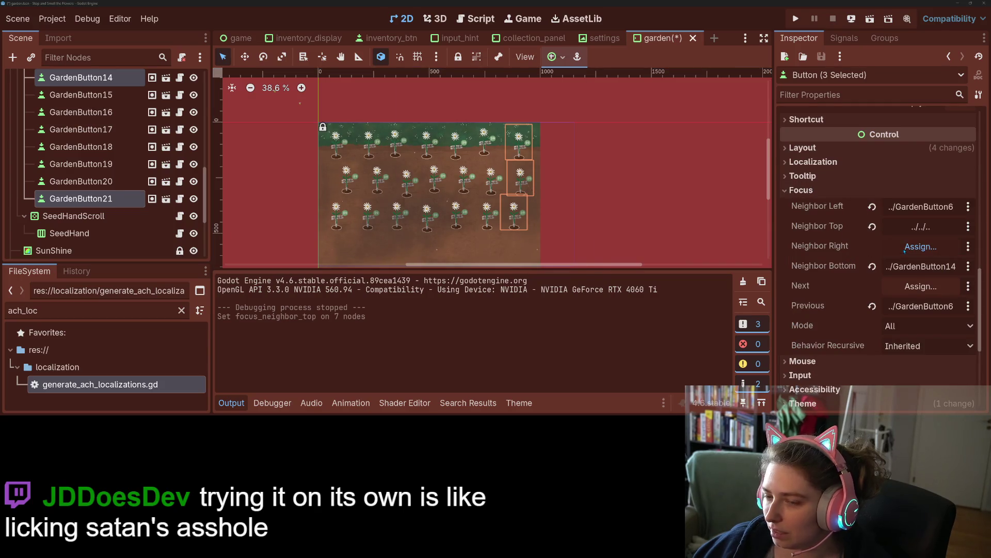
click(921, 246)
click(465, 107)
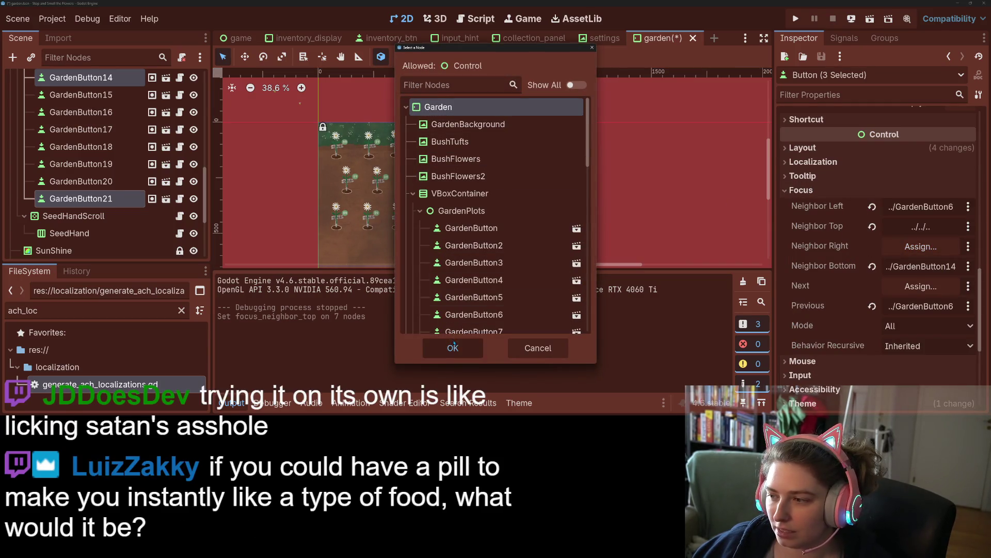
click(453, 345)
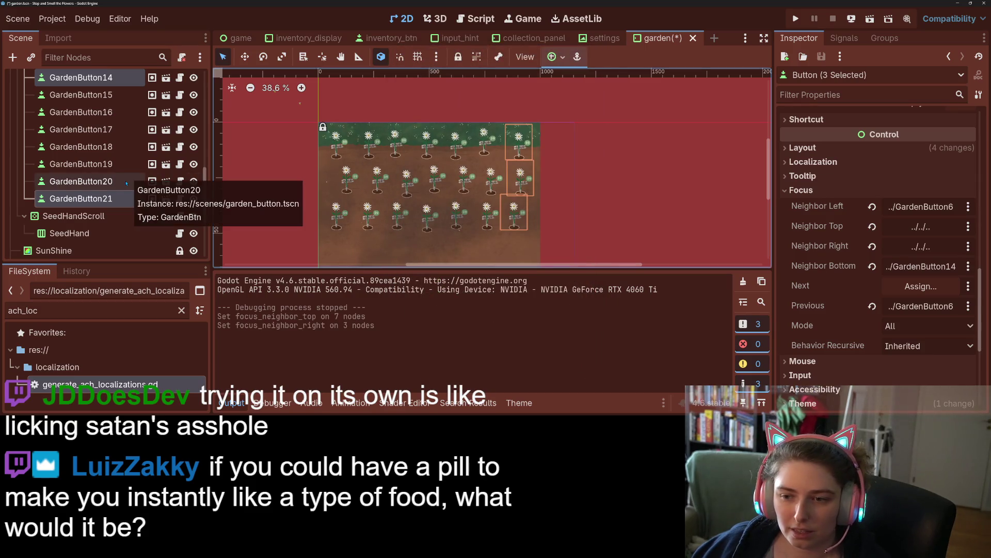
- Select the left-column buttons GardenButton15, GardenButton8 and GardenButton together
scroll(124, 182, up, 3)
click(117, 141)
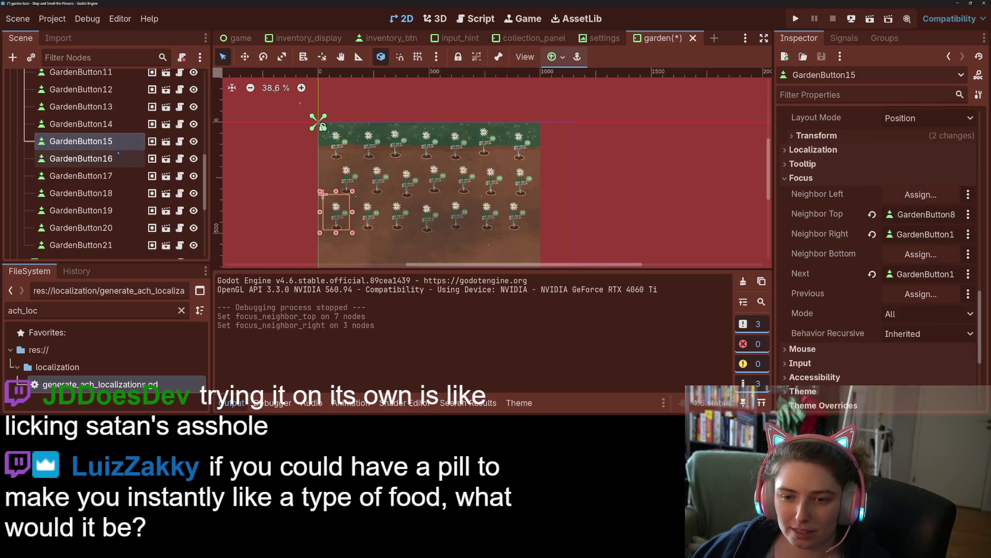
scroll(118, 152, up, 8)
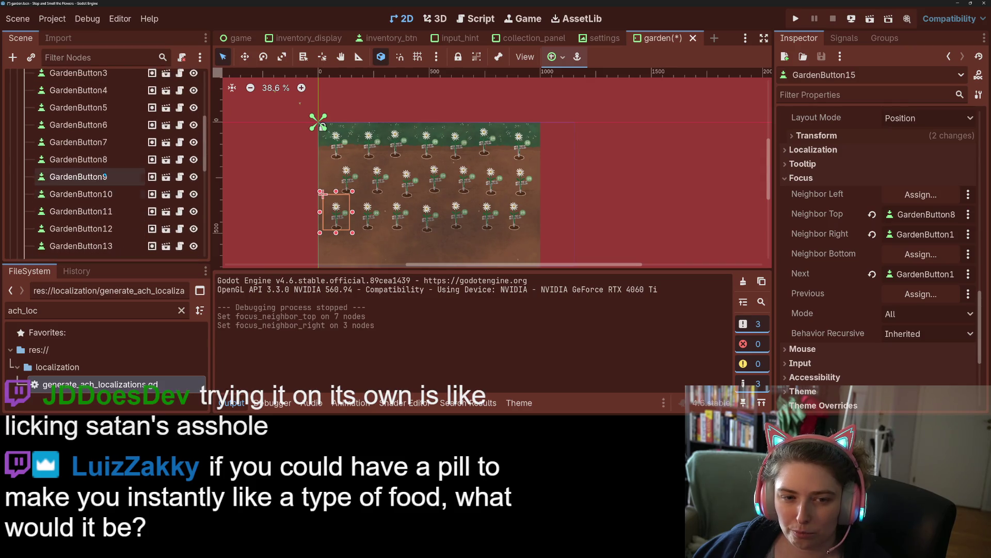
ctrl+click(79, 159)
scroll(93, 170, up, 3)
scroll(105, 153, up, 2)
ctrl+click(78, 108)
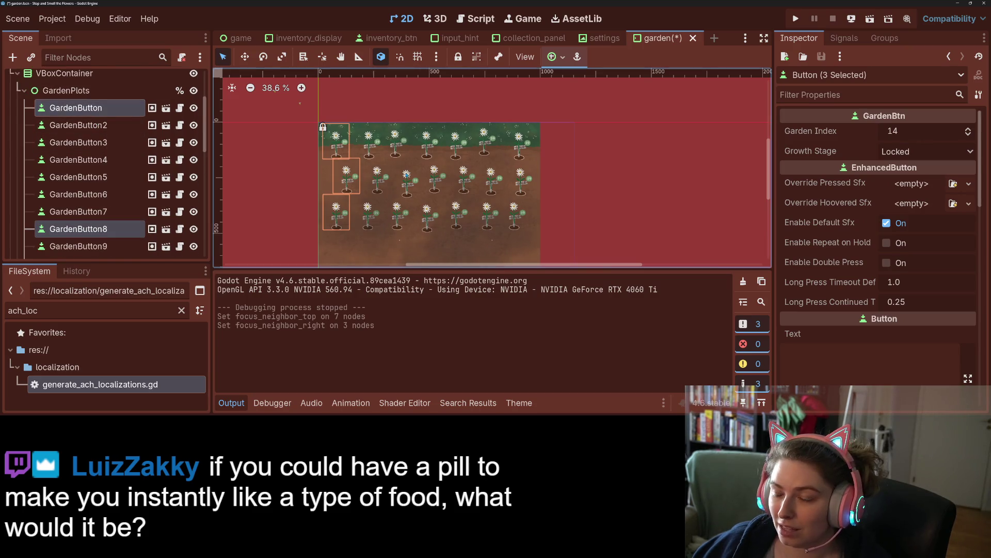
- Set Garden as left focus neighbour of GardenButton, GardenButton8 and GardenButton15, save, and run the game
scroll(860, 276, down, 10)
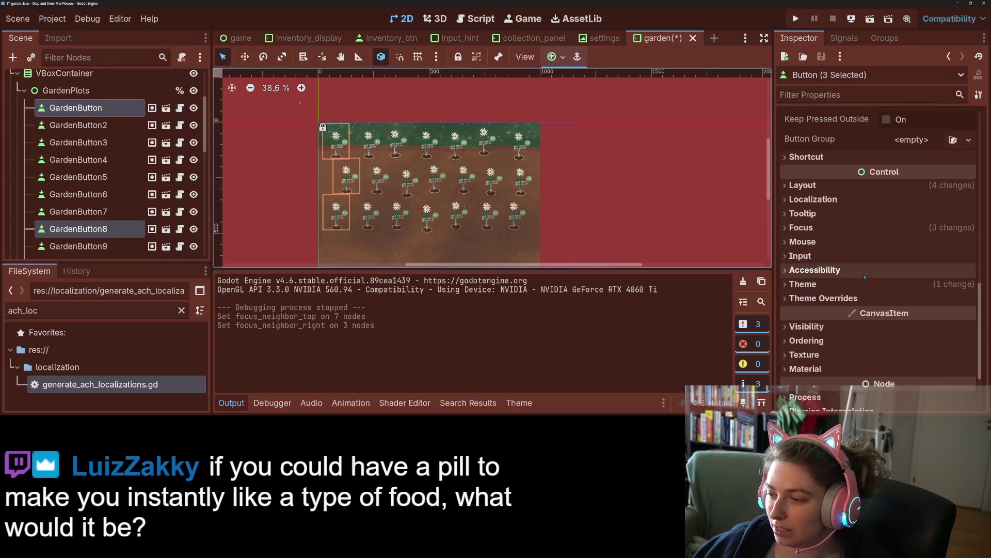
click(893, 140)
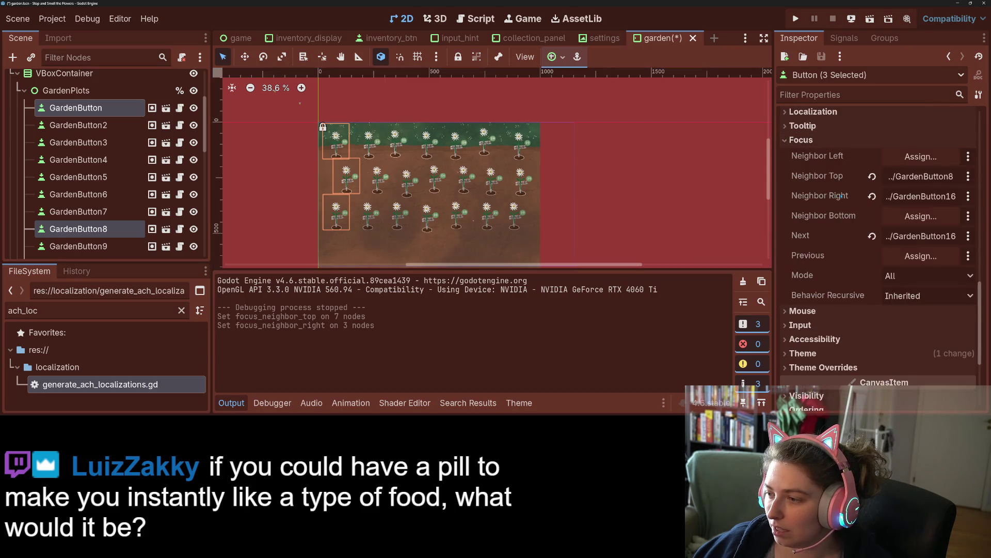
click(895, 160)
click(439, 107)
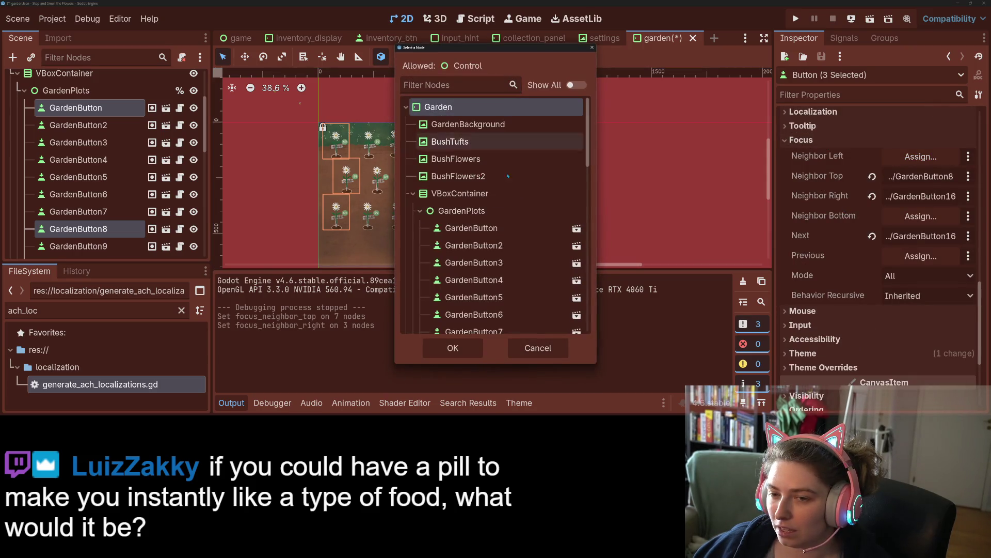
click(453, 347)
key(ctrl+s)
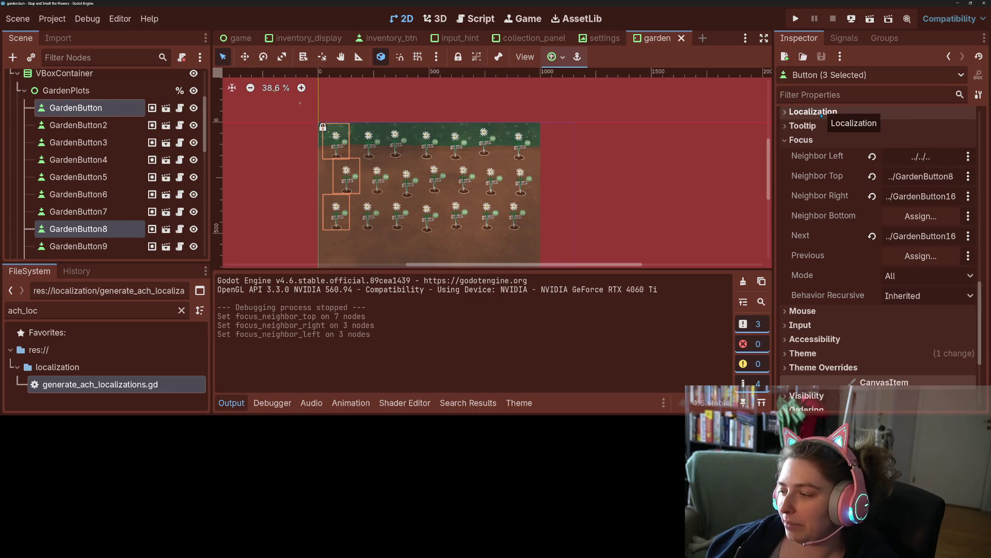
click(796, 19)
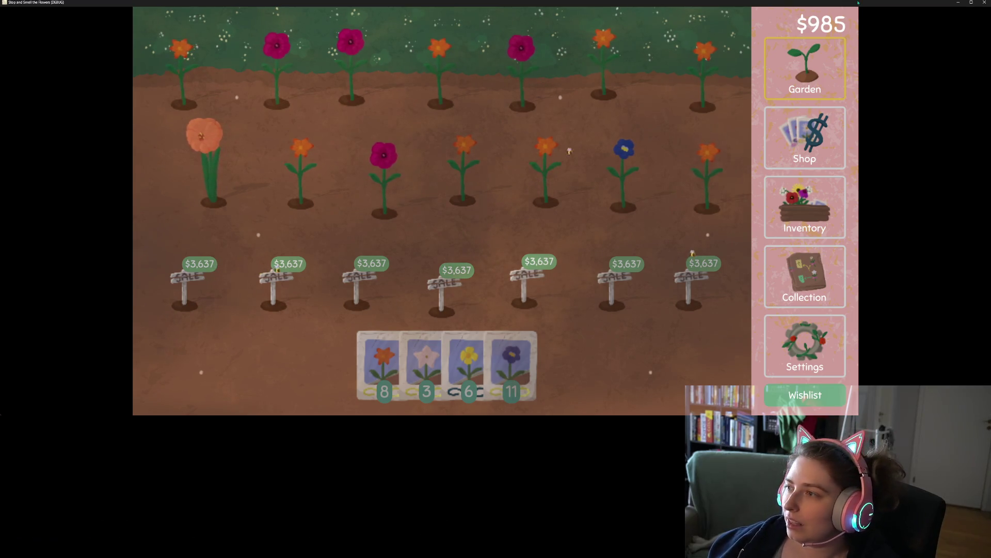
click(985, 2)
click(496, 247)
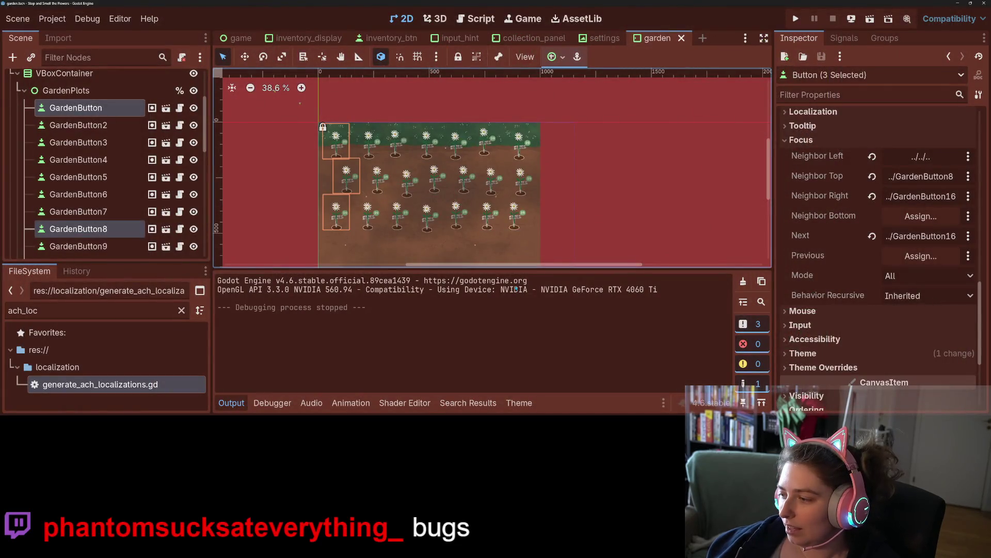
- Deselect the garden buttons and clear the FileSystem search to list all folders
scroll(473, 216, down, 1)
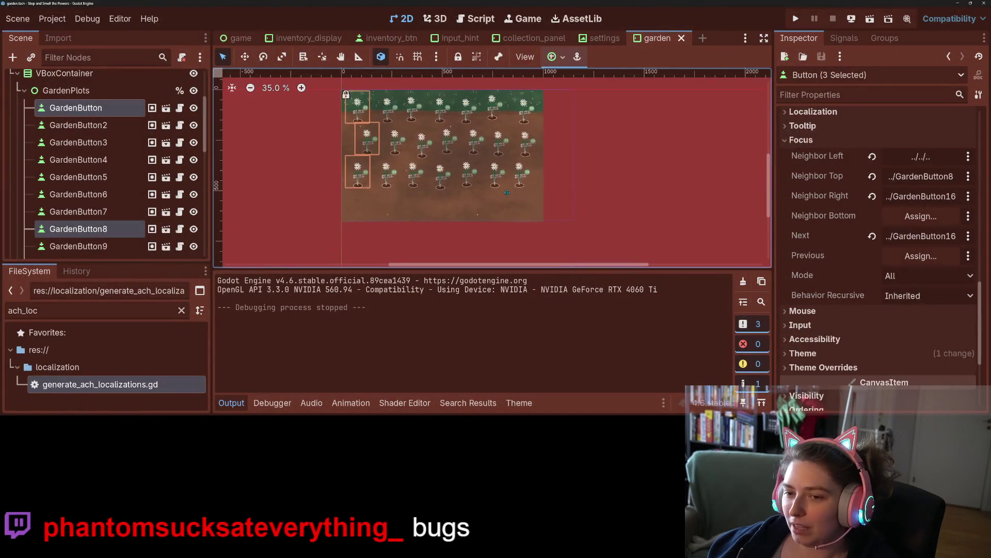
click(615, 210)
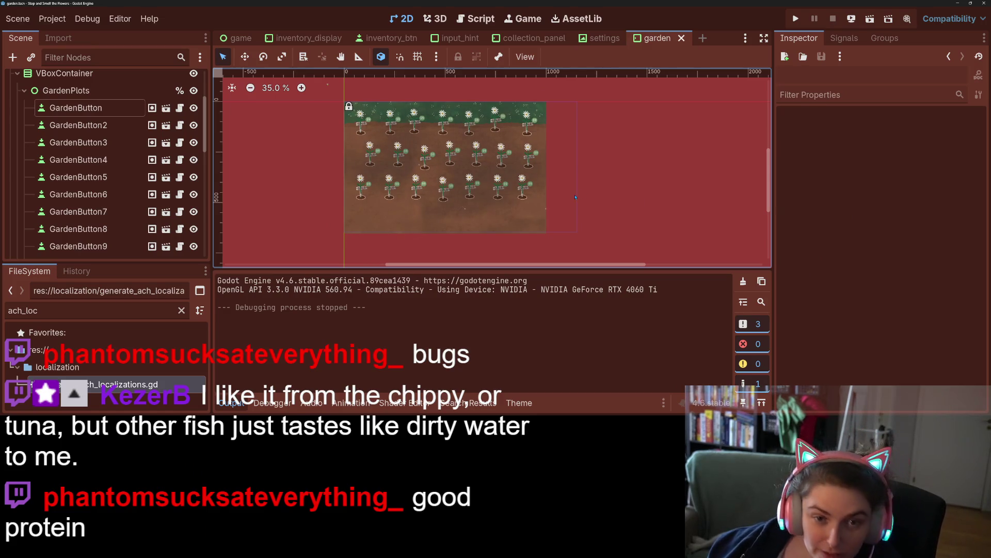
click(182, 310)
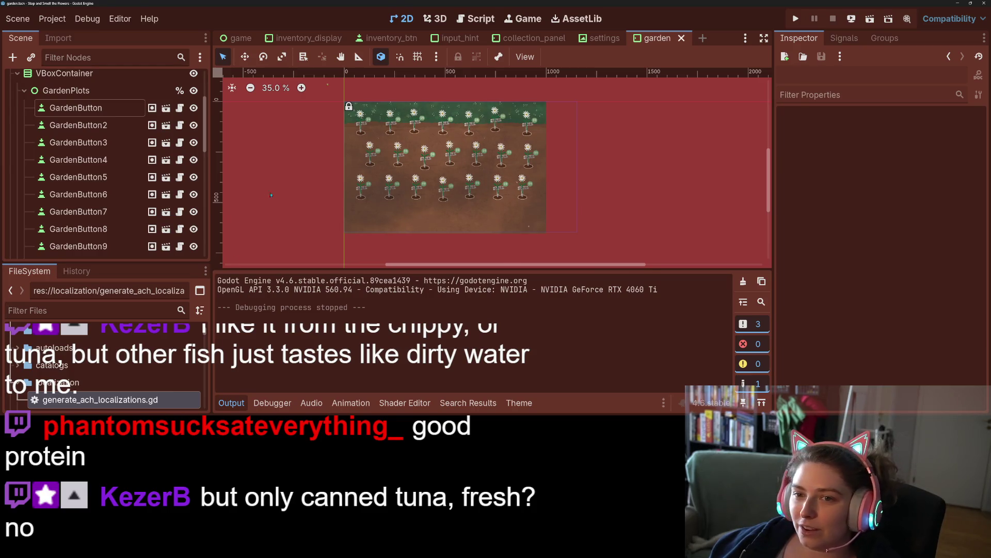
- Collapse the Output panel, recentre the garden scene, and switch to the game scene
click(244, 407)
scroll(493, 315, up, 4)
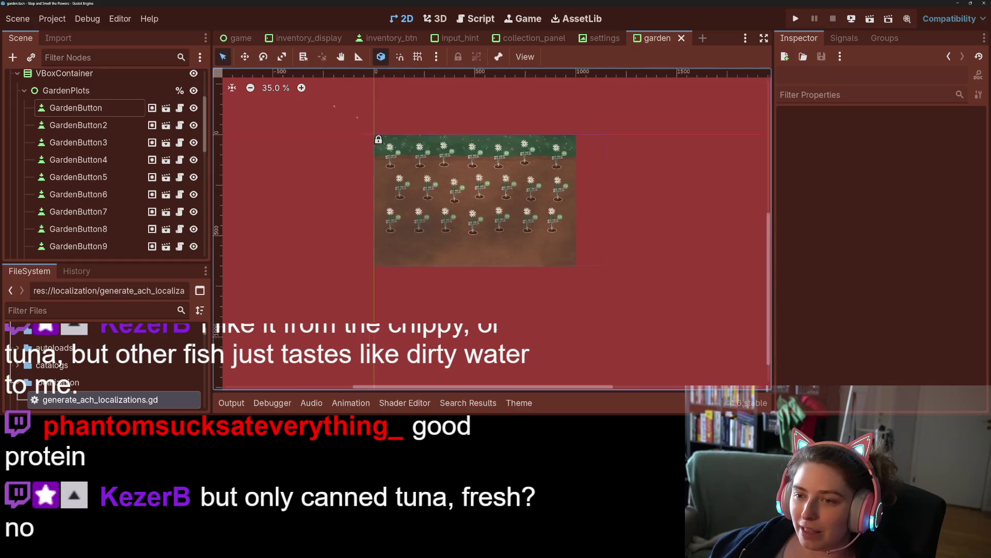
drag(493, 315, 496, 380)
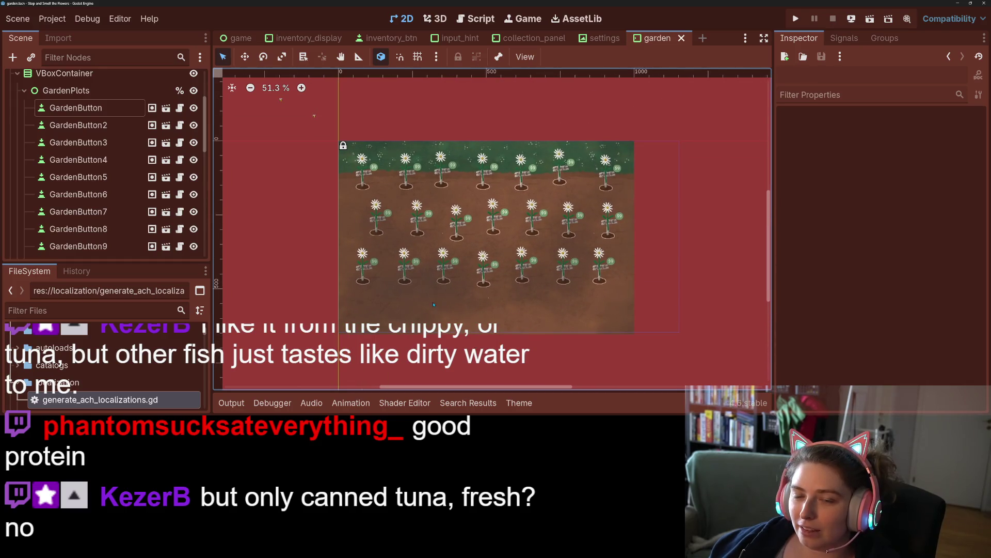
click(237, 39)
- Scroll through the game scene's node tree in the Scene dock
scroll(493, 230, down, 3)
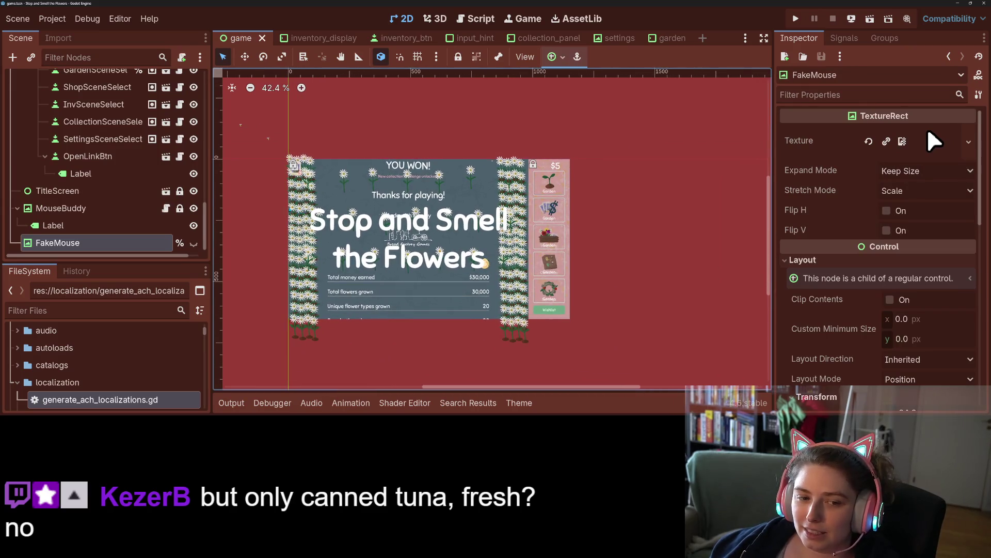
scroll(134, 177, up, 3)
scroll(133, 178, up, 2)
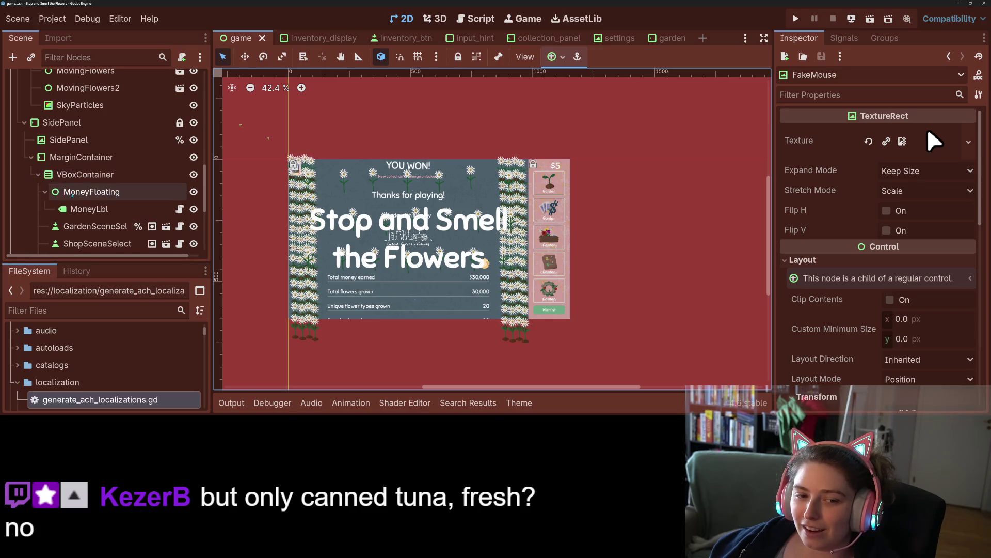
scroll(103, 180, up, 2)
scroll(103, 180, down, 3)
scroll(104, 207, up, 8)
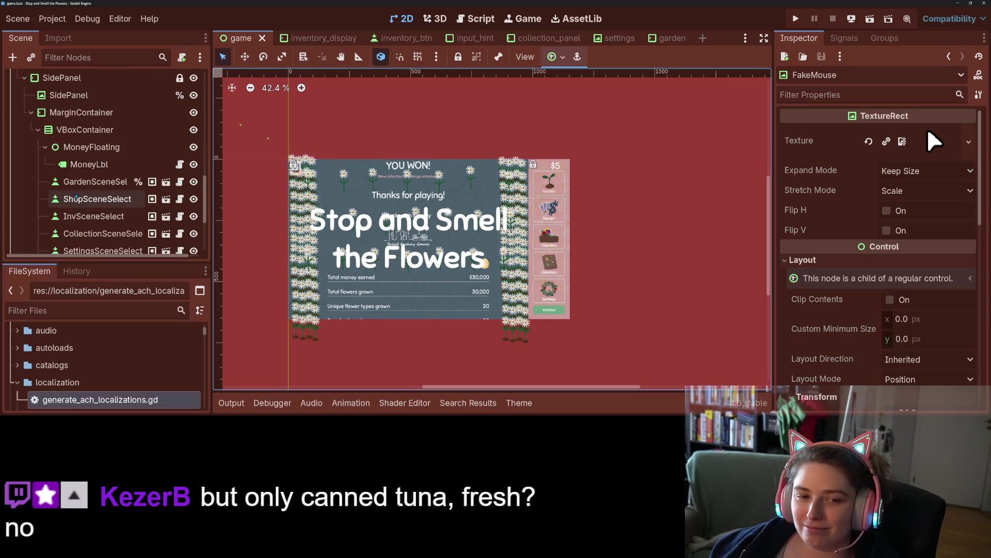
scroll(119, 217, up, 4)
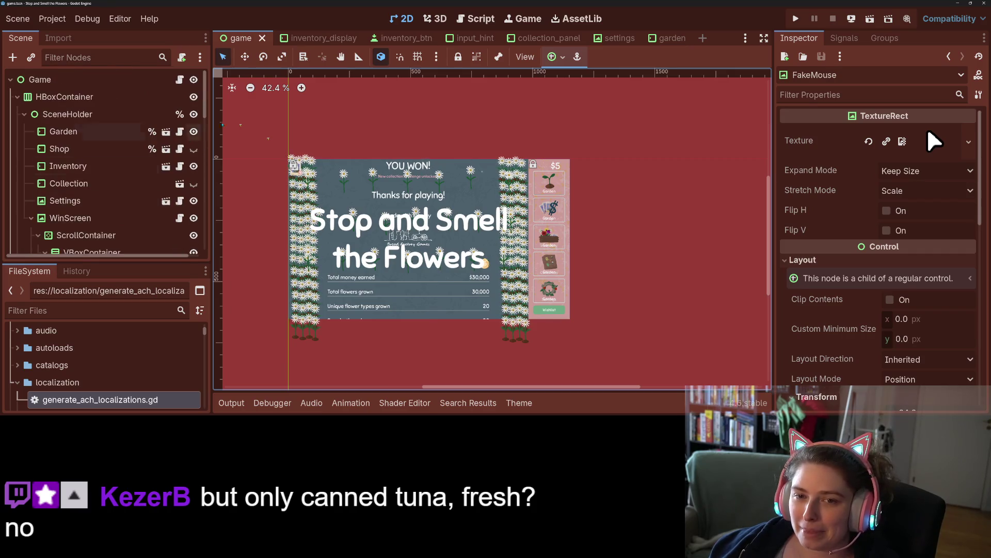
- Return to the garden scene and select the SeedHand node
click(677, 45)
scroll(89, 239, down, 8)
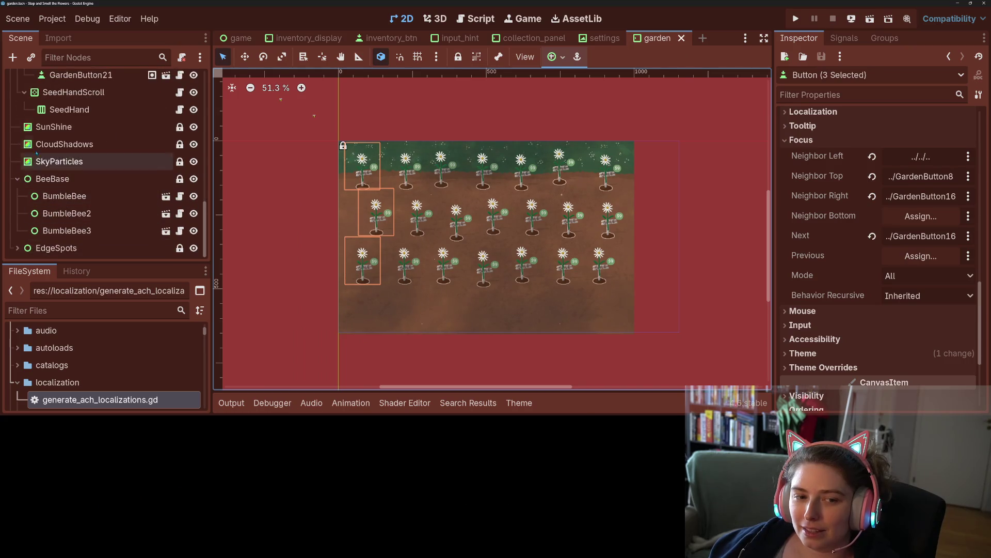
click(93, 110)
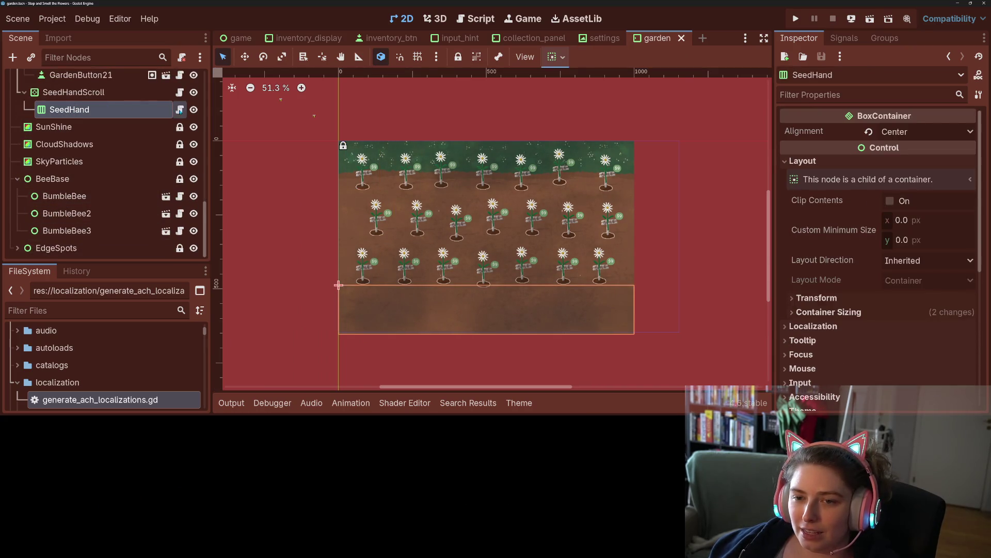
- Open SeedHand's script, then the seed_btn scene and its seed_btn.gd script
click(180, 109)
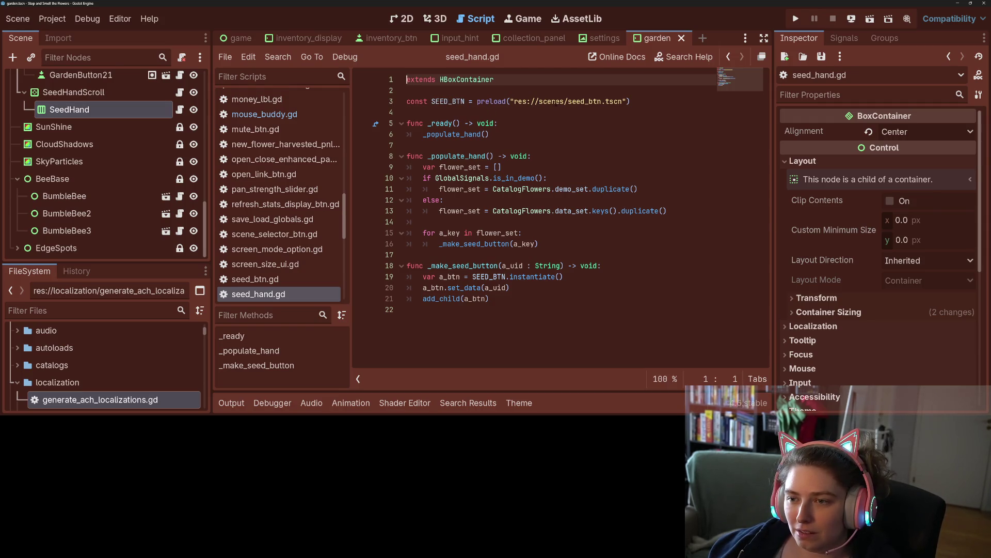
ctrl+click(557, 101)
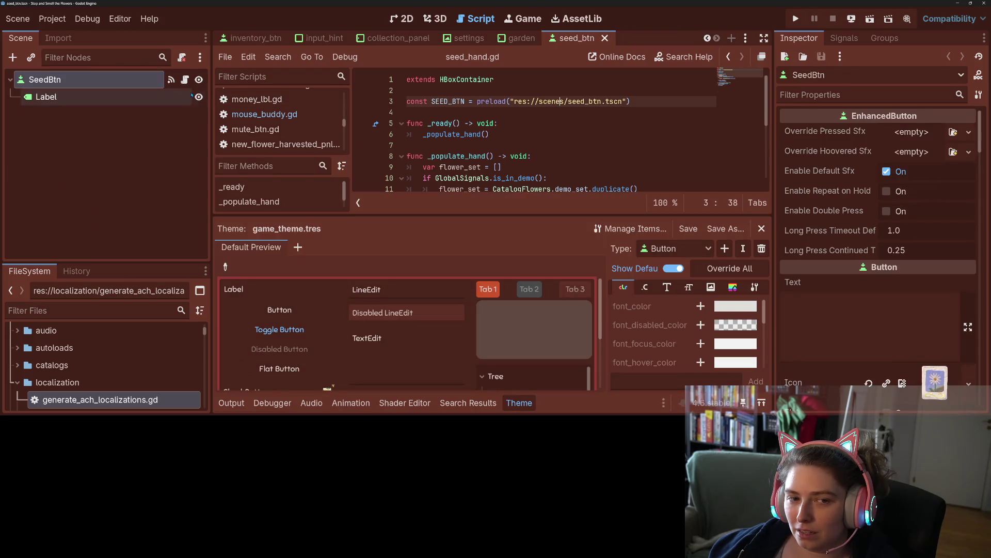
click(184, 79)
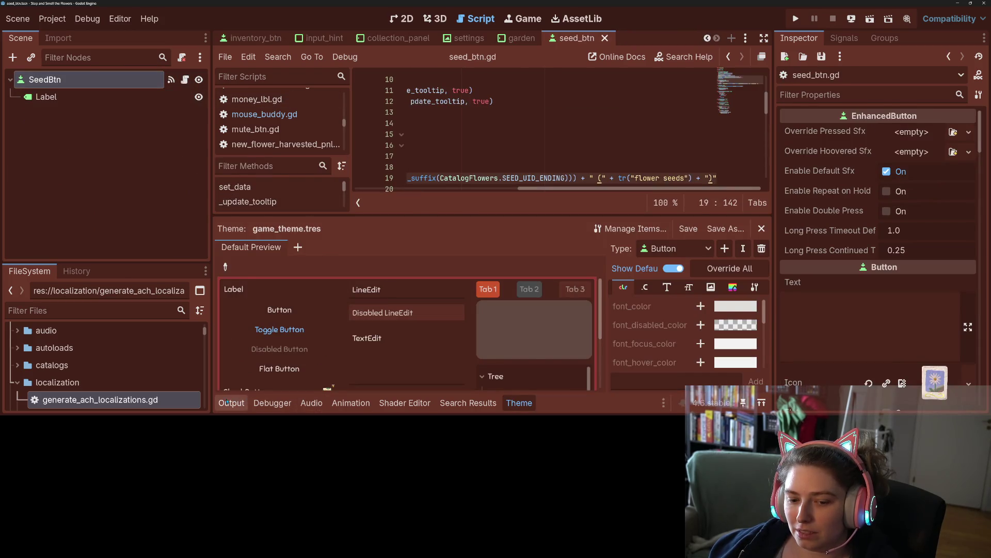
- Hide the Theme panel and put the caret on _on_hovered_extended's last line
click(231, 403)
click(231, 402)
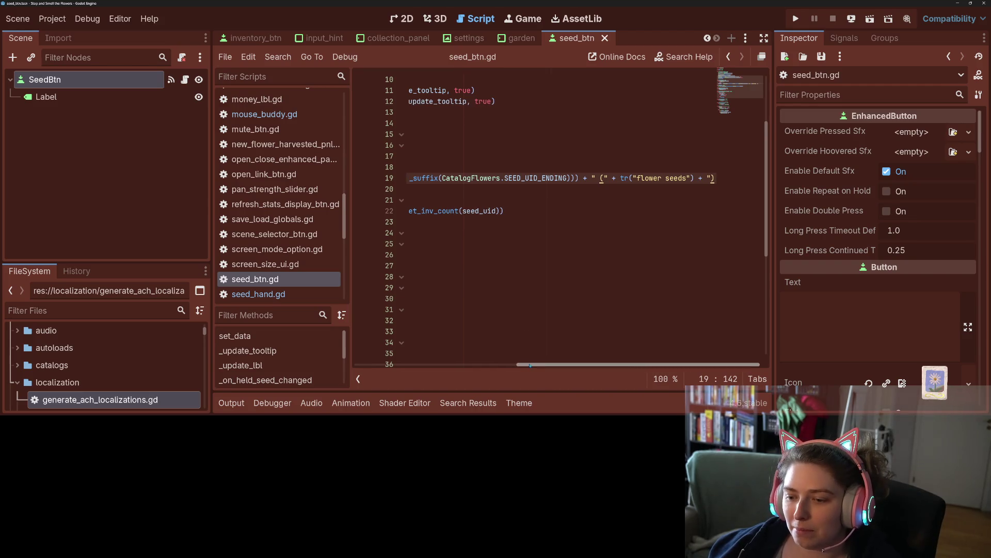
scroll(522, 344, left, 5)
scroll(523, 344, up, 3)
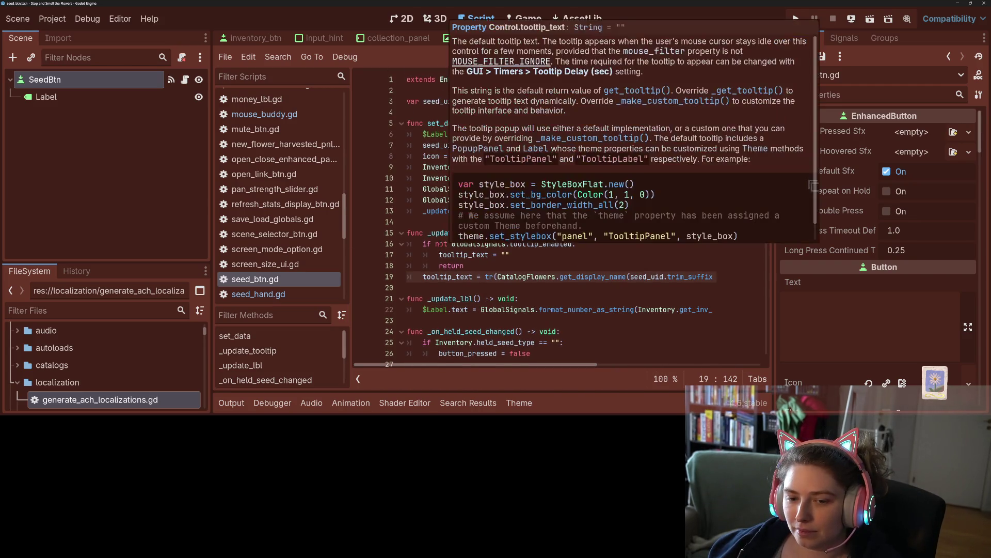
scroll(522, 277, down, 2)
click(485, 265)
scroll(490, 262, down, 4)
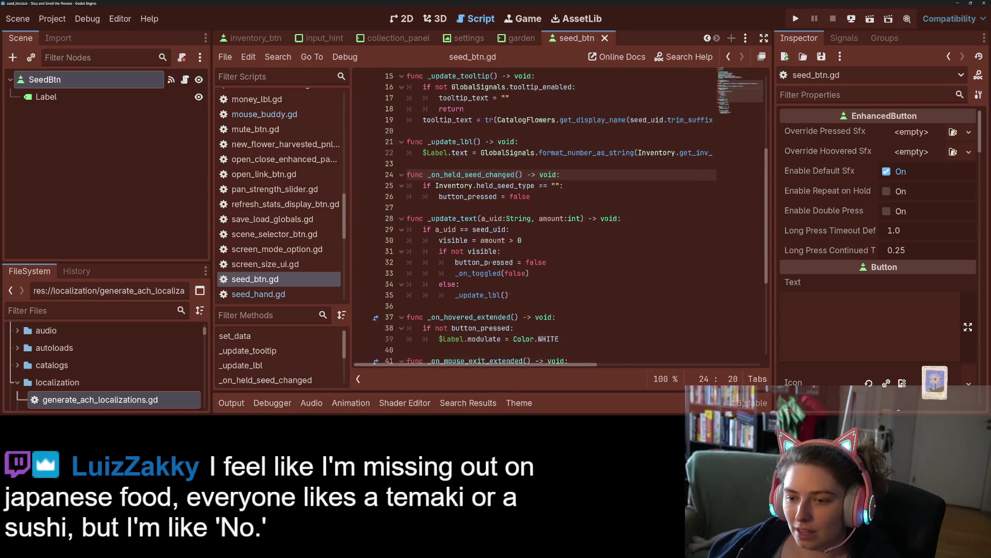
scroll(489, 262, down, 1)
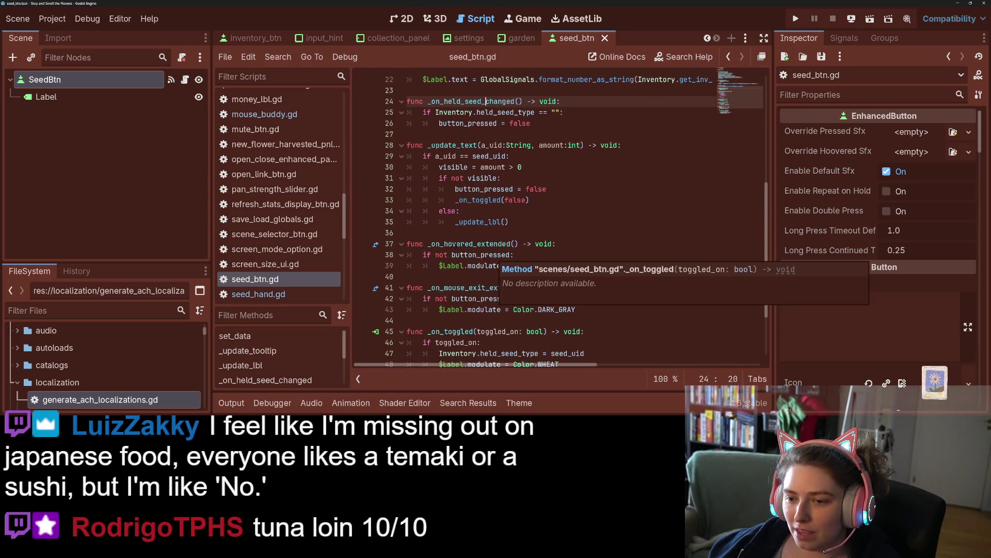
double_click(485, 244)
scroll(520, 277, up, 7)
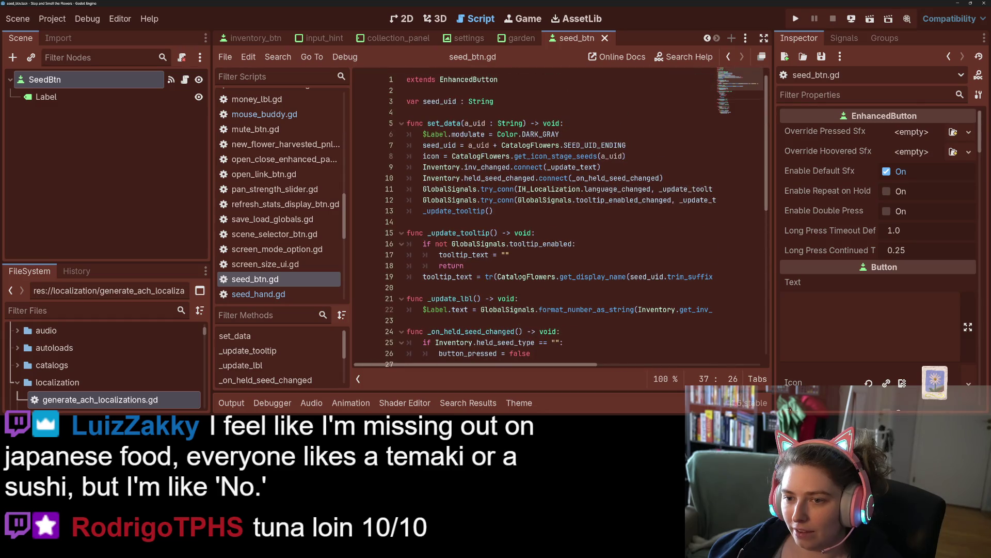
scroll(516, 274, down, 8)
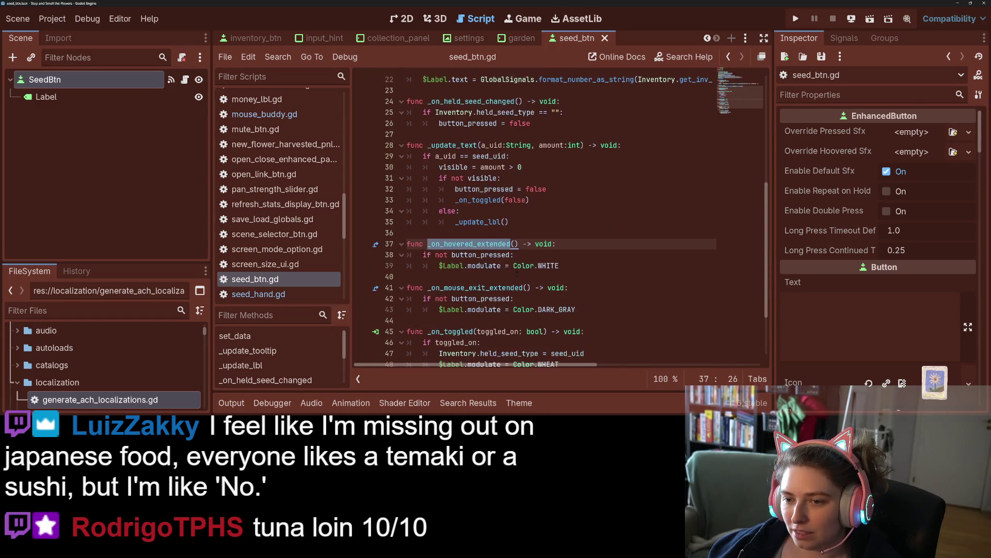
click(475, 239)
click(482, 233)
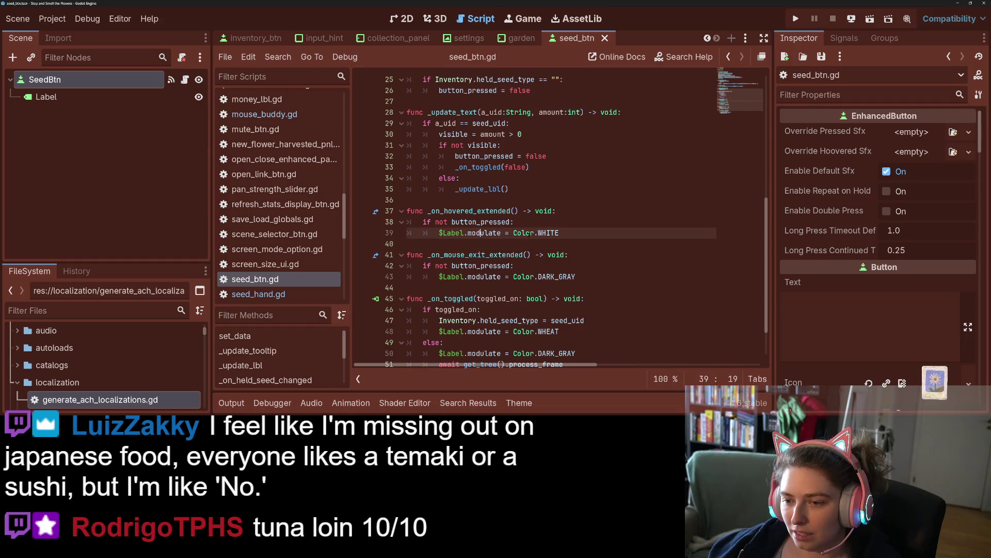
- Add a blank line to _on_hovered_extended, hide the bottom panel, and open garden_button.gd
key(Return)
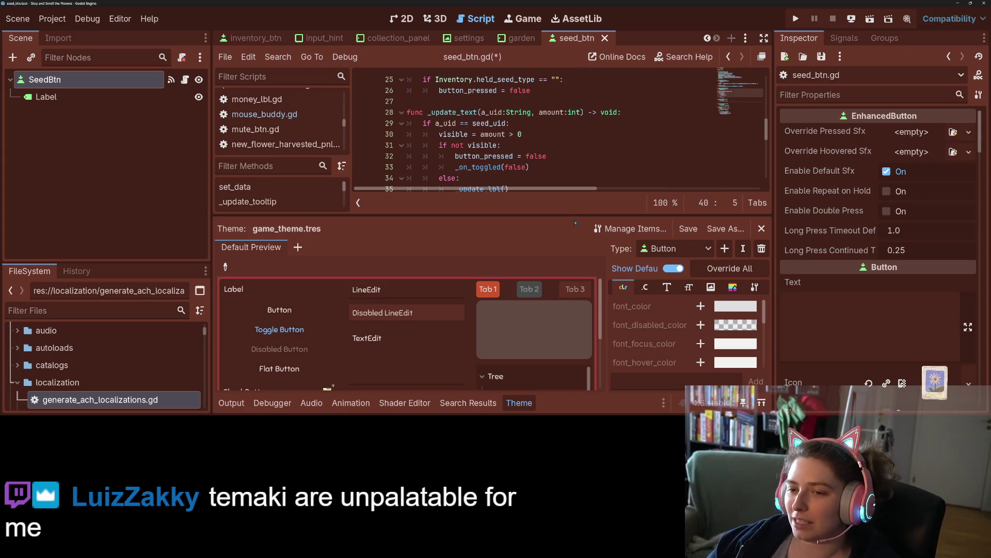
key(ctrl+j)
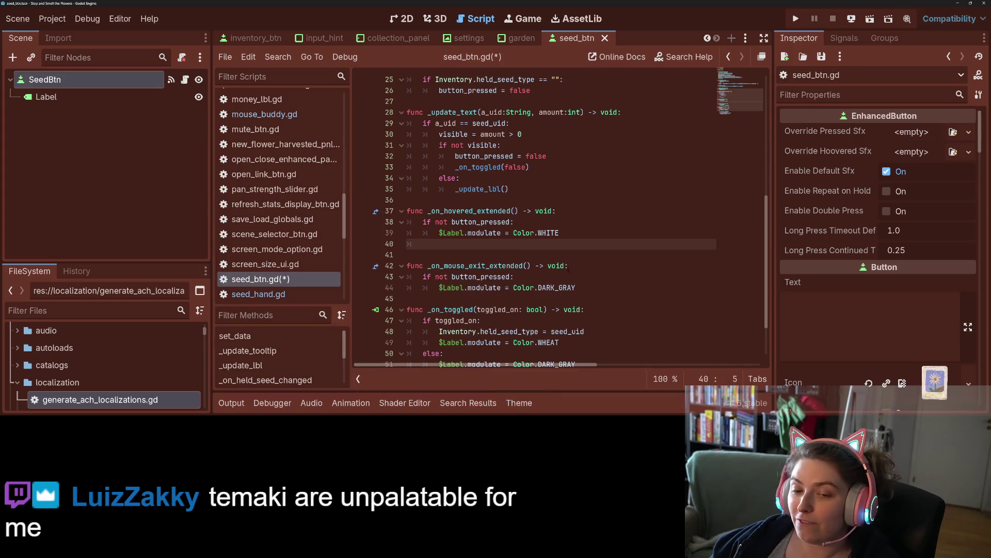
scroll(256, 204, up, 3)
scroll(256, 204, up, 5)
scroll(260, 205, down, 5)
scroll(259, 205, down, 2)
scroll(263, 209, up, 3)
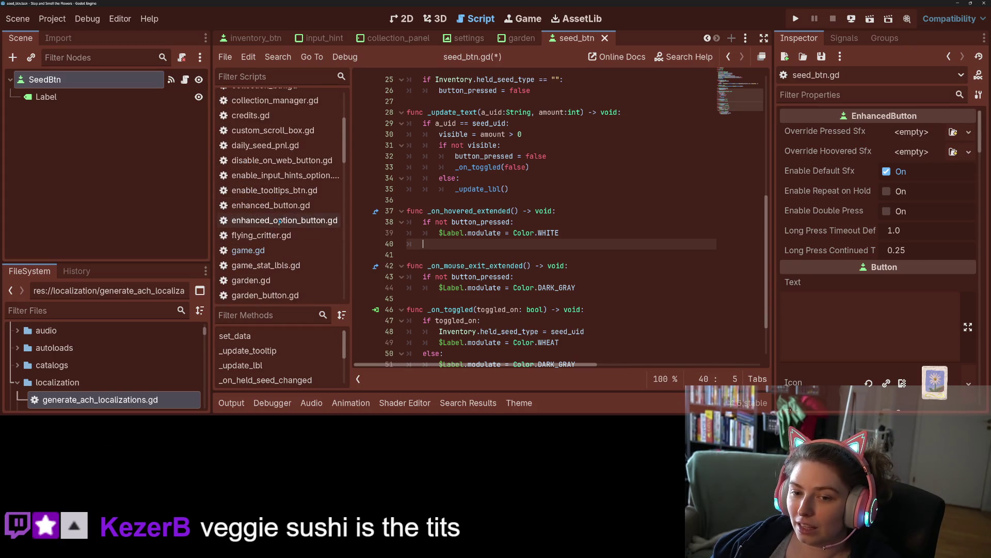
scroll(279, 221, down, 3)
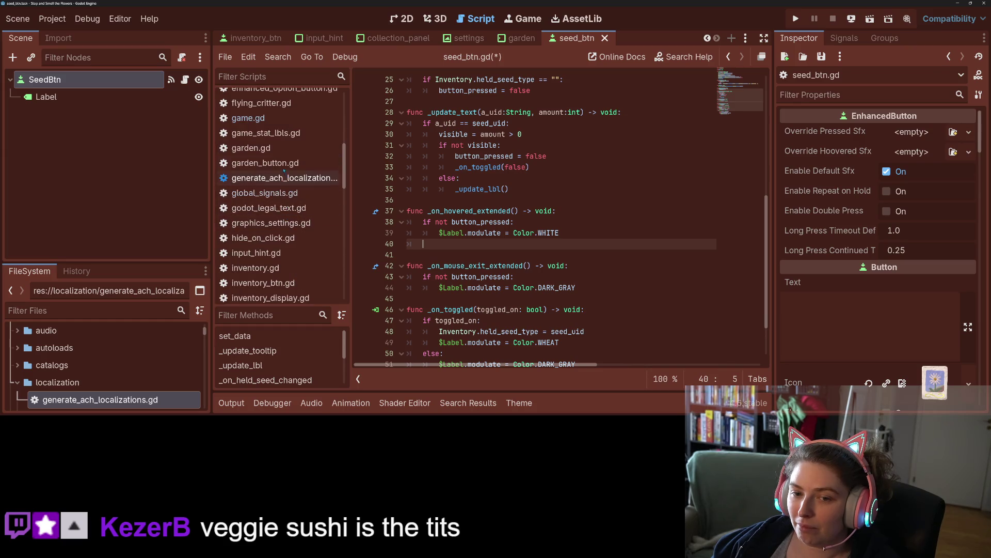
scroll(266, 222, up, 2)
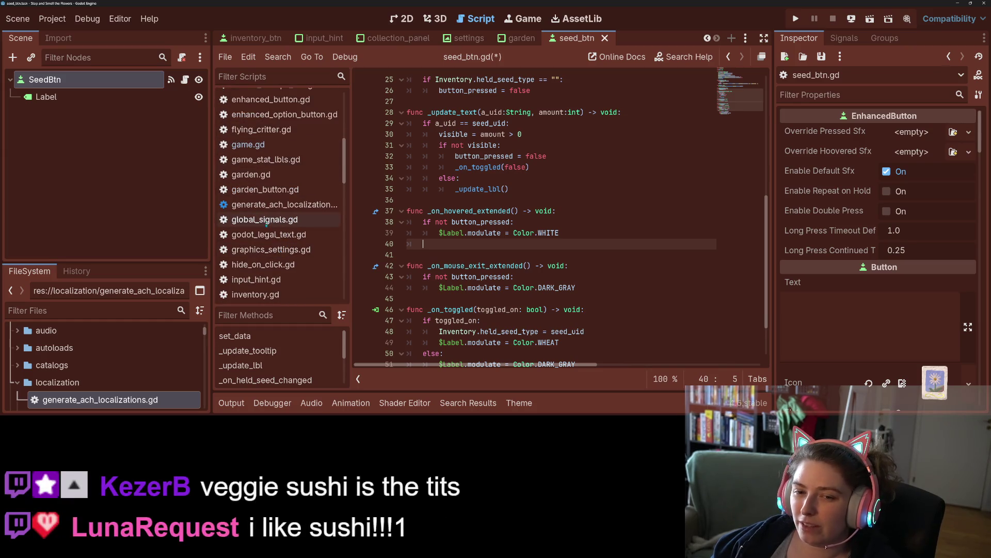
click(265, 190)
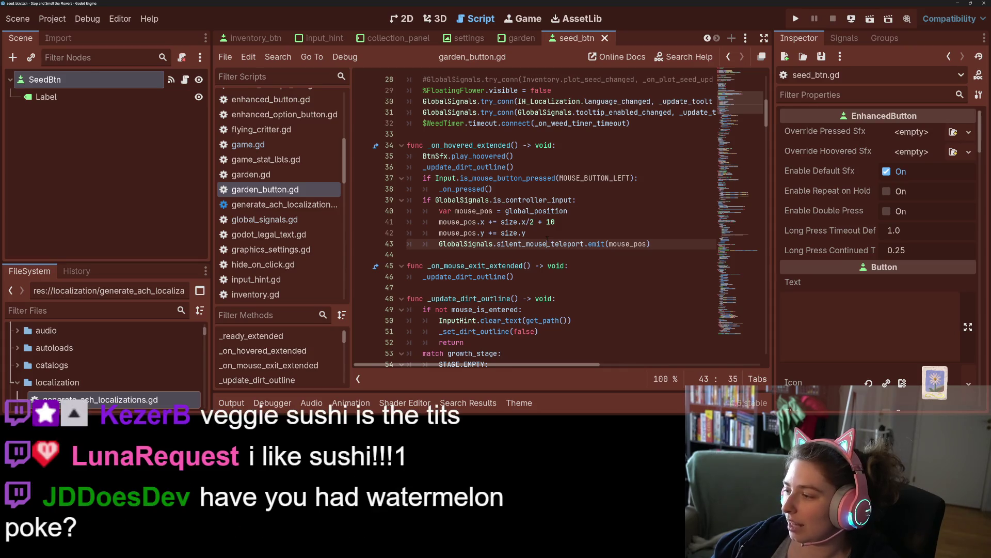
- Cut the is_controller_input block (lines 39–43) from garden_button.gd's hover handler, then open enhanced_button.gd
mouse_move(547, 239)
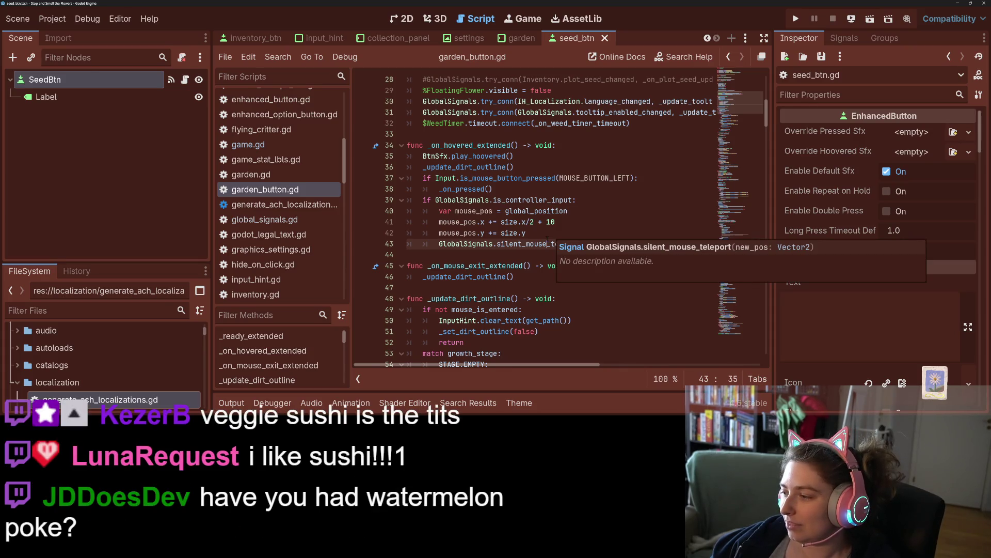
scroll(546, 243, up, 1)
click(544, 265)
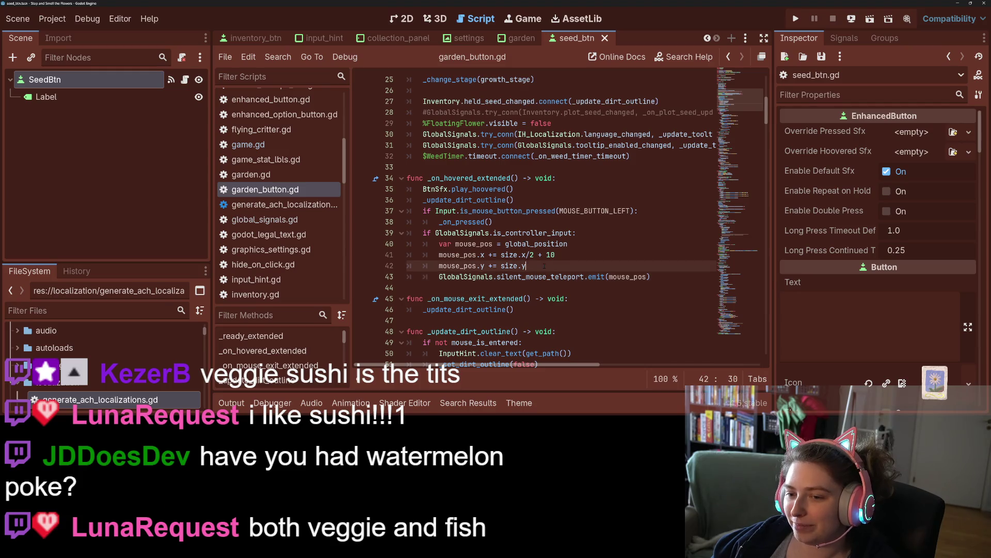
mouse_move(423, 233)
mouse_down()
mouse_move(526, 267)
mouse_move(660, 282)
mouse_up()
key(ctrl+c)
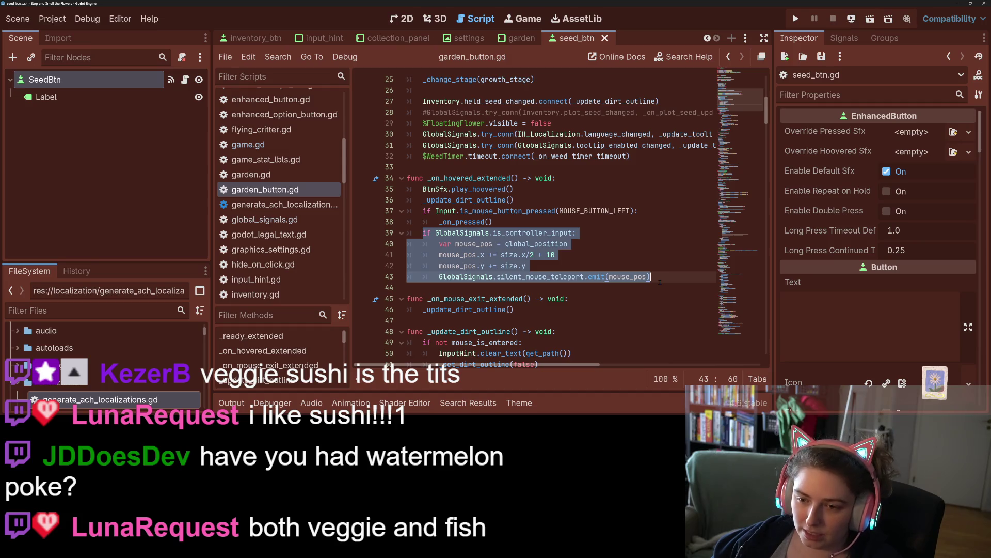
key(BackSpace)
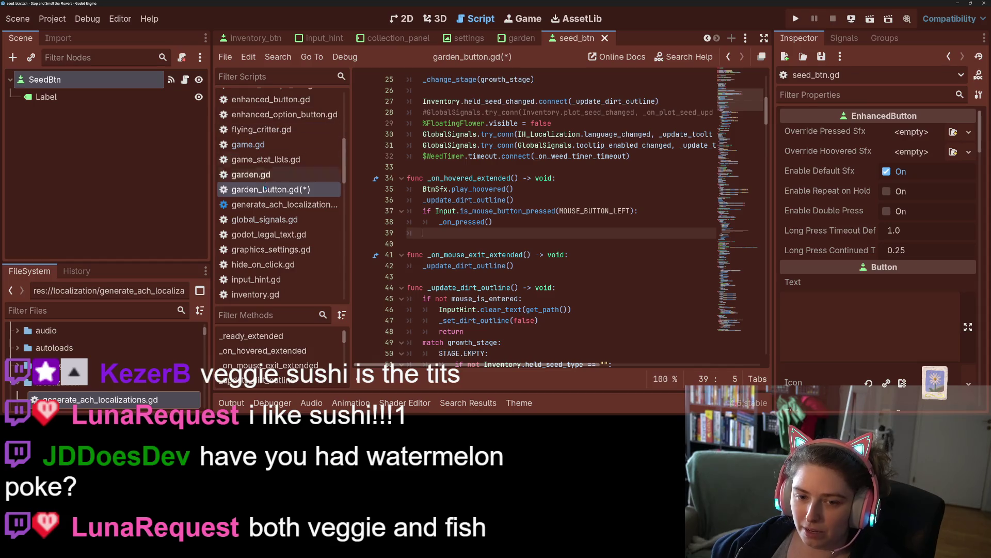
scroll(294, 170, up, 3)
click(279, 151)
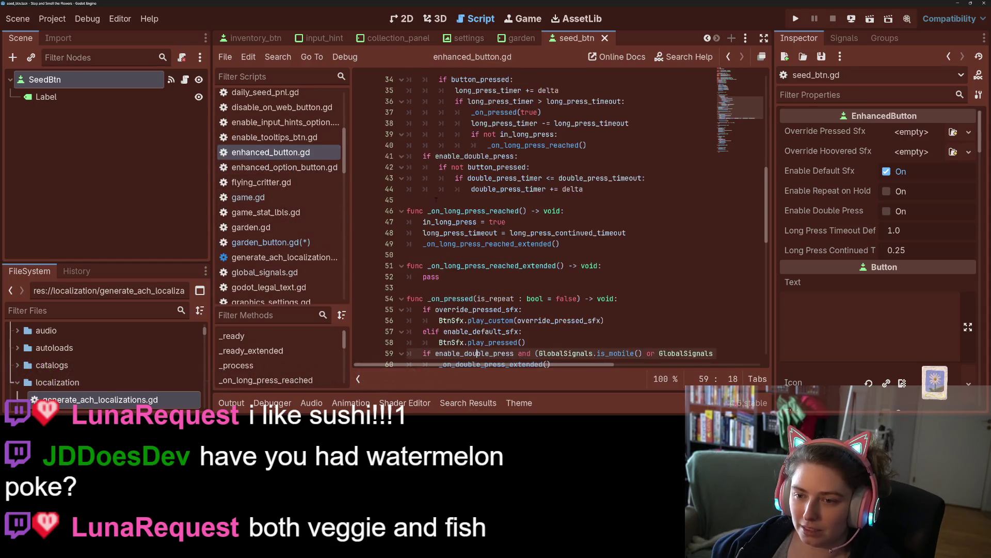
- Append func _teleport_fake_mouse -> void: to enhanced_button.gd with the cut block pasted as its body
scroll(546, 302, down, 10)
click(467, 351)
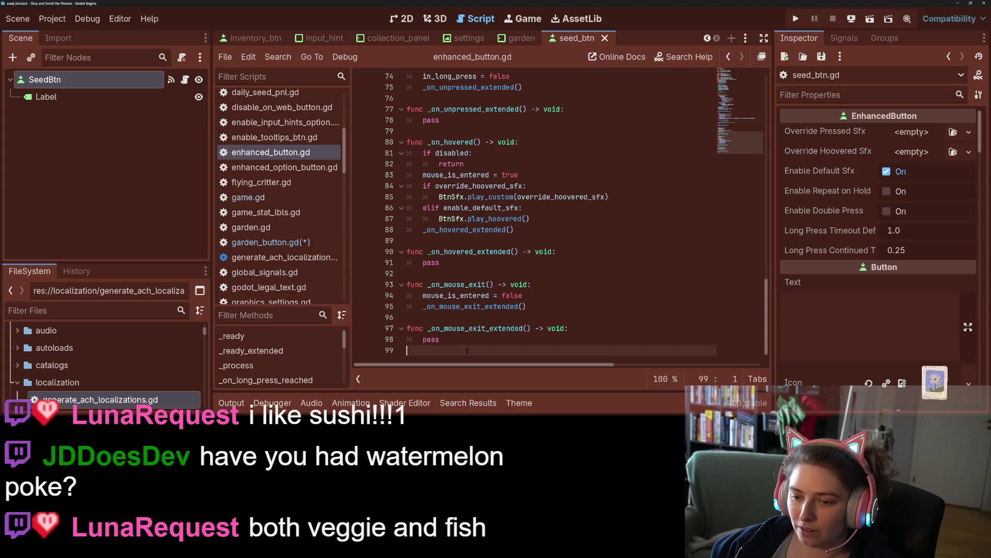
key(Return)
text(func )
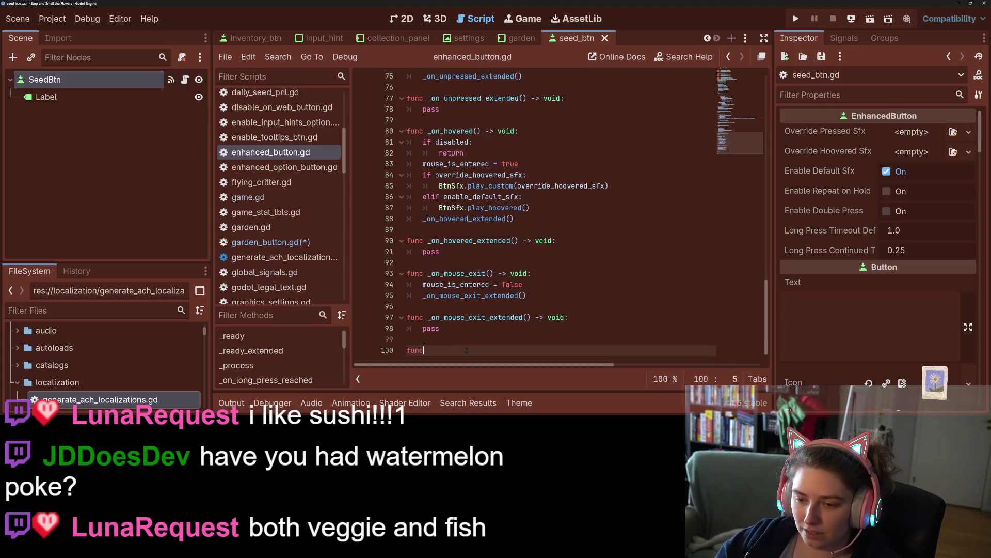
text(_)
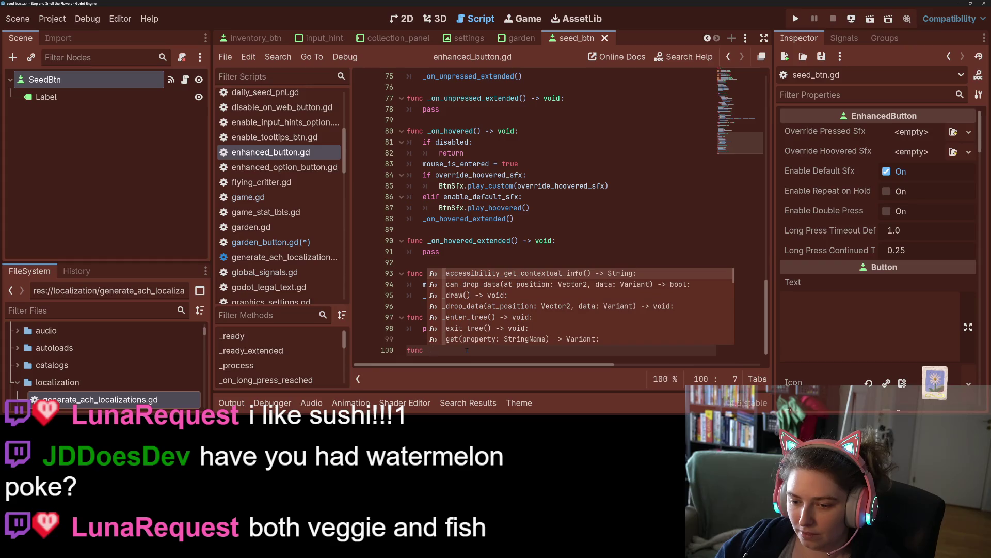
text(t)
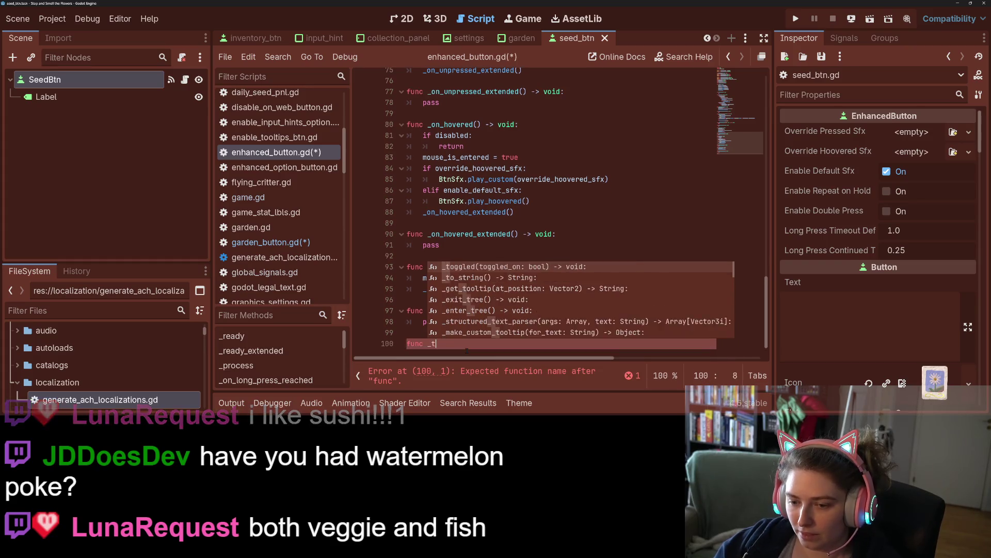
text(eleport_fat)
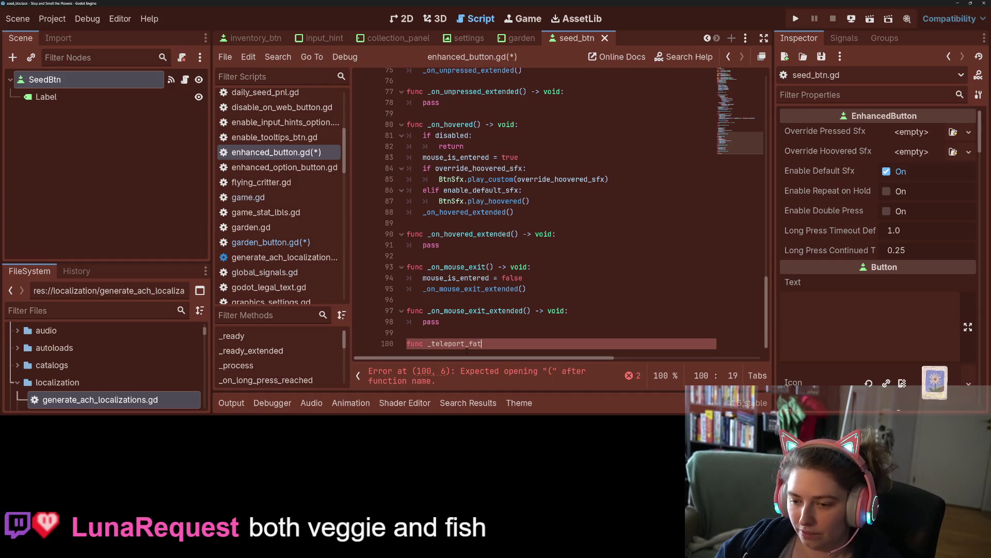
key(BackSpace)
text(ke_)
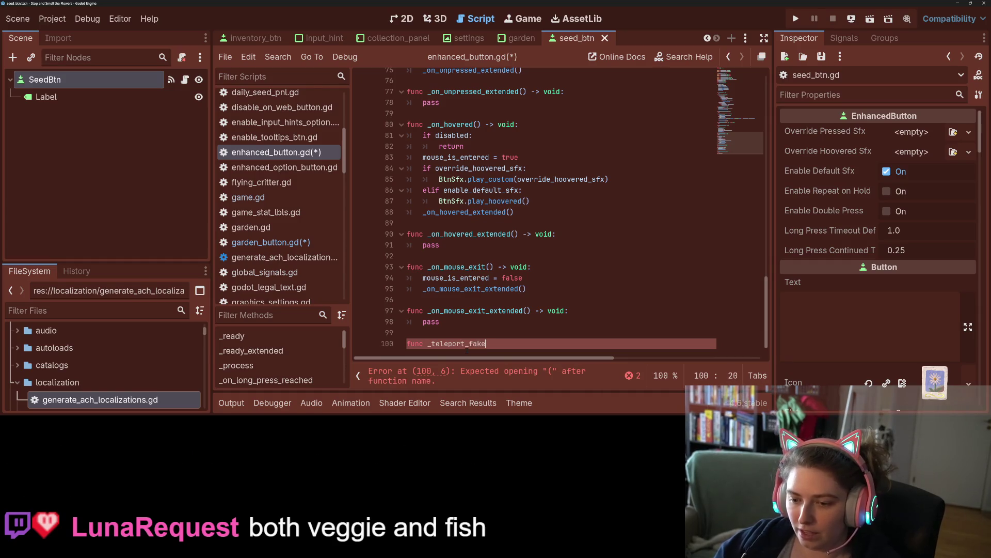
text(mouse -> )
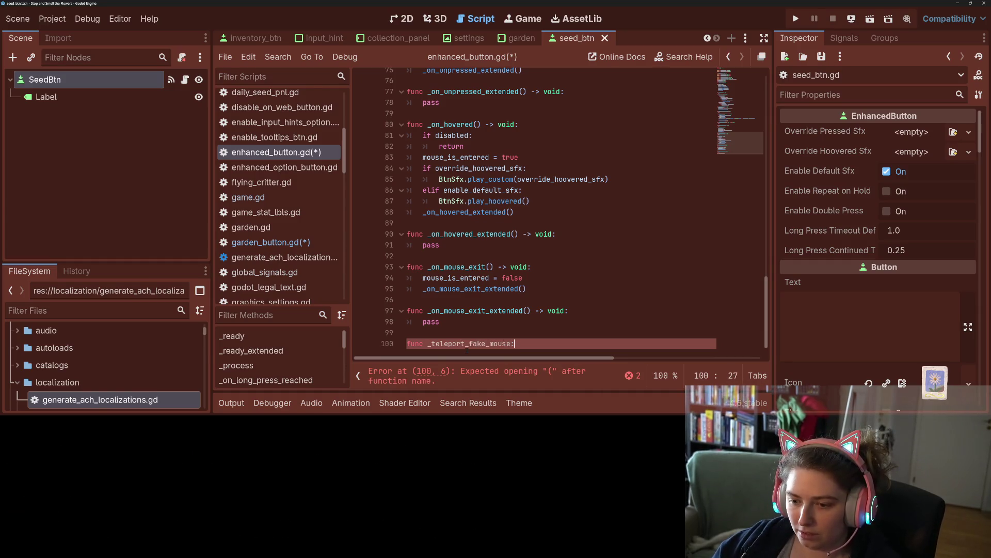
text(void:)
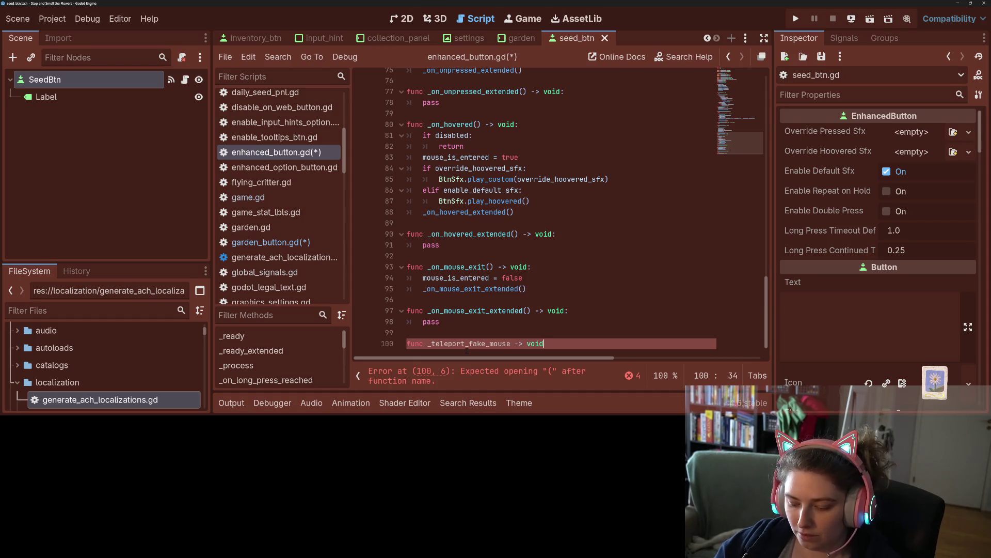
key(Return)
key(ctrl+v)
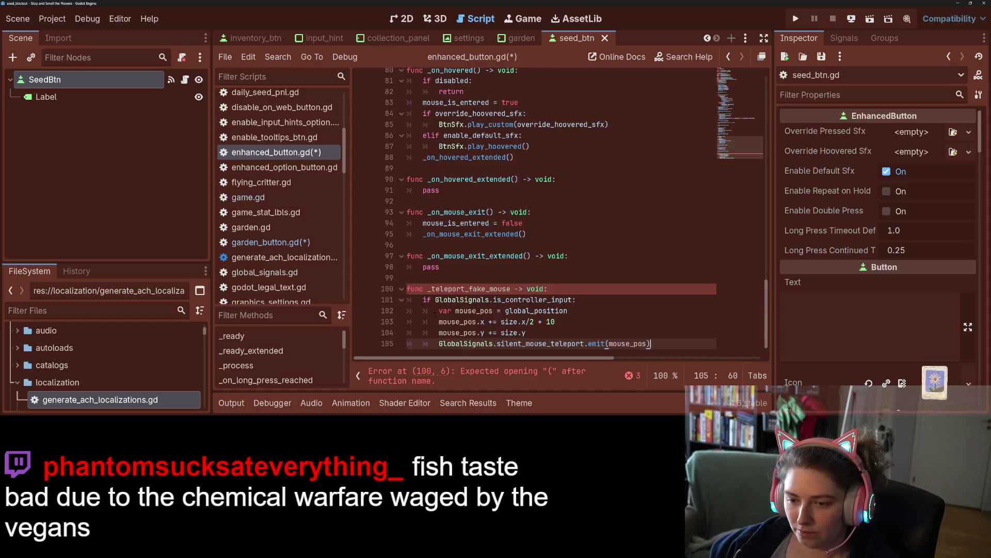
- Add the missing () to _teleport_fake_mouse and select its name on line 100
click(456, 289)
double_click(456, 288)
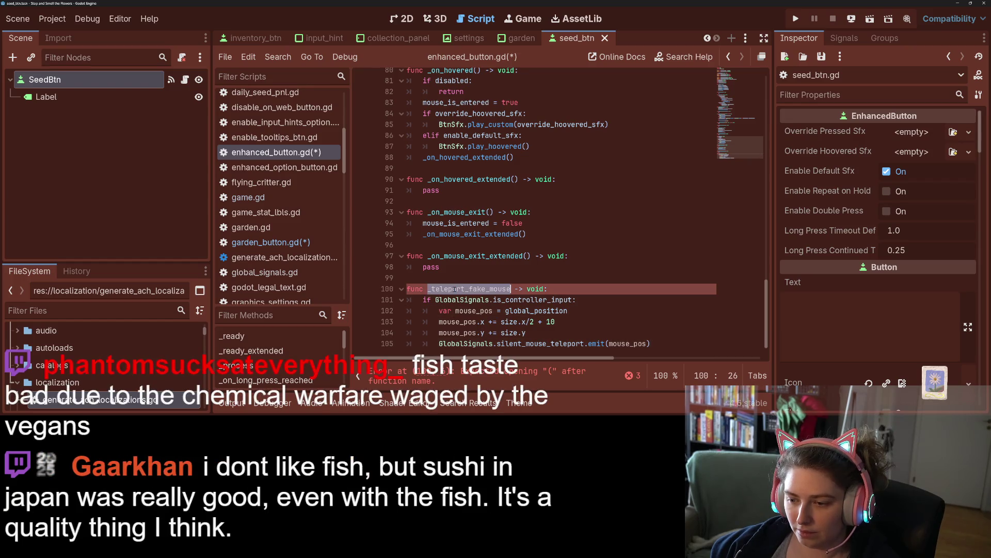
click(472, 322)
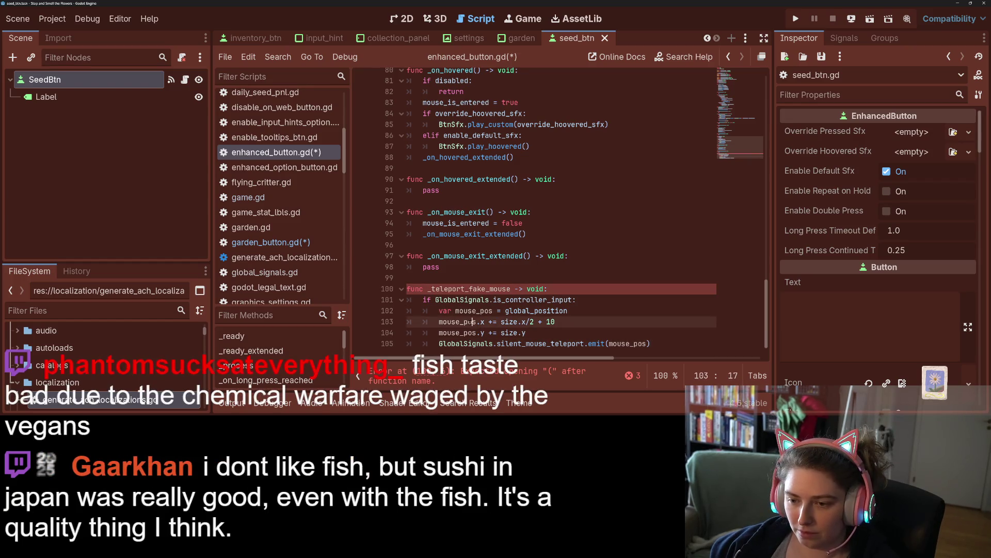
click(511, 289)
text(())
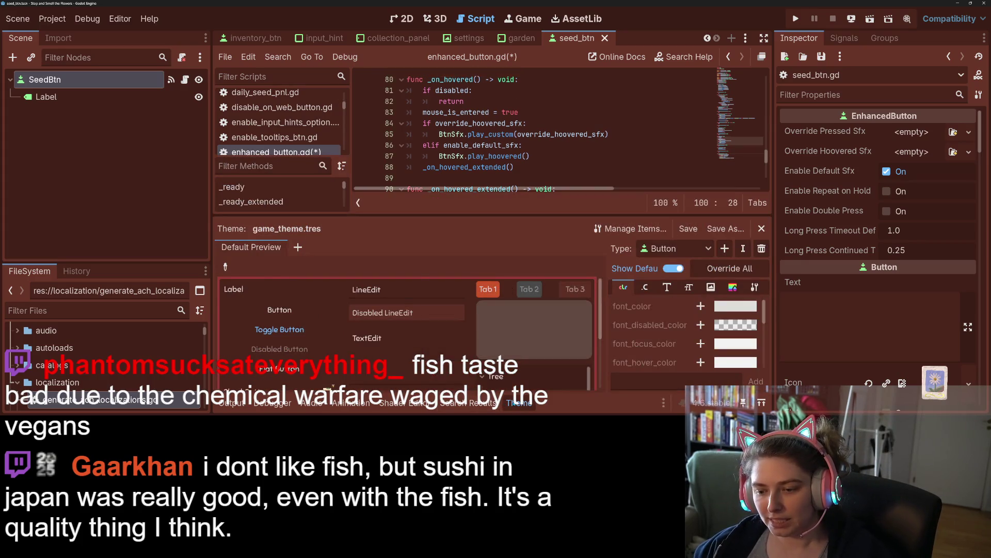
click(519, 403)
click(481, 298)
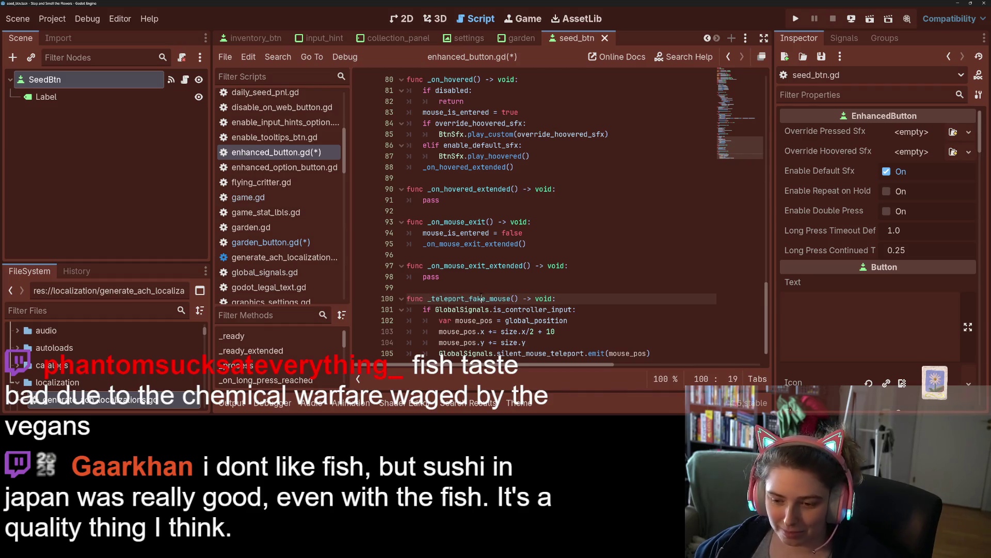
drag(429, 299, 517, 298)
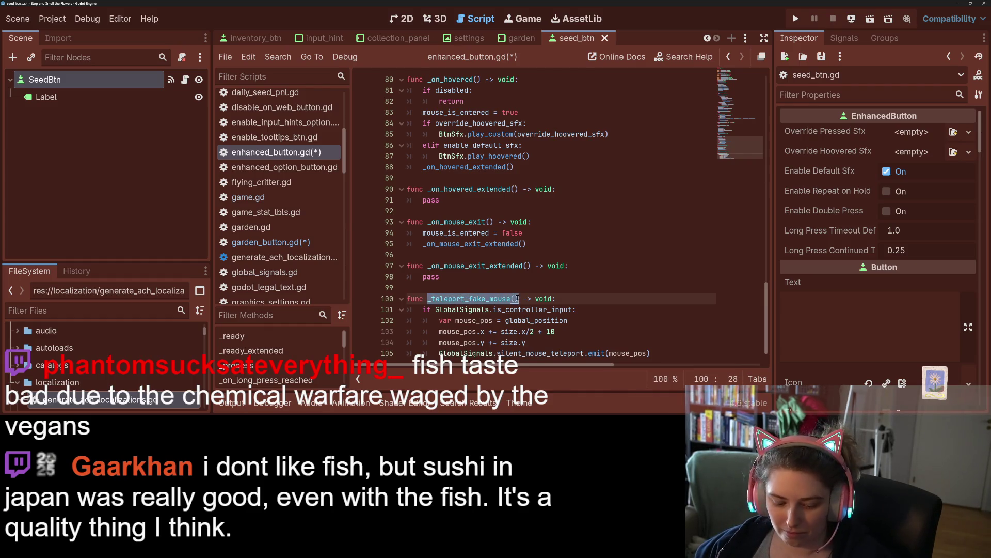
- Save the edited scripts and collapse the bottom panel
key(ctrl+s)
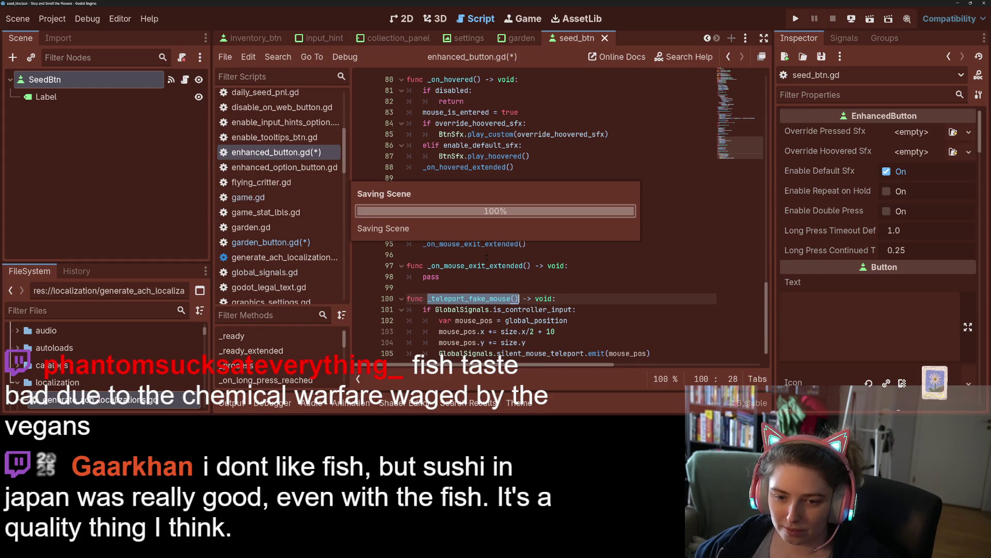
click(232, 403)
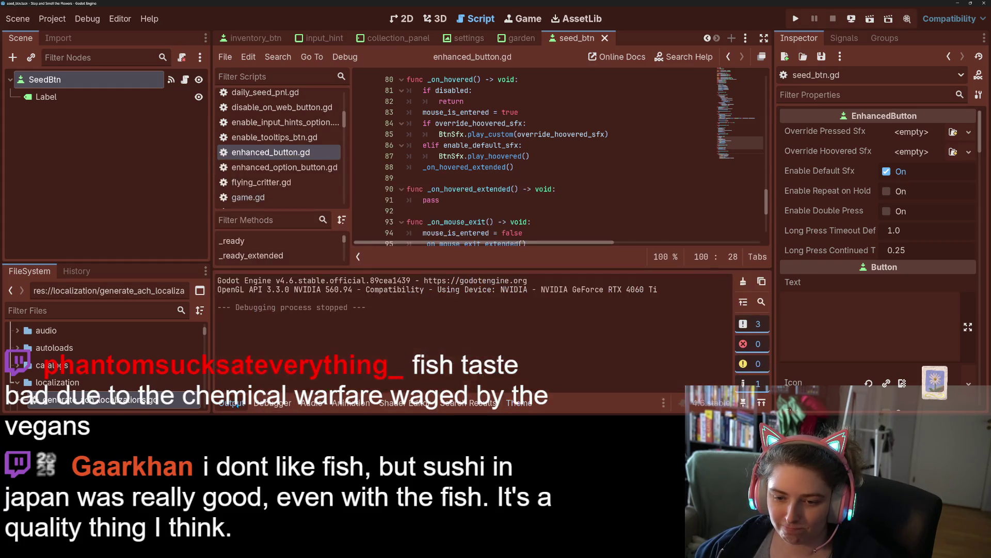
click(231, 403)
- Paste a _teleport_fake_mouse call after mouse_is_entered in _on_hovered, save, and run the project
click(459, 309)
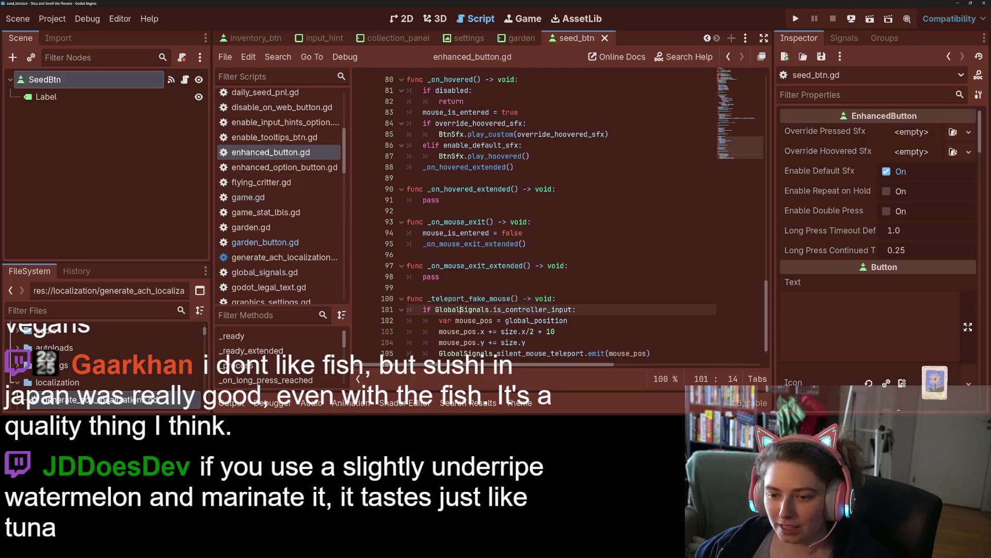
scroll(462, 298, up, 1)
double_click(485, 225)
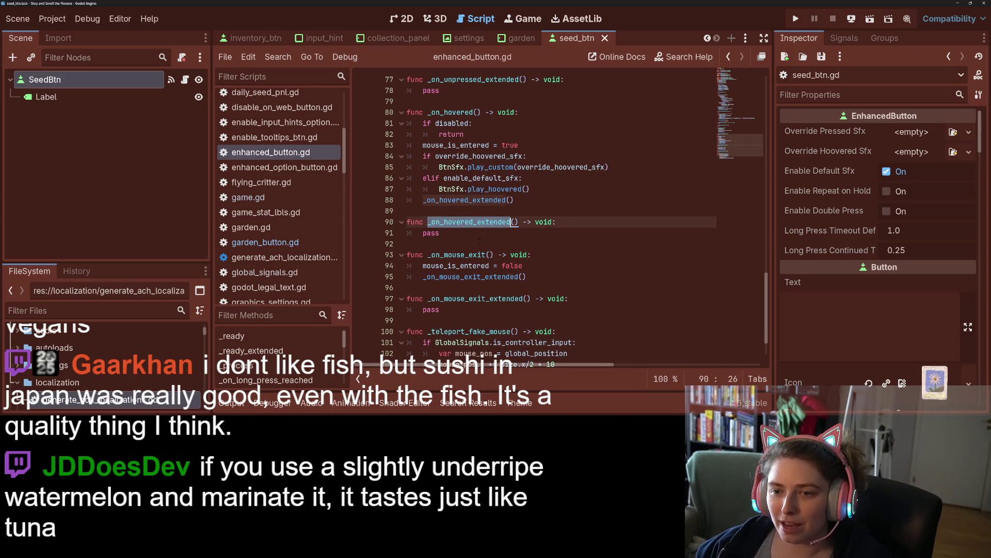
scroll(486, 217, up, 2)
click(495, 193)
click(423, 211)
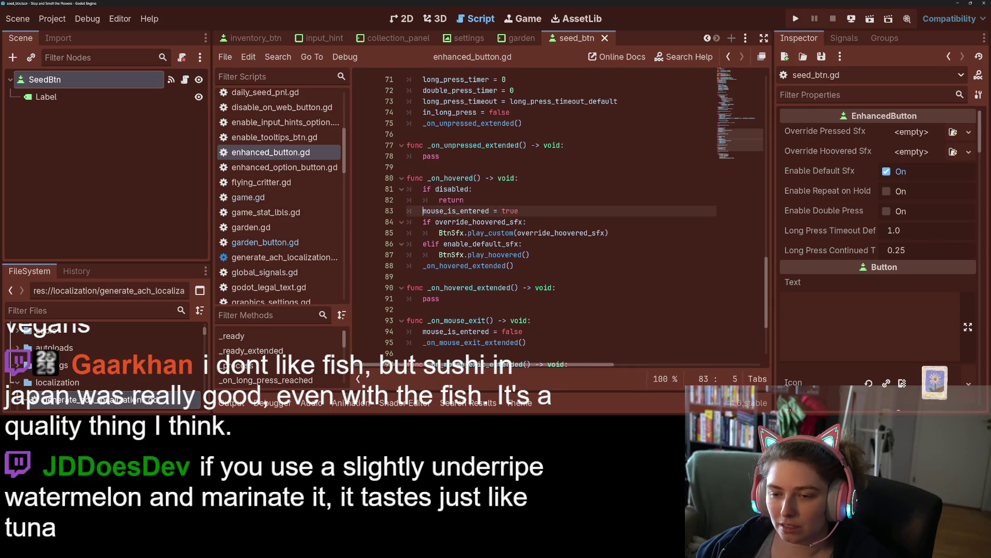
key(Down)
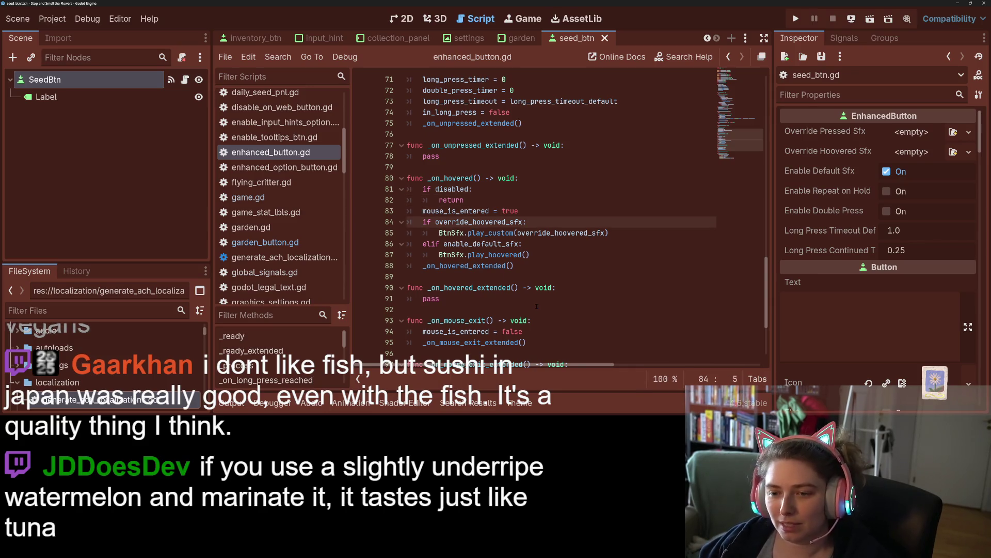
key(Return)
key(Up)
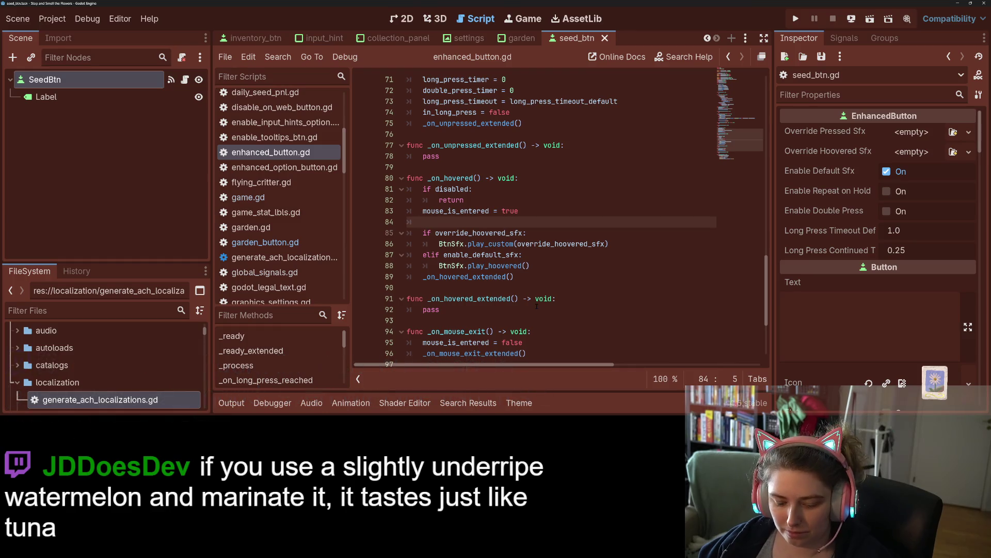
key(ctrl+v)
key(ctrl+s)
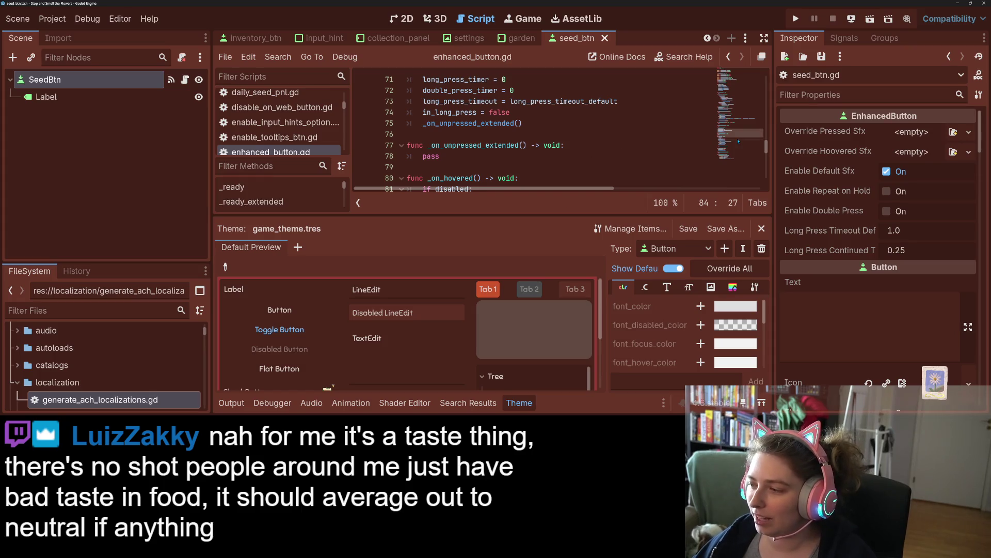
click(795, 19)
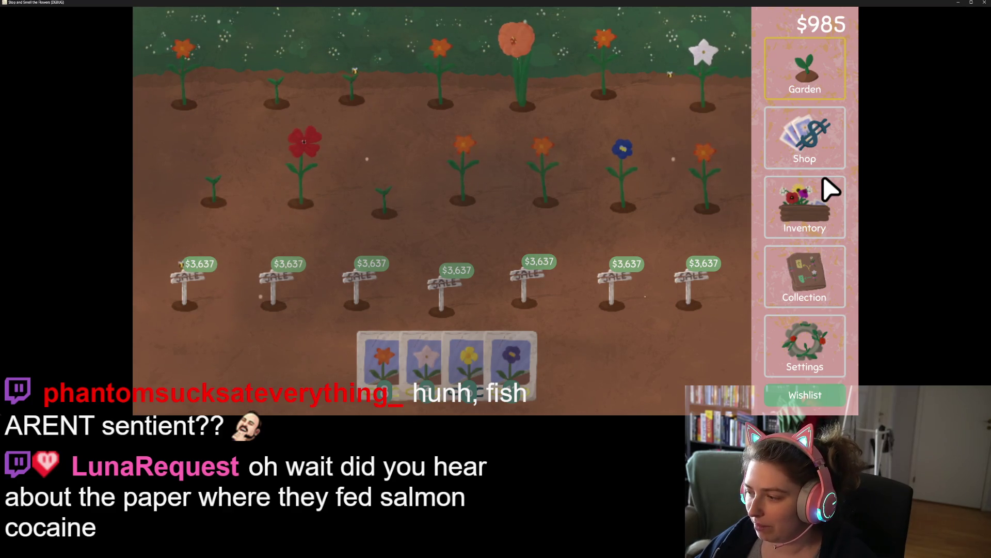
- In the running game, reroll the shop's mystery seed packet for $10, view the inventory, then quit without saving
key(2)
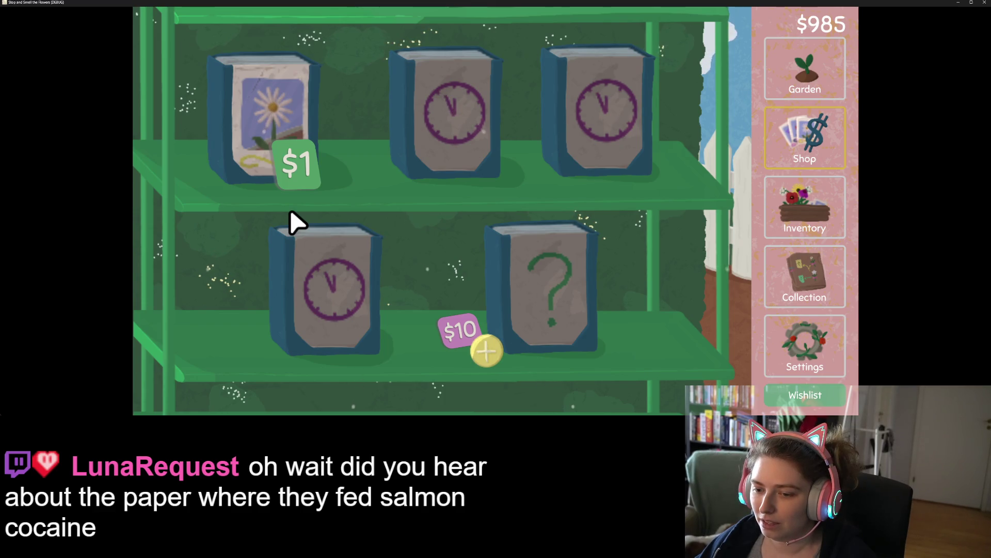
key(space)
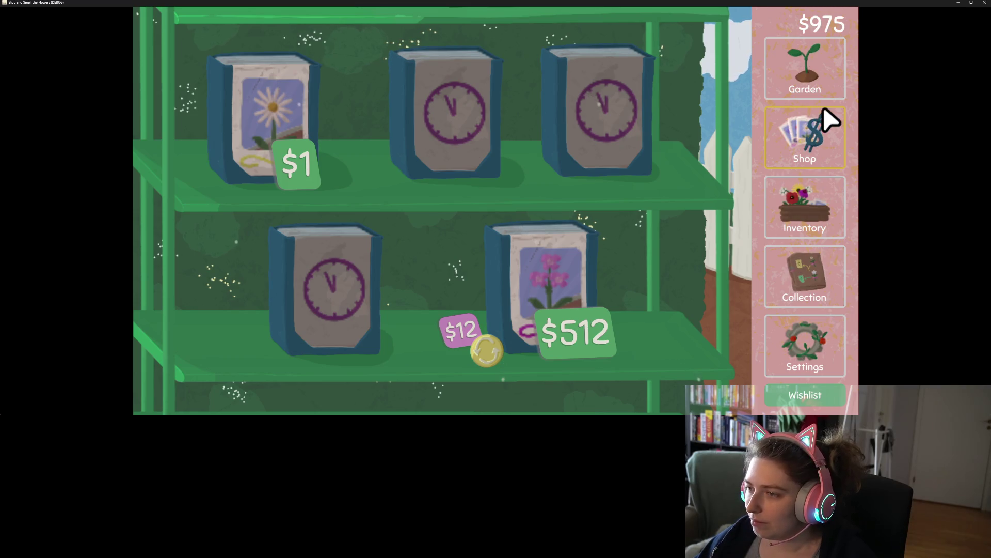
click(826, 248)
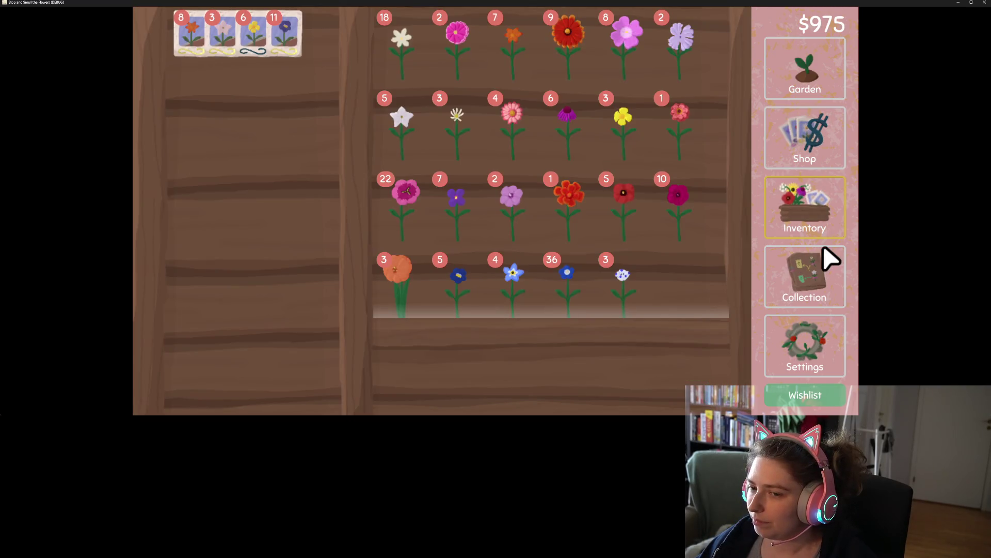
click(985, 5)
click(527, 250)
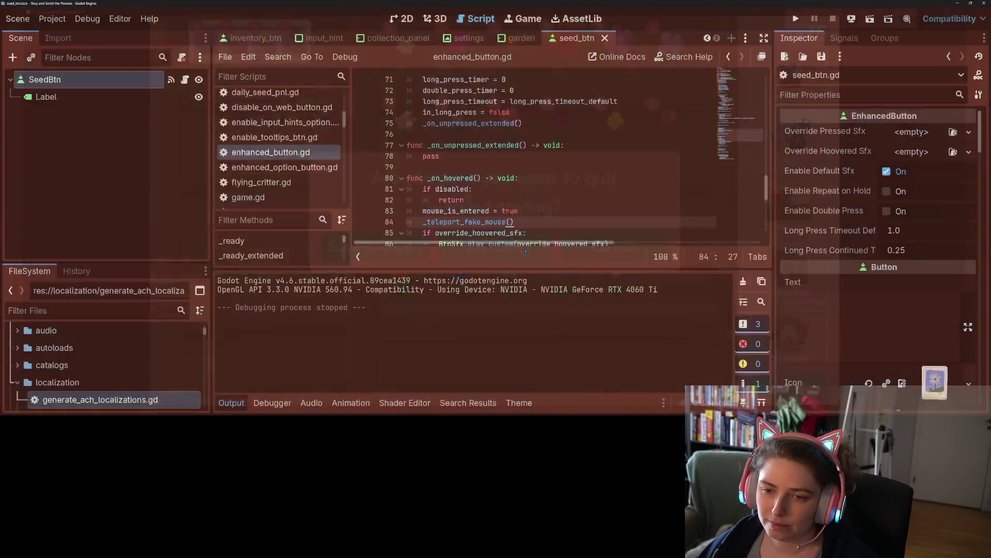
- Move the _teleport_fake_mouse() call from line 84 to line 81, remove the leftover empty line, and save
click(226, 405)
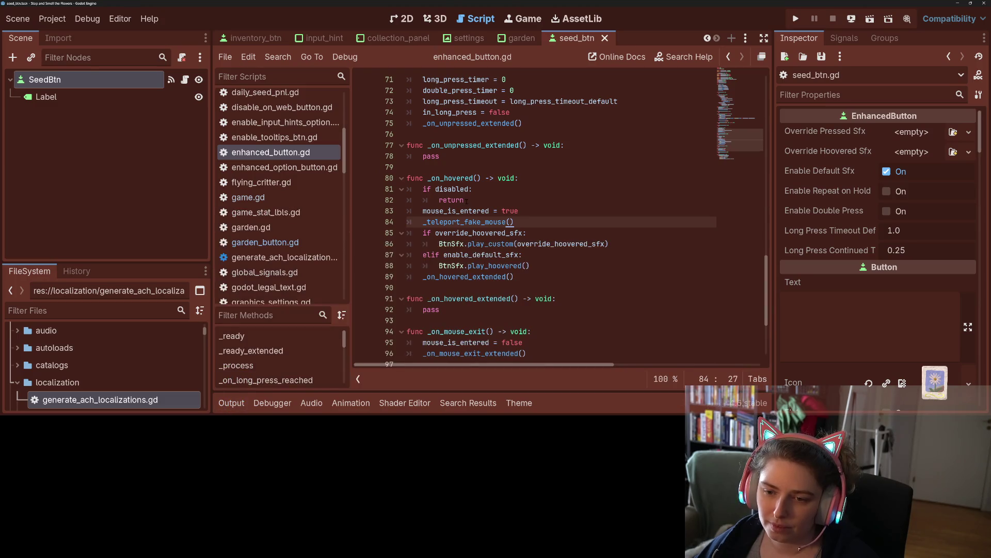
drag(423, 223, 515, 221)
key(ctrl+c)
key(BackSpace)
click(540, 180)
key(Return)
key(ctrl+v)
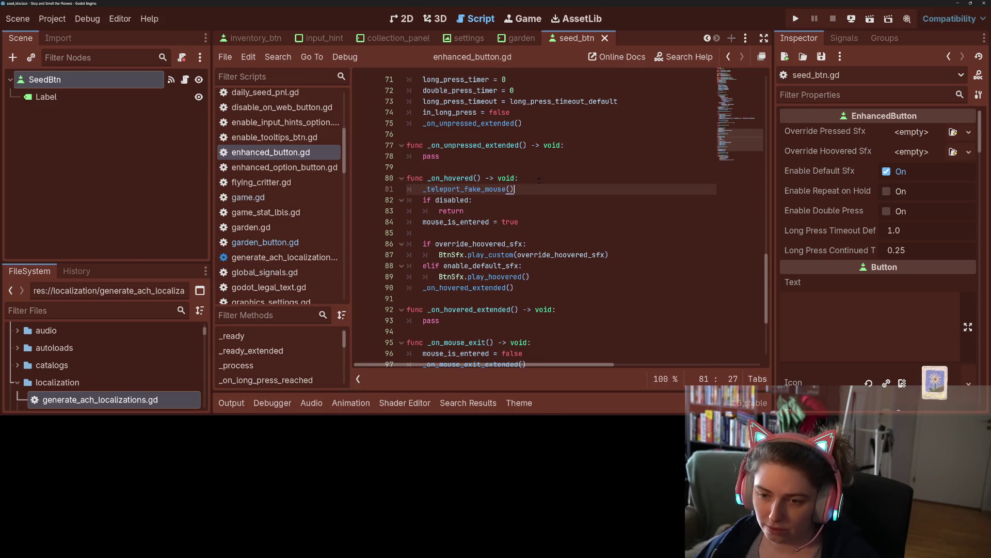
click(462, 233)
key(BackSpace)
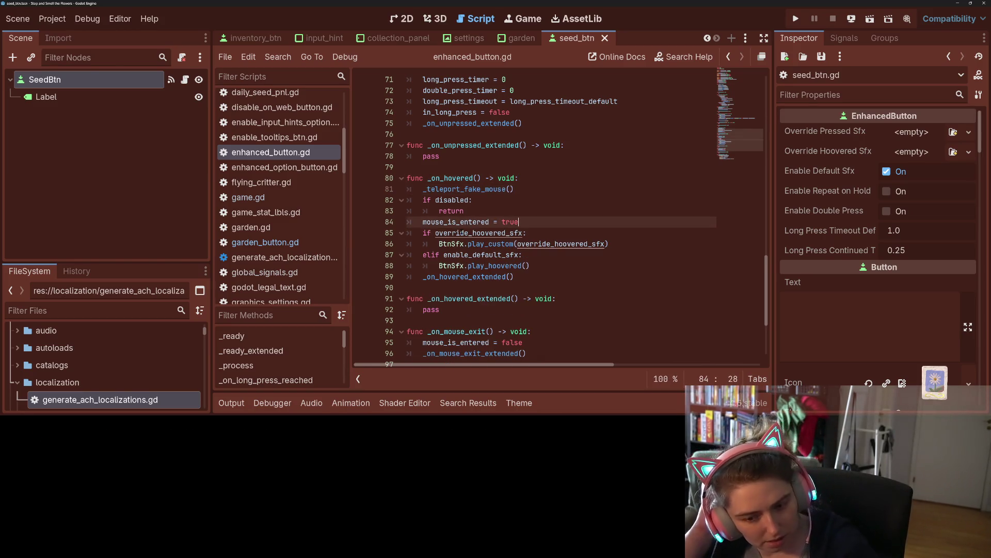
key(ctrl+s)
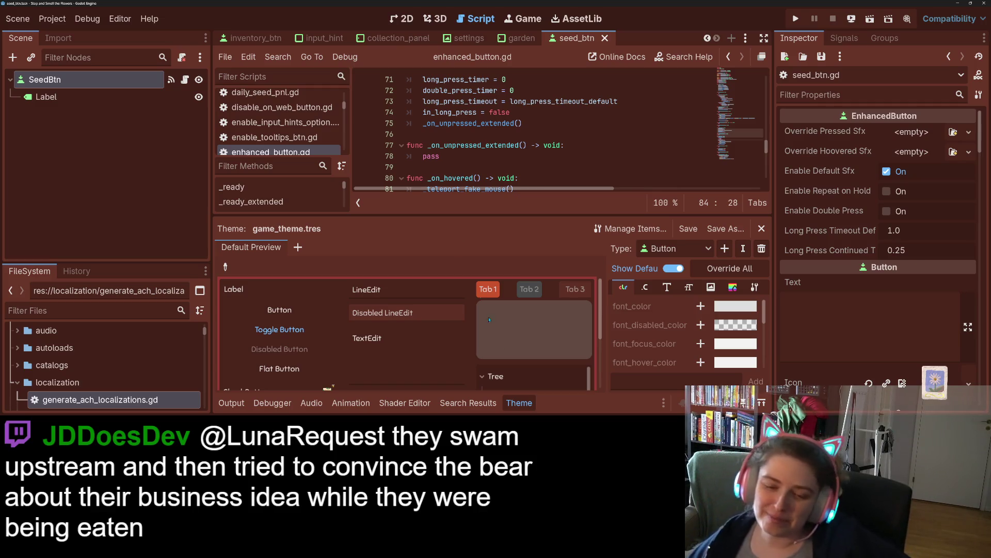
click(518, 404)
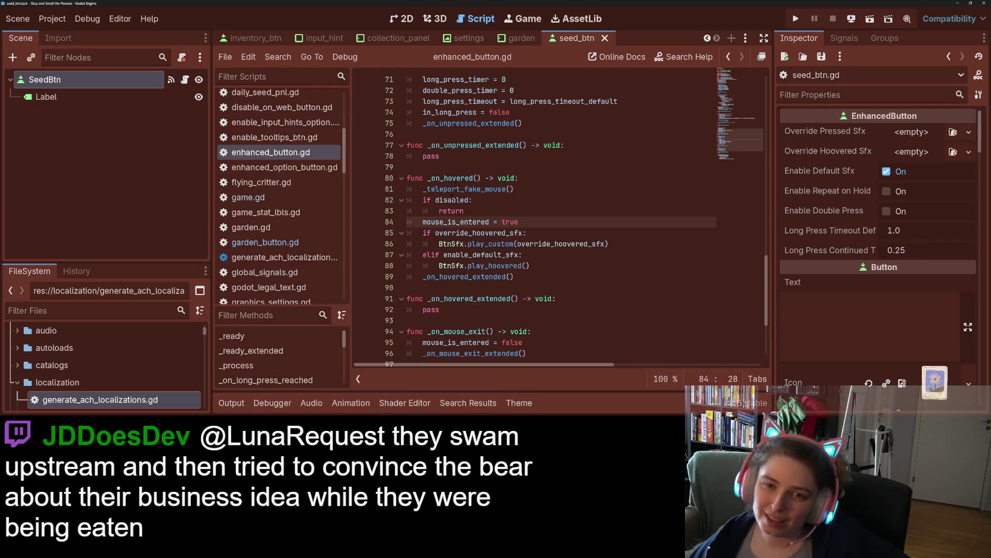
- In seed_btn.gd, delete the blank line 40 in _on_hovered_extended and save the script
click(185, 79)
scroll(538, 194, up, 8)
double_click(469, 79)
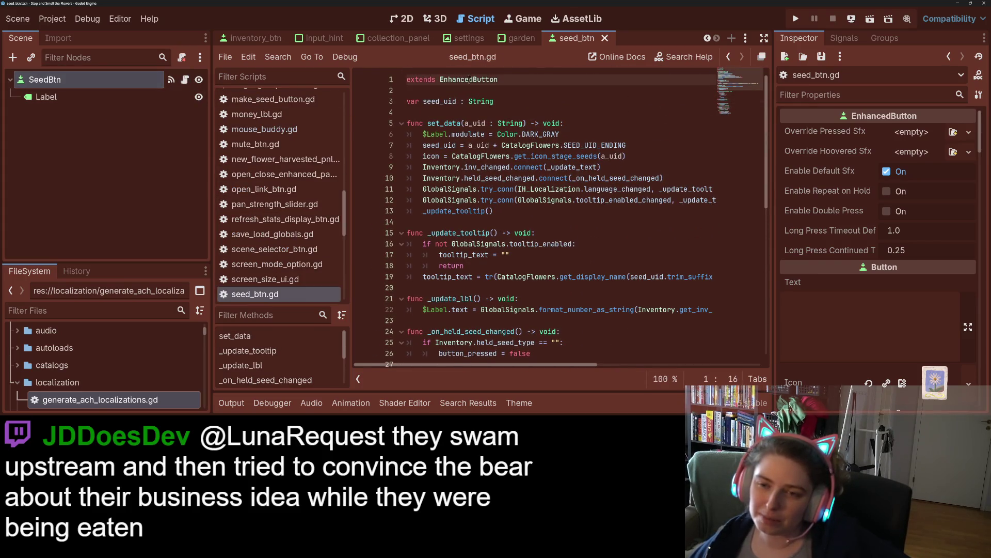
scroll(564, 192, down, 4)
scroll(511, 211, down, 4)
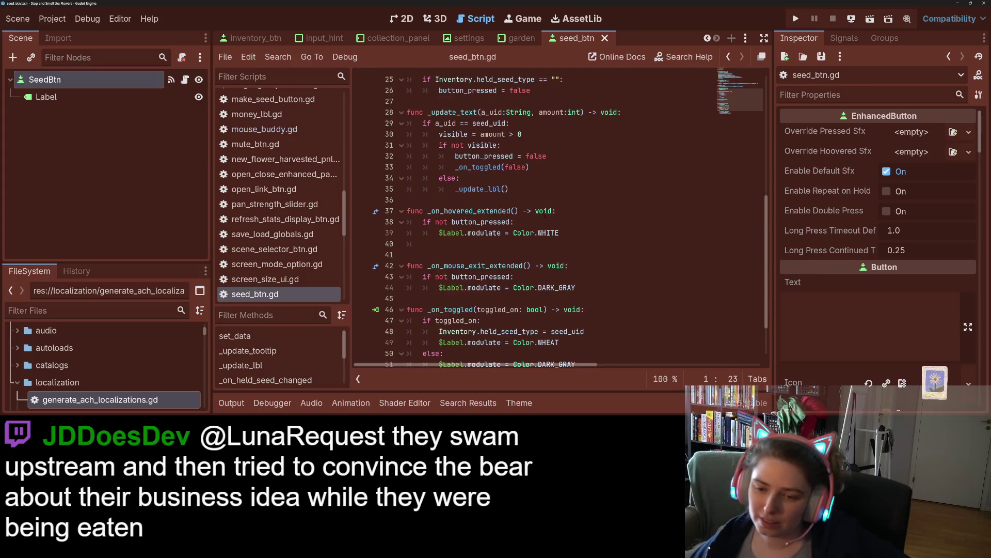
double_click(510, 211)
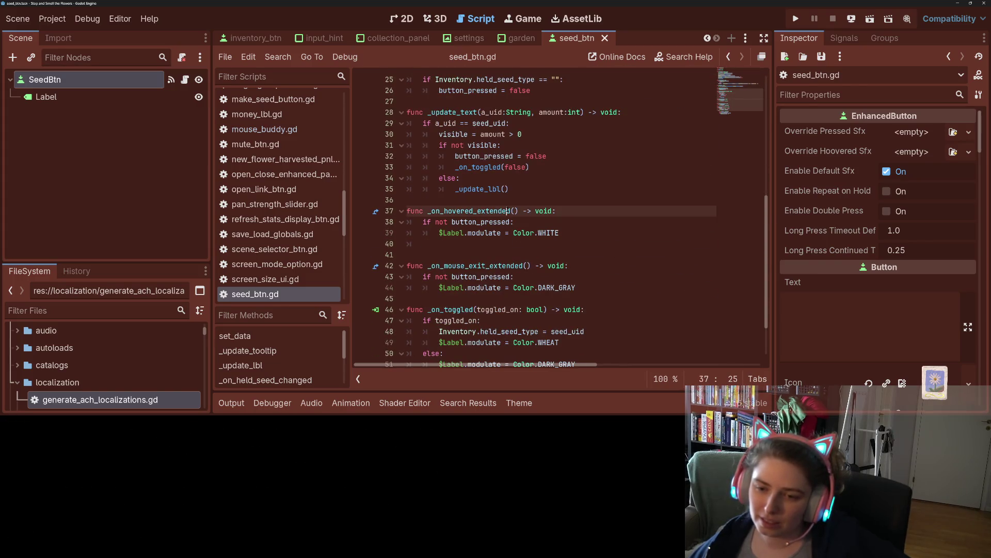
click(457, 242)
drag(457, 243, 371, 241)
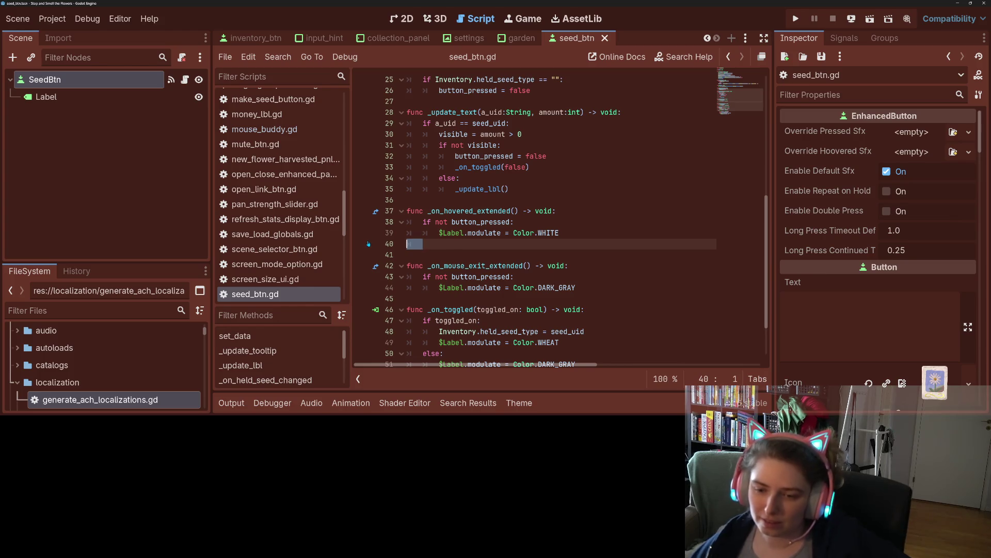
key(BackSpace)
key(BackSpace)
key(ctrl+s)
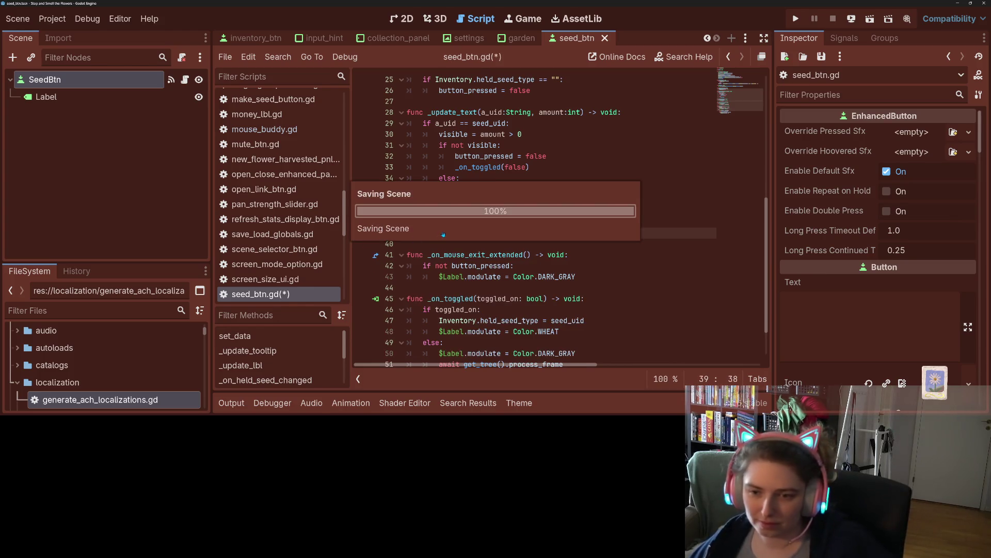
click(529, 409)
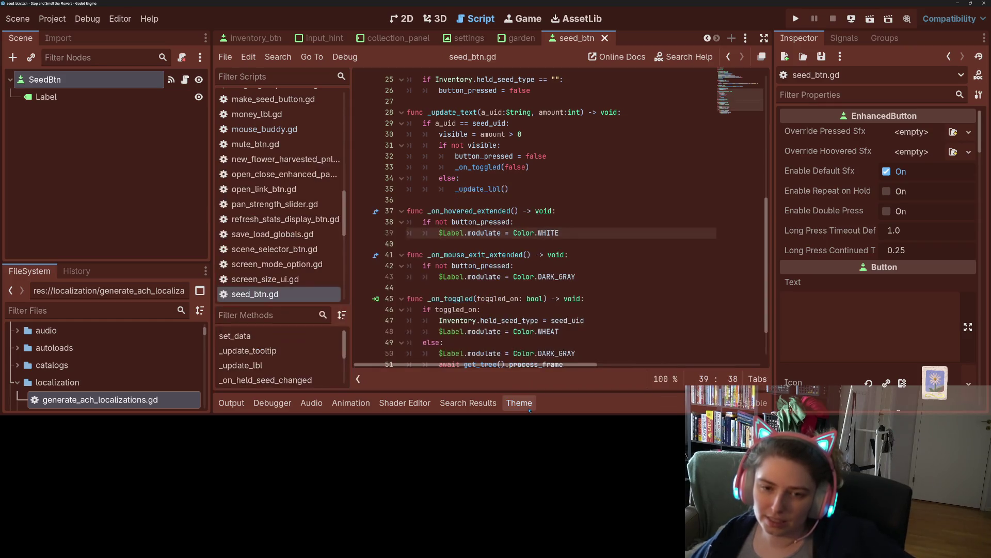
- Review garden_button.gd's connections to GlobalSignals and held_seed_changed, and its _change_stage(growth_stage) call
scroll(279, 189, up, 10)
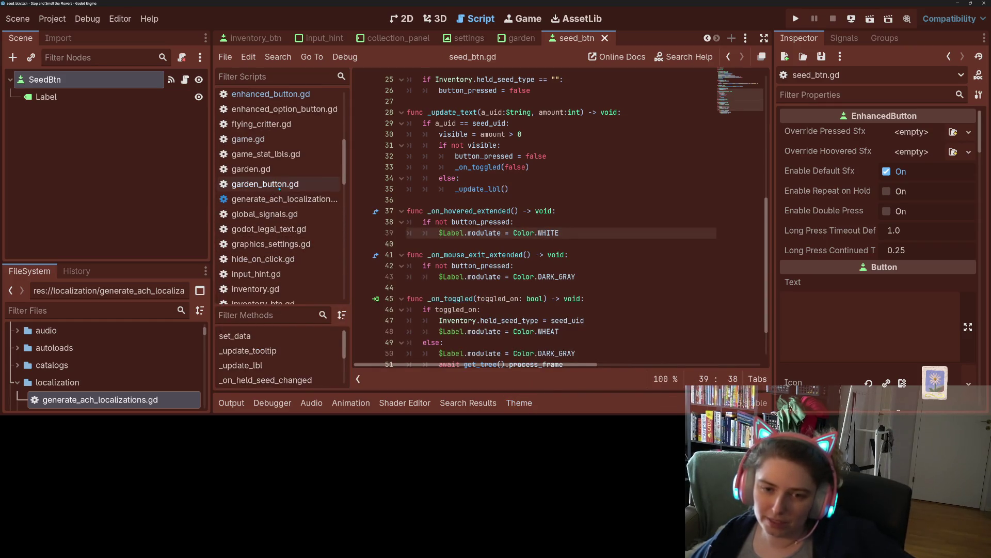
click(279, 189)
scroll(500, 226, up, 10)
scroll(500, 226, down, 3)
scroll(500, 225, down, 2)
click(550, 244)
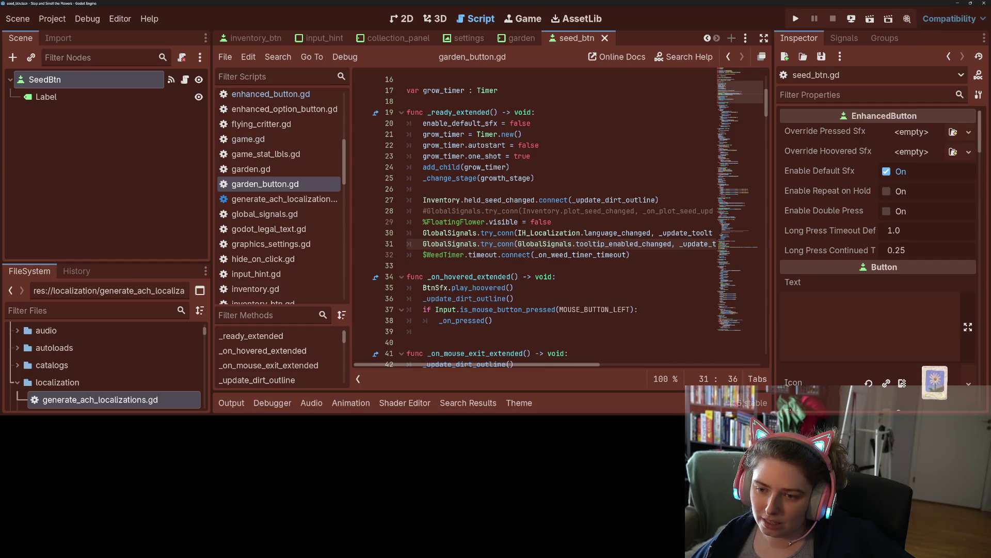
click(519, 200)
click(533, 178)
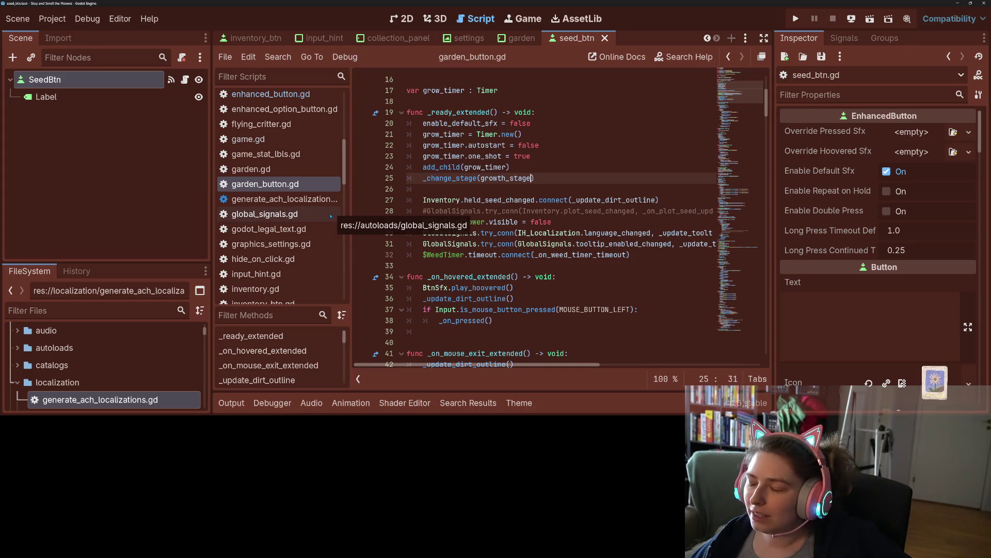
scroll(296, 213, up, 2)
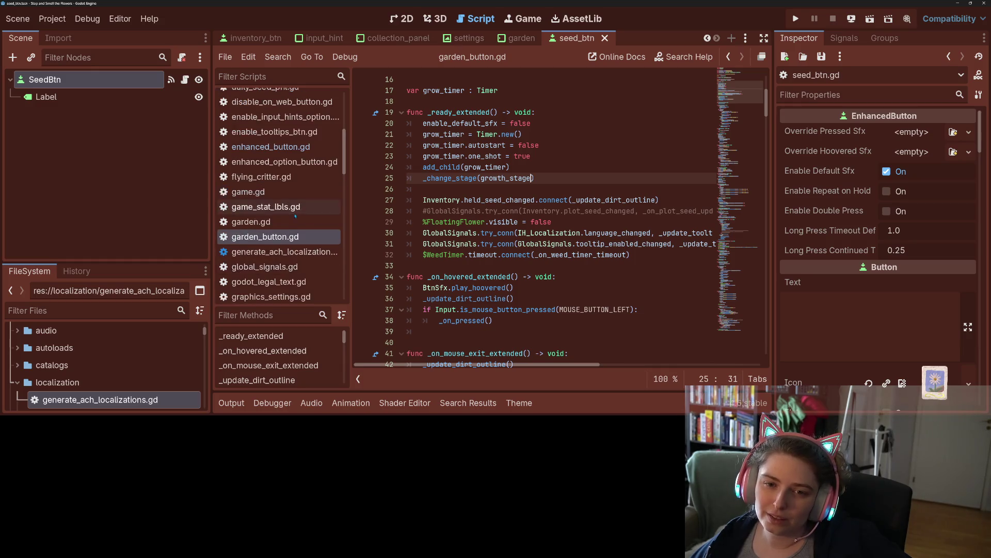
scroll(296, 213, up, 2)
- Inspect enhanced_button.gd's _ready connections for button_up, focus_entered, mouse_exited and _on_mouse_exit
click(279, 147)
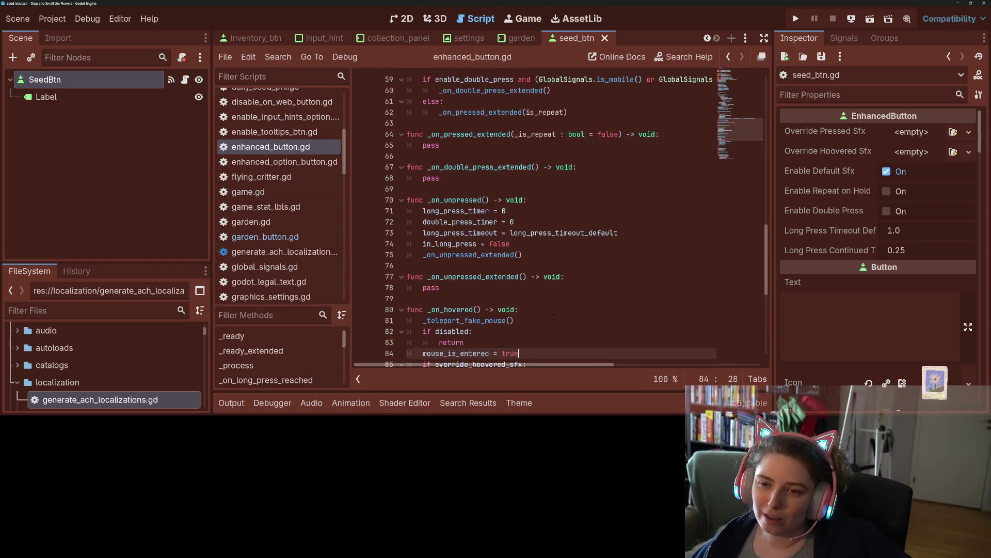
click(532, 233)
click(539, 287)
click(504, 266)
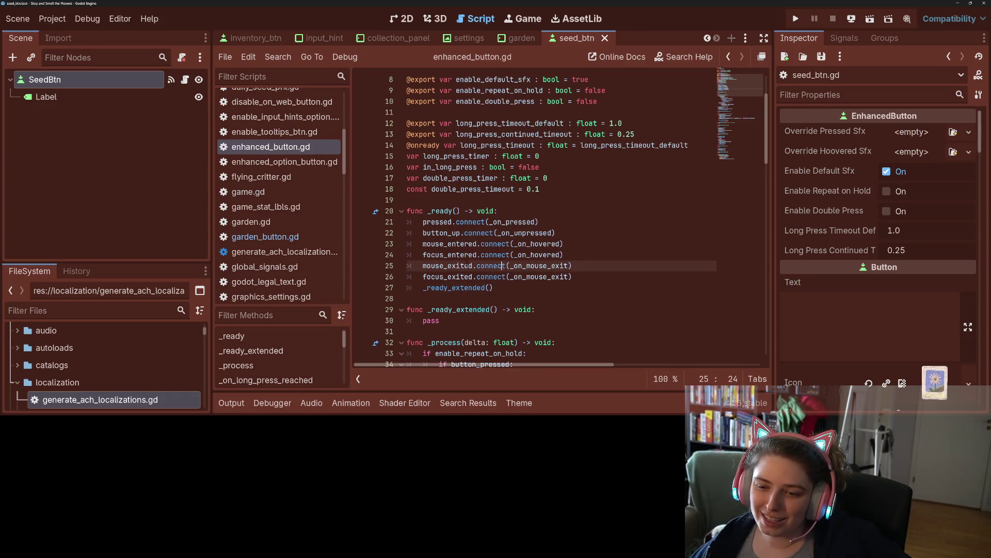
double_click(459, 254)
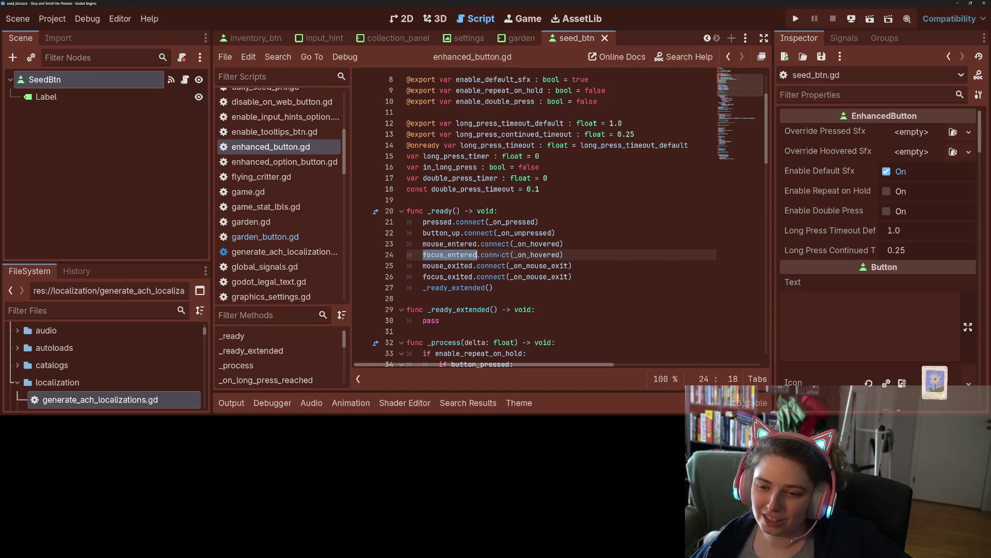
click(544, 266)
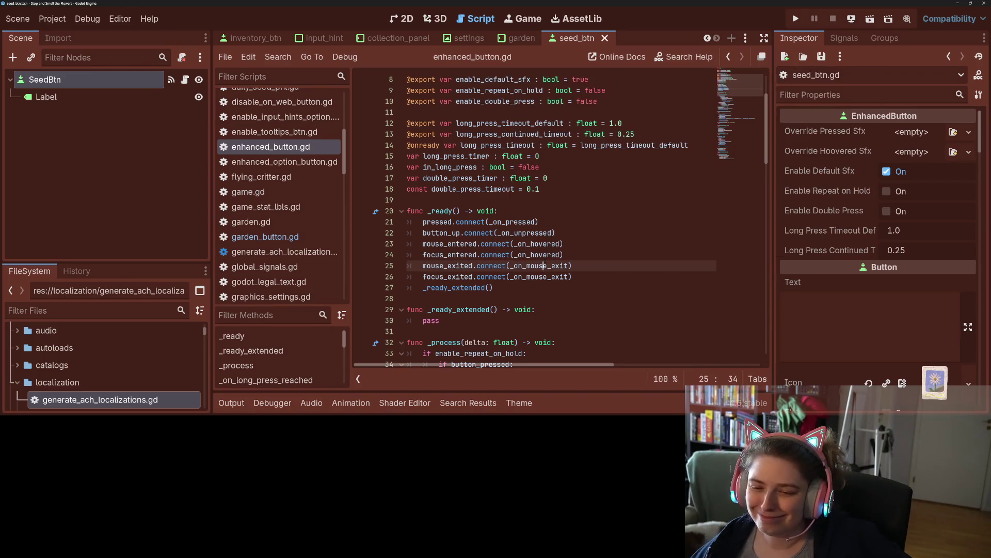
double_click(544, 266)
mouse_move(545, 267)
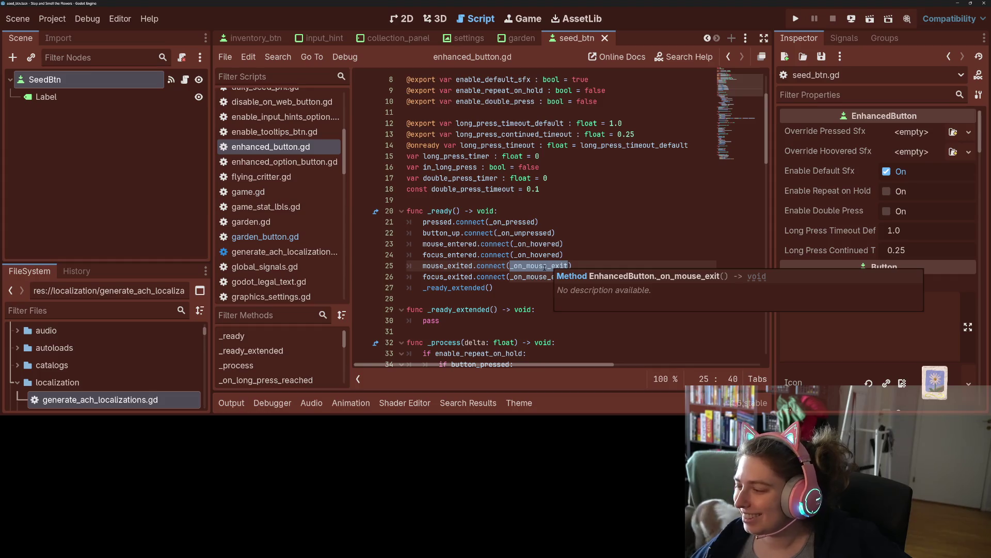